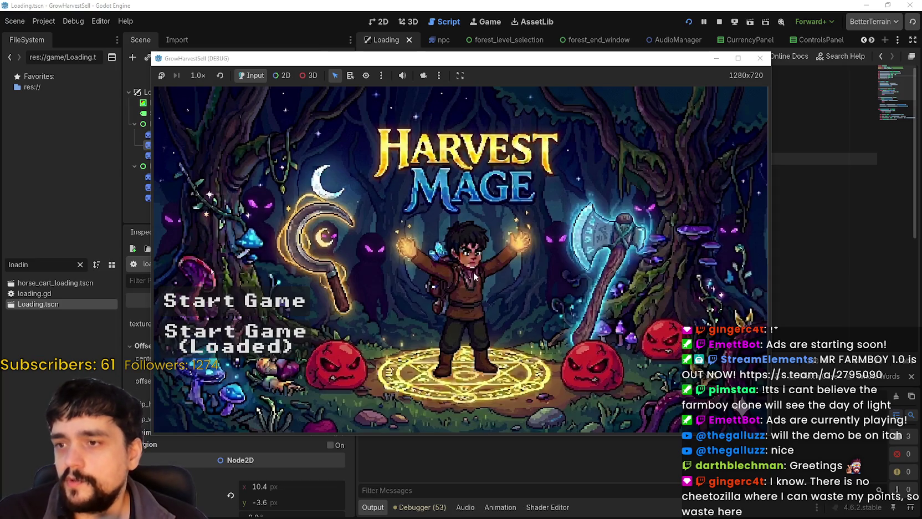
Playtest the saved game's loading screen, then change bag_float_distance_px to 5.0 in loading.gd.
{"action": "left_click", "coordinate": [235, 338]}
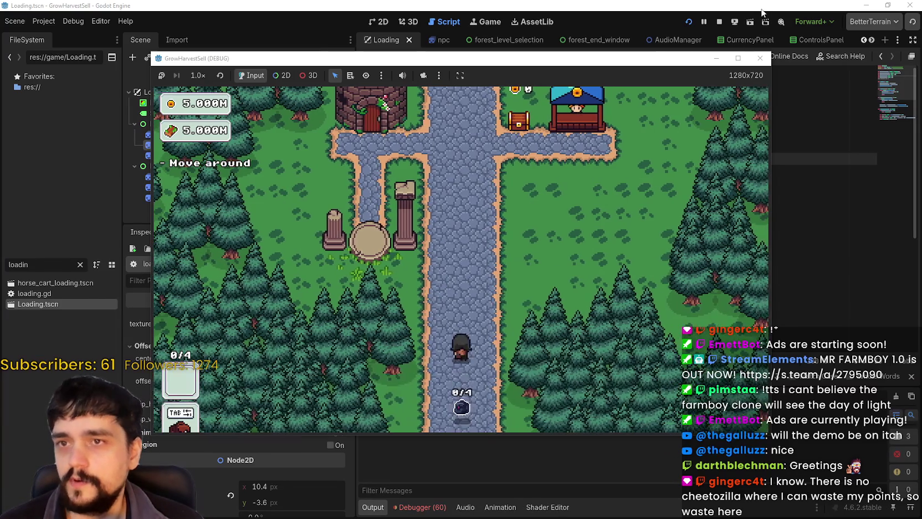
{"action": "left_click", "coordinate": [719, 22]}
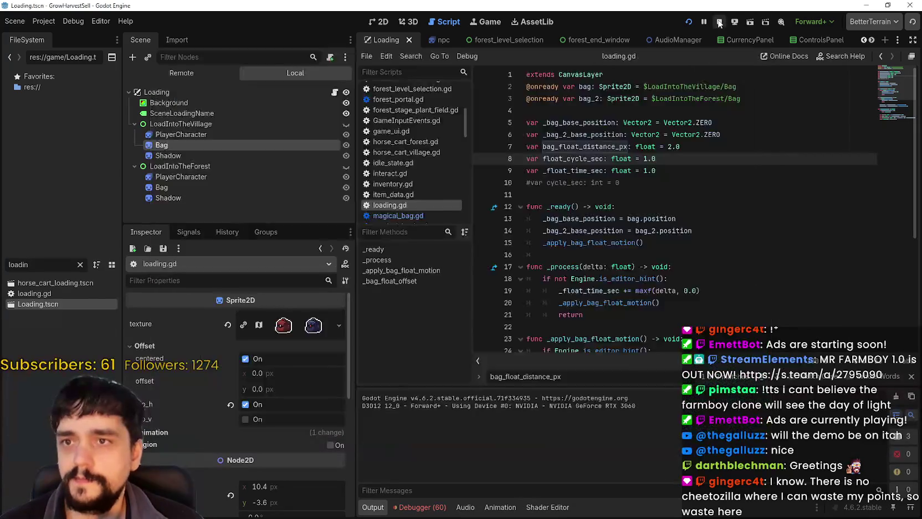
{"action": "double_click", "coordinate": [671, 147]}
{"action": "type", "text": "5"}
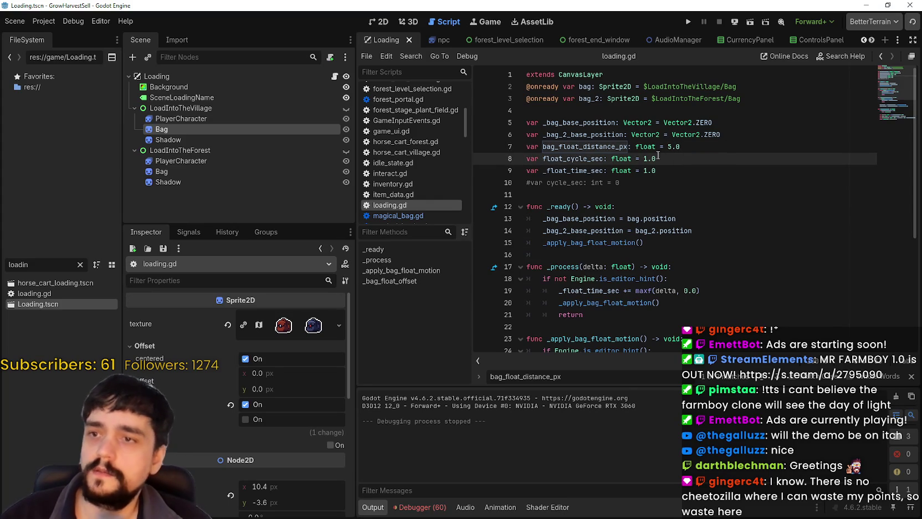
Rerun the game and load the saved game to watch the 5.0 bag float, then stop.
{"action": "left_click", "coordinate": [688, 22]}
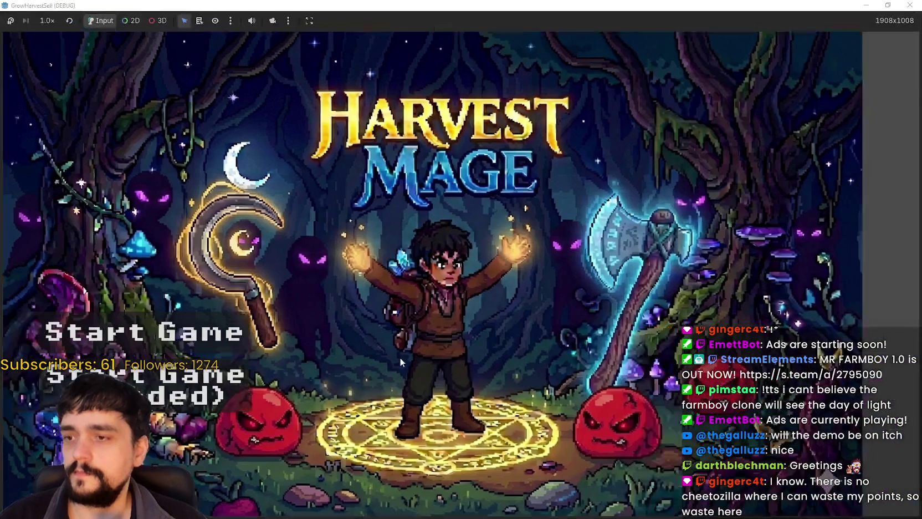
{"action": "left_click", "coordinate": [186, 373]}
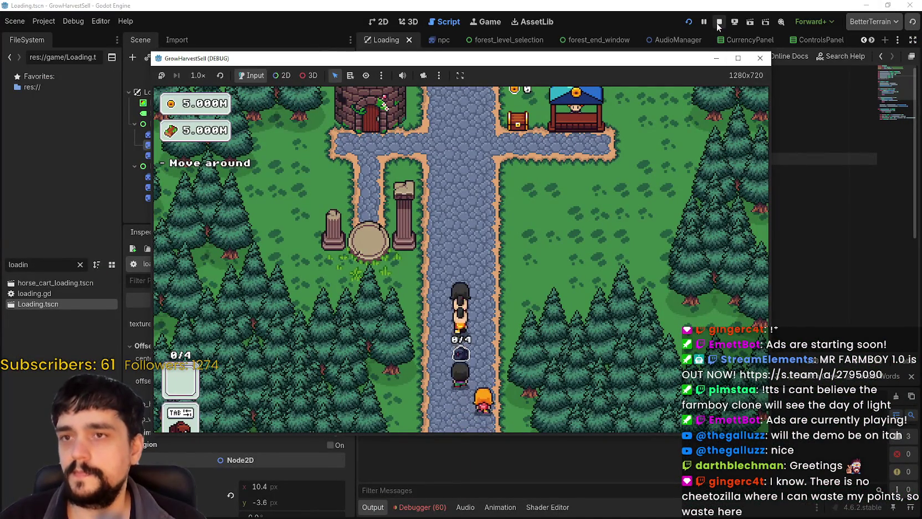
{"action": "left_click", "coordinate": [719, 21]}
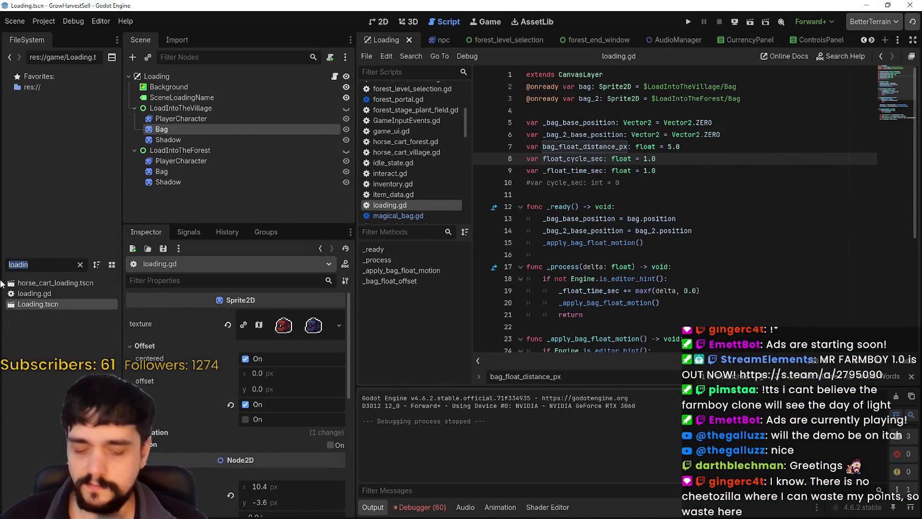
Filter files for 'bag' and open the bag_spot and magical_bag scenes with their scripts.
{"action": "type", "text": "bag"}
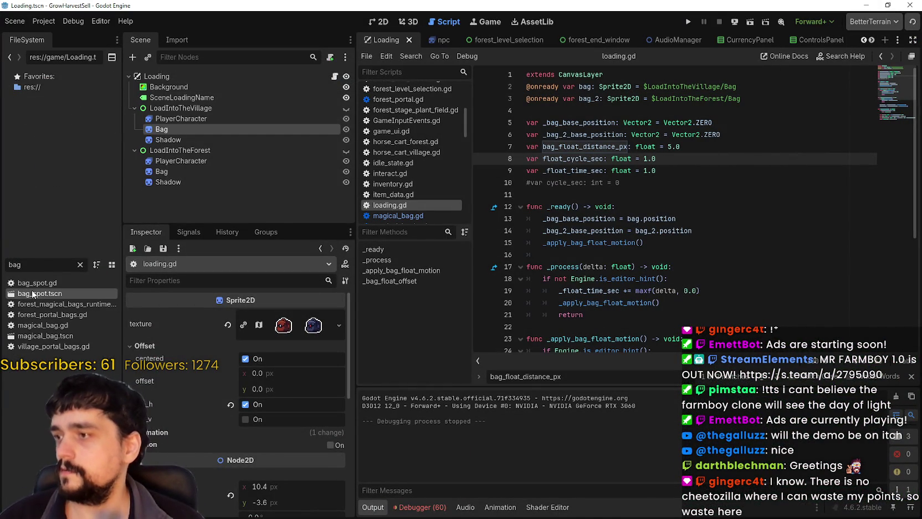
{"action": "double_click", "coordinate": [32, 292]}
{"action": "left_click", "coordinate": [336, 77]}
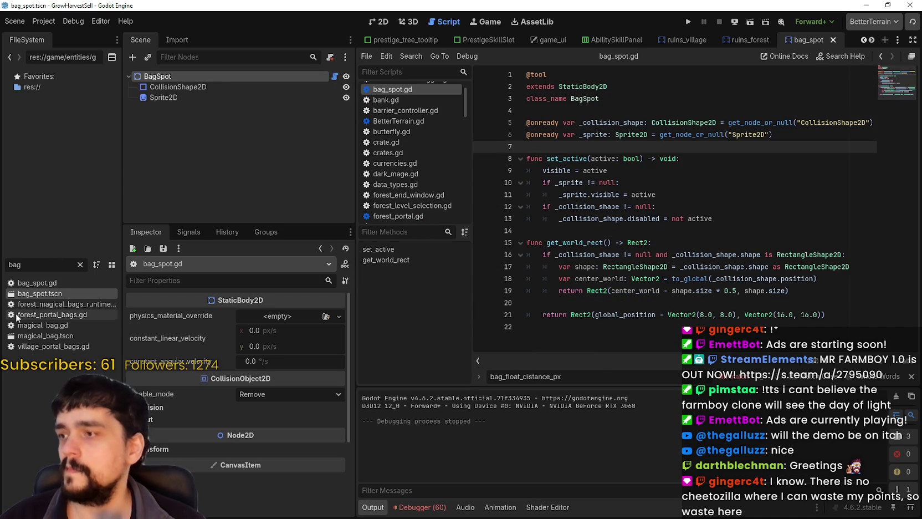
{"action": "double_click", "coordinate": [60, 335]}
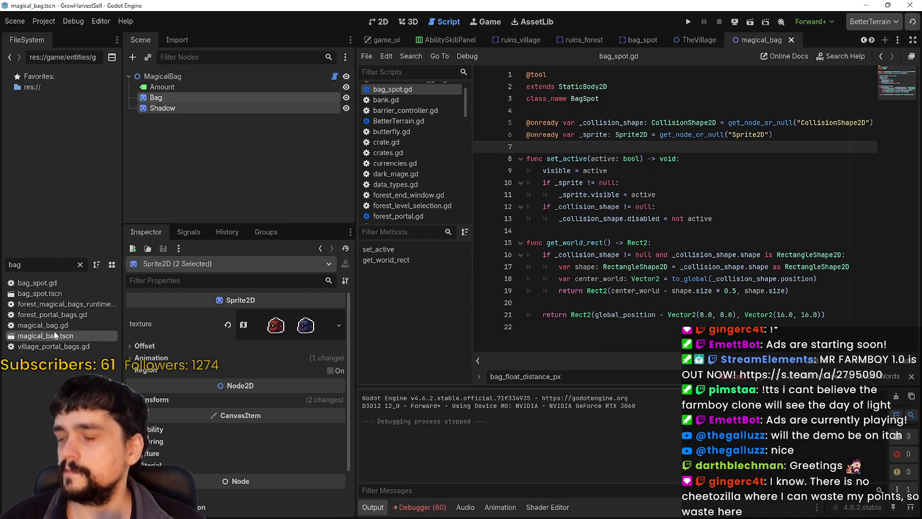
{"action": "left_click", "coordinate": [336, 77]}
Copy the float_cycle_sec (1.1) and float distance (1.0) lines from magical_bag.gd.
{"action": "left_click", "coordinate": [696, 219]}
{"action": "scroll", "coordinate": [696, 219], "scroll_direction": "up", "scroll_amount": 2}
{"action": "left_click", "coordinate": [896, 82]}
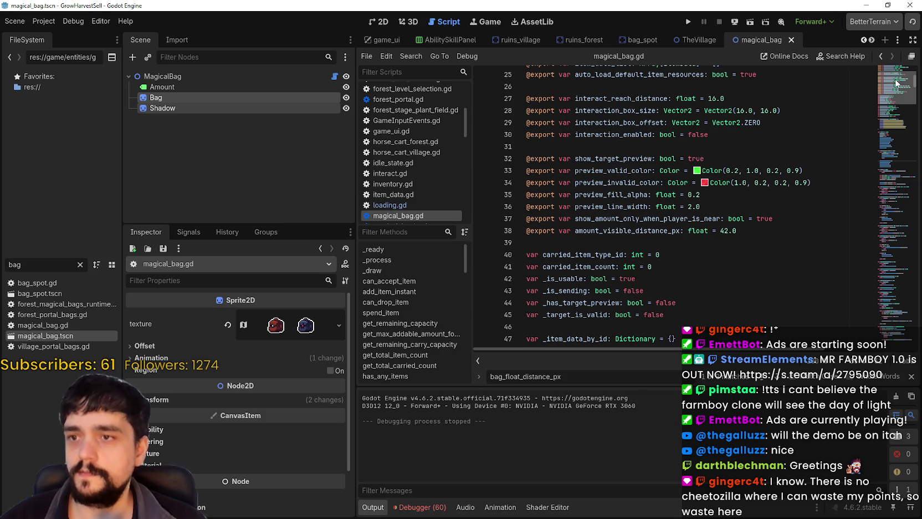
{"action": "scroll", "coordinate": [896, 82], "scroll_direction": "up", "scroll_amount": 8}
{"action": "left_click_drag", "start_coordinate": [716, 182], "coordinate": [522, 173]}
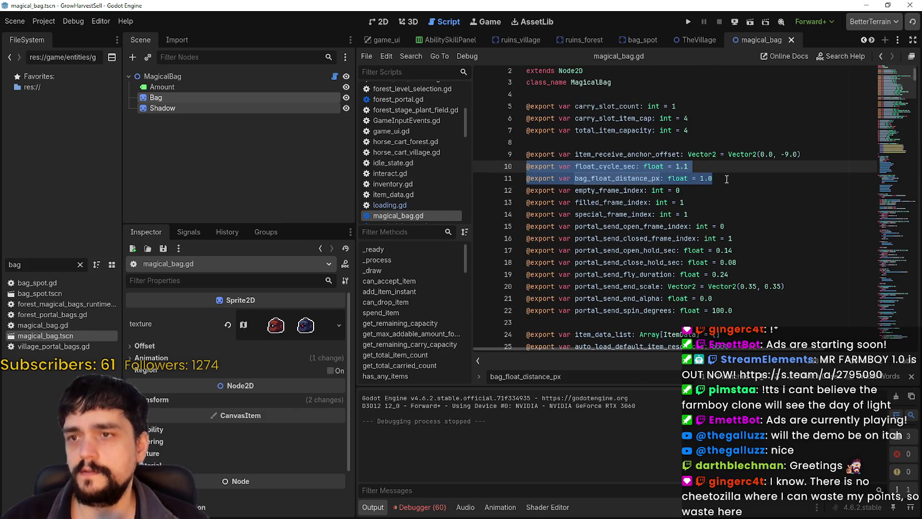
{"action": "scroll", "coordinate": [726, 179], "scroll_direction": "down", "scroll_amount": 1}
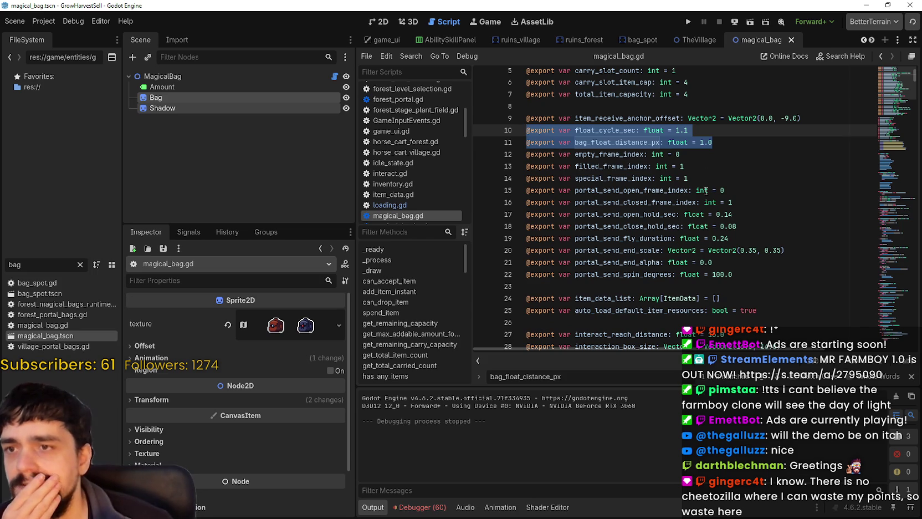
{"action": "mouse_move", "coordinate": [706, 190]}
{"action": "scroll", "coordinate": [766, 295], "scroll_direction": "down", "scroll_amount": 2}
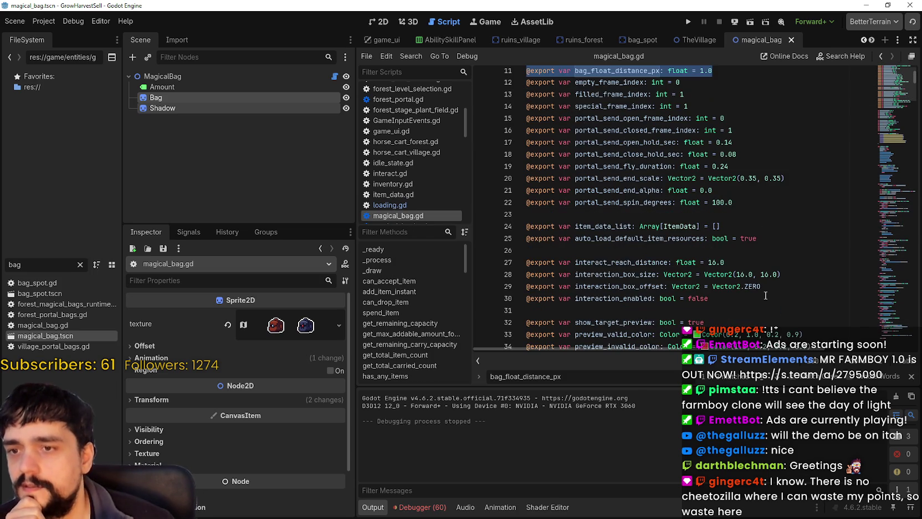
{"action": "scroll", "coordinate": [766, 291], "scroll_direction": "down", "scroll_amount": 4}
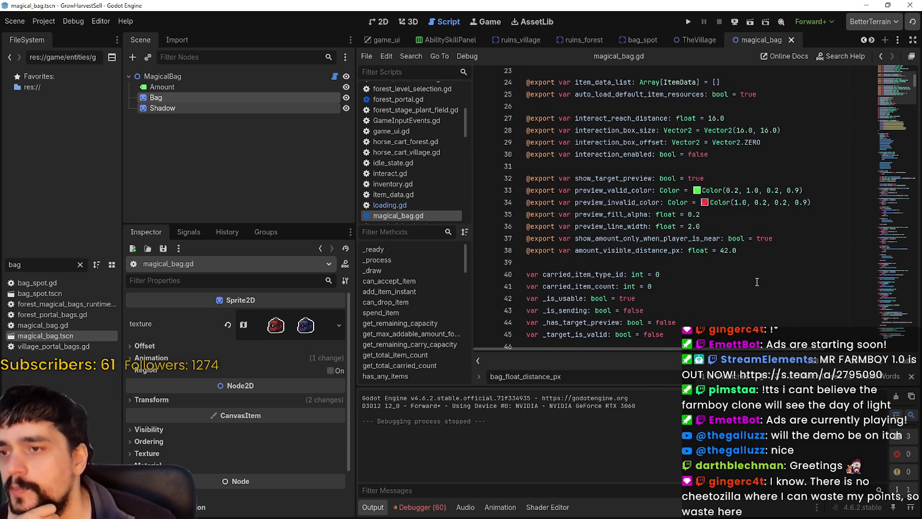
{"action": "scroll", "coordinate": [752, 278], "scroll_direction": "down", "scroll_amount": 4}
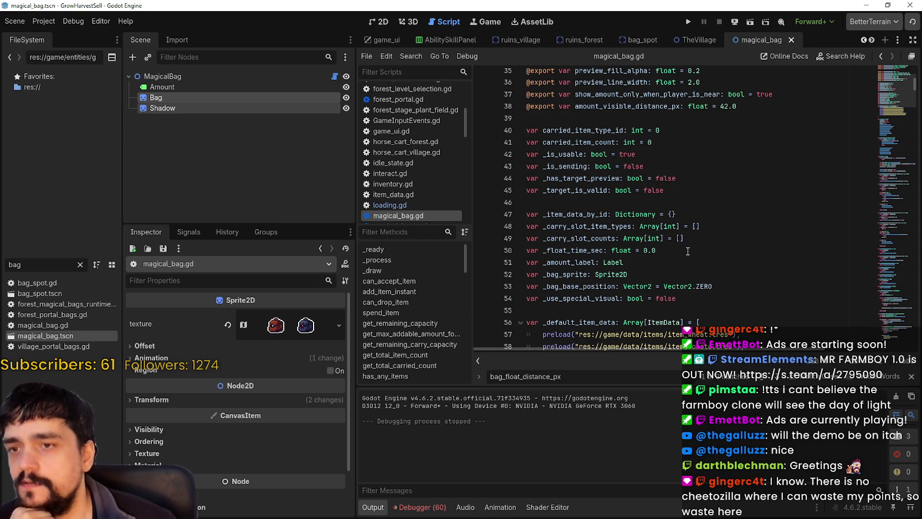
{"action": "scroll", "coordinate": [684, 246], "scroll_direction": "up", "scroll_amount": 11}
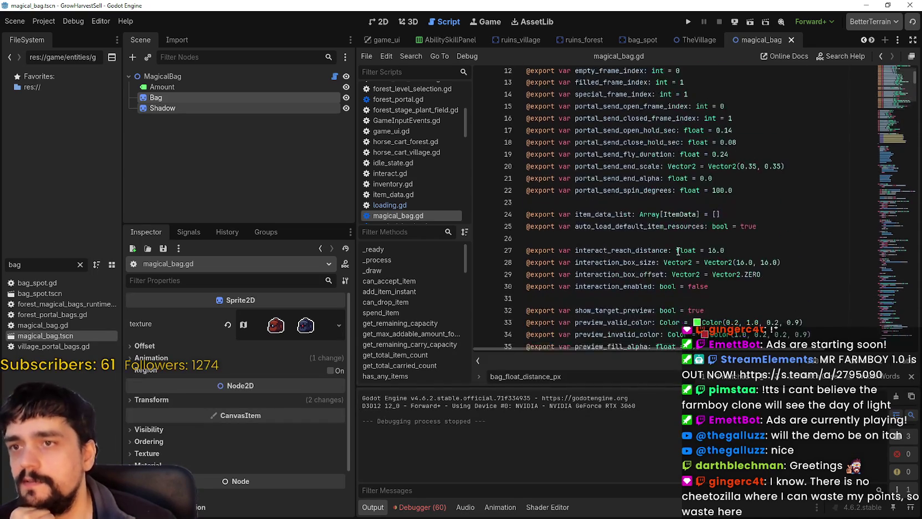
{"action": "right_click", "coordinate": [674, 191]}
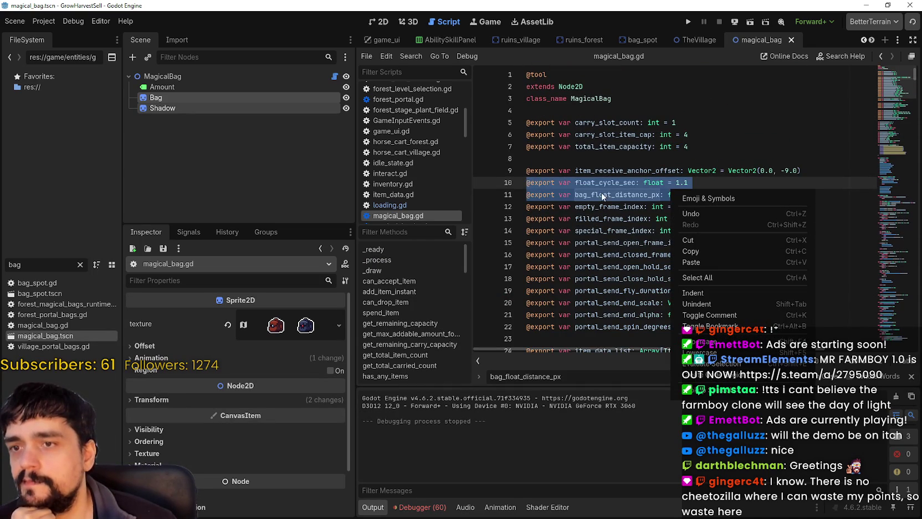
{"action": "left_click", "coordinate": [647, 209]}
{"action": "left_click", "coordinate": [682, 182]}
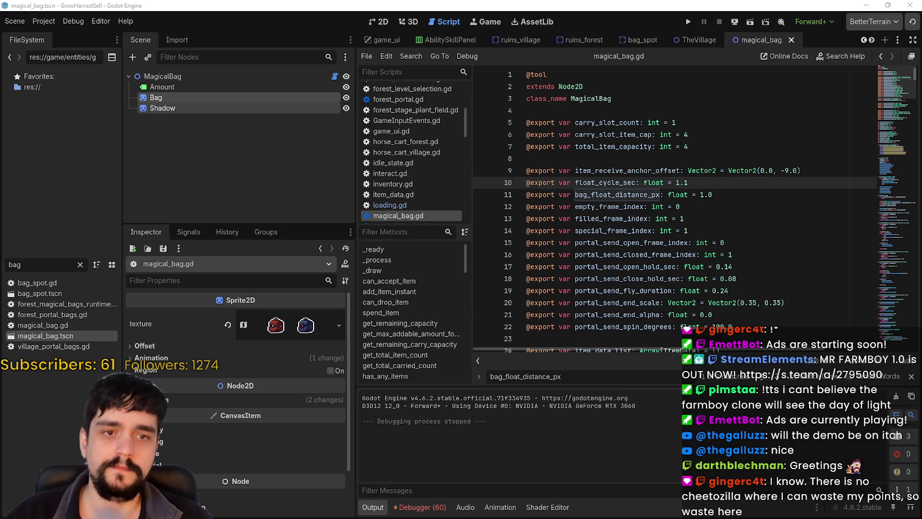
{"action": "left_click", "coordinate": [617, 182]}
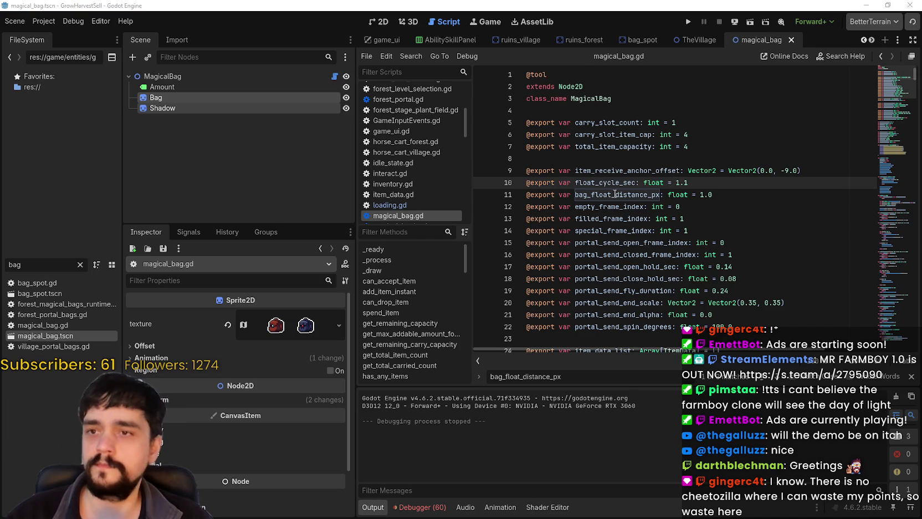
{"action": "left_click", "coordinate": [715, 194]}
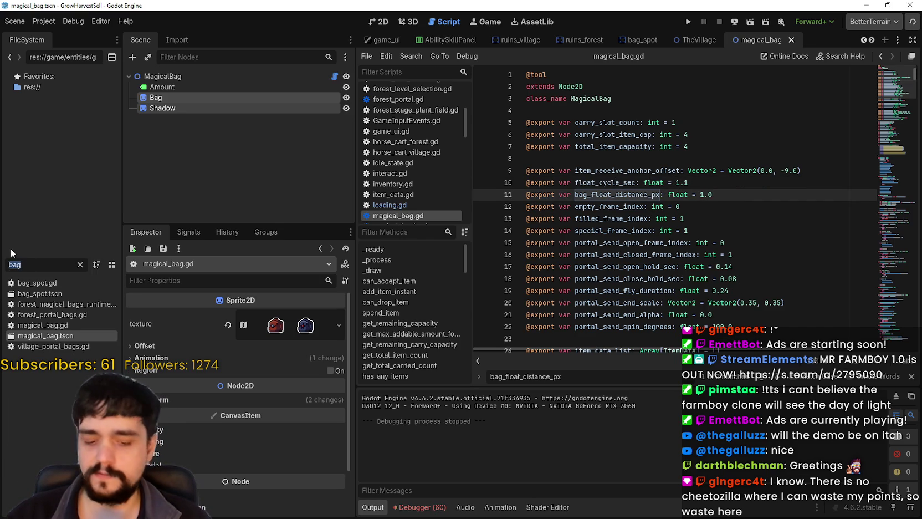
Filter files for 'loadin' and open Loading.tscn with its loading.gd script.
{"action": "type", "text": "loadin"}
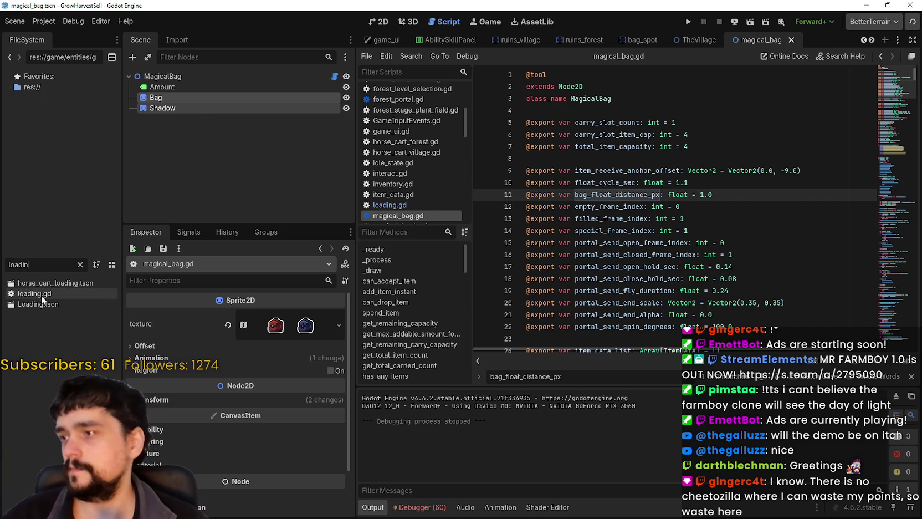
{"action": "double_click", "coordinate": [38, 304]}
{"action": "left_click", "coordinate": [333, 77]}
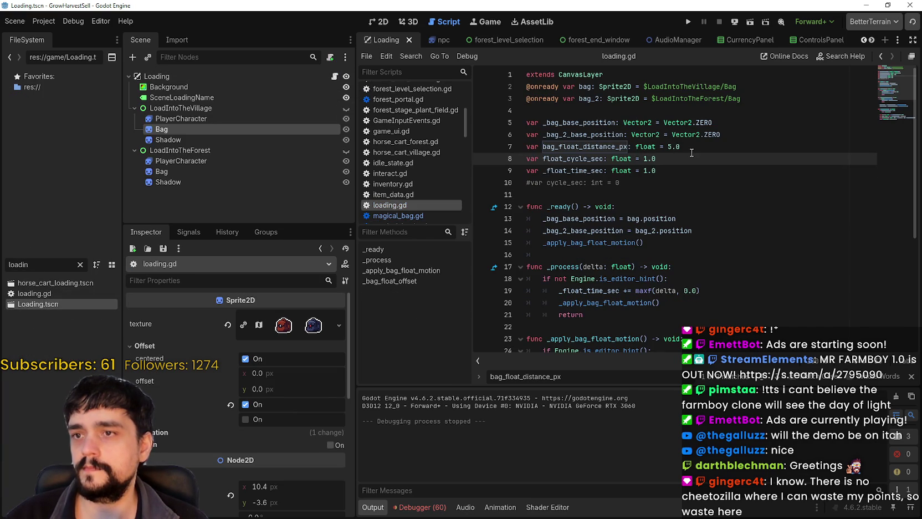
Set bag_float_distance_px on line 7 of loading.gd to 1.1, save, and run the project.
{"action": "double_click", "coordinate": [670, 146]}
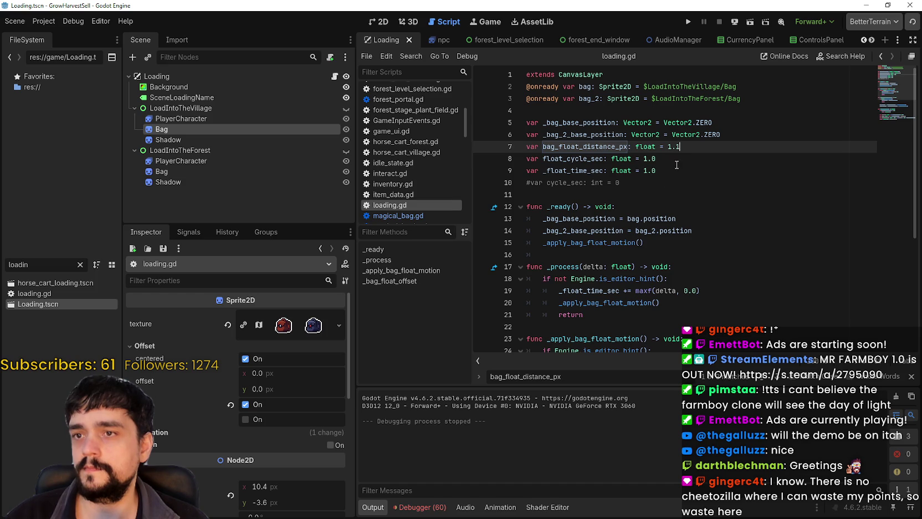
{"action": "key", "text": "Down"}
{"action": "key", "text": "Down"}
{"action": "key", "text": "ctrl+s"}
{"action": "left_click", "coordinate": [695, 23]}
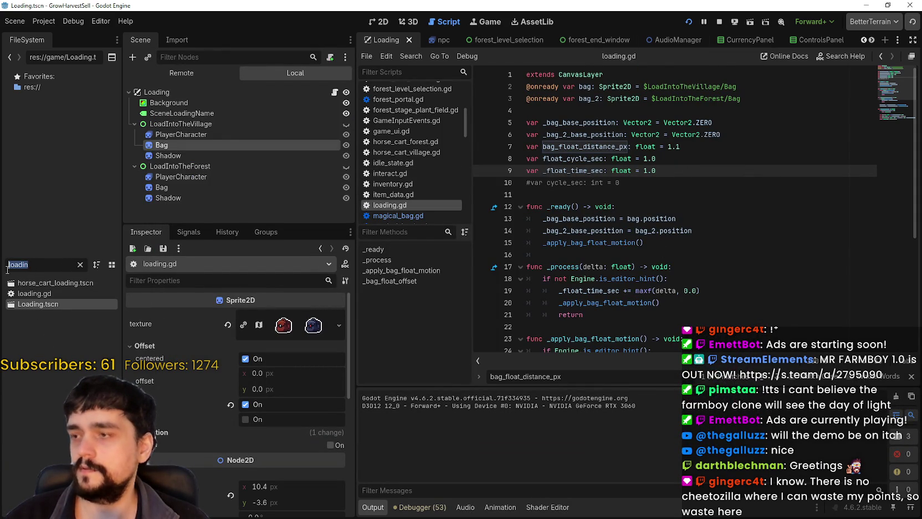
Open magical_bag.gd via the 'magi' filter and check its float_cycle_sec and bag_float_distance_px variables.
{"action": "type", "text": "magi"}
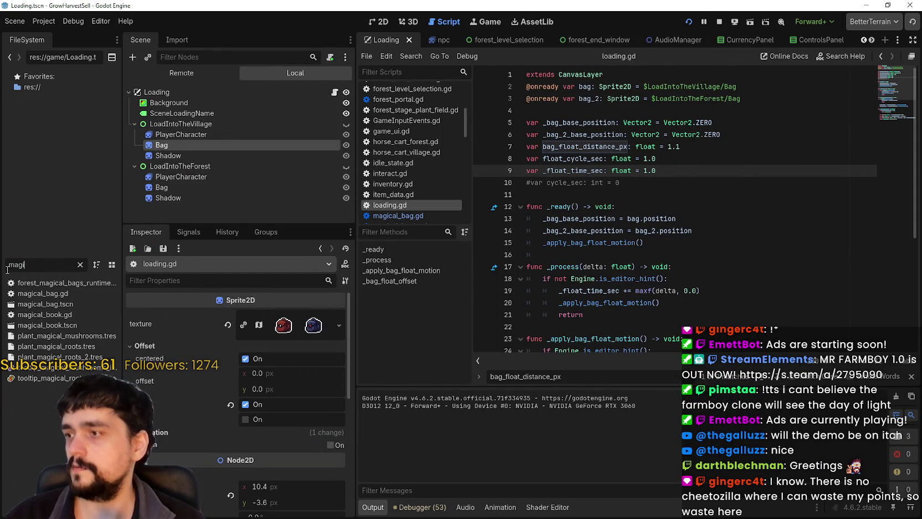
{"action": "double_click", "coordinate": [61, 306]}
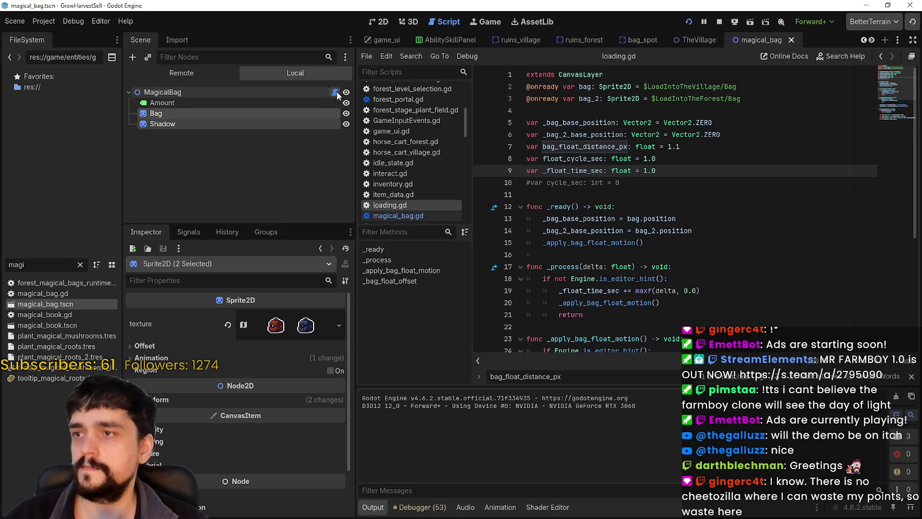
{"action": "left_click", "coordinate": [335, 92]}
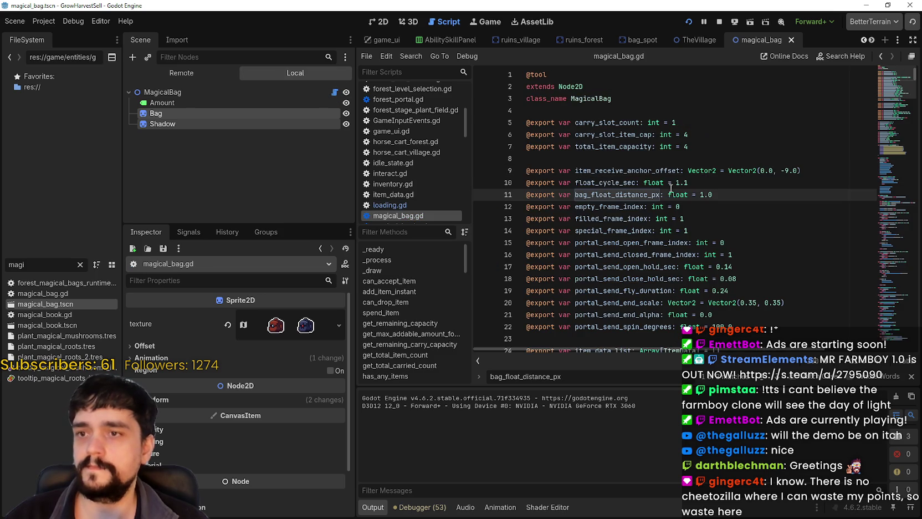
{"action": "double_click", "coordinate": [621, 184]}
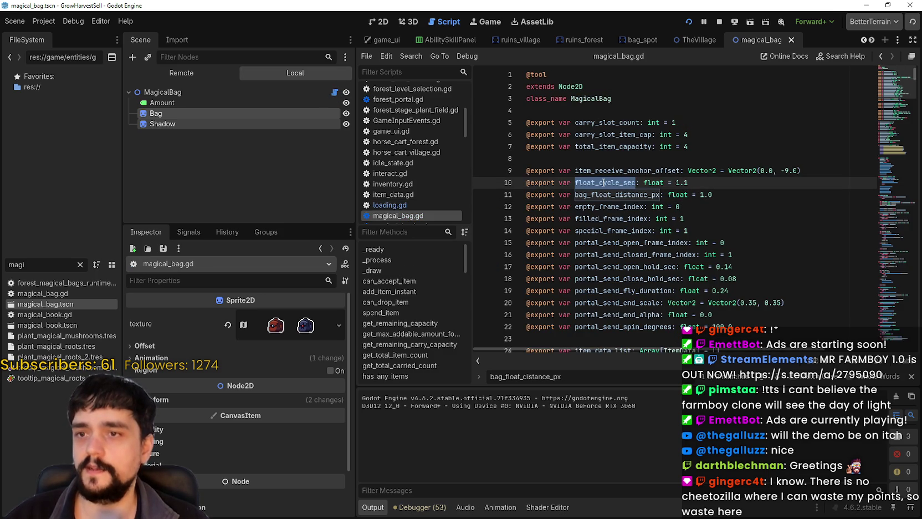
{"action": "double_click", "coordinate": [600, 193]}
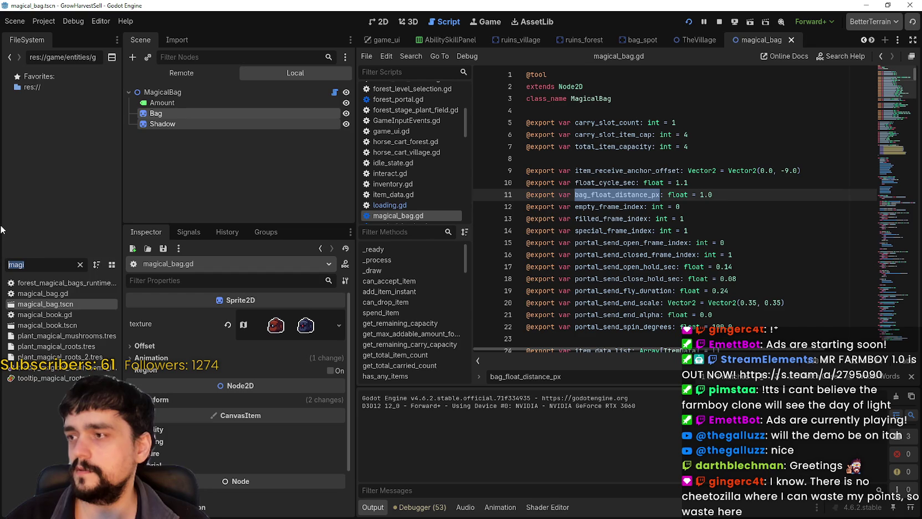
Open Loading.tscn and its loading.gd script via the 'loadin' filter.
{"action": "type", "text": "loadin"}
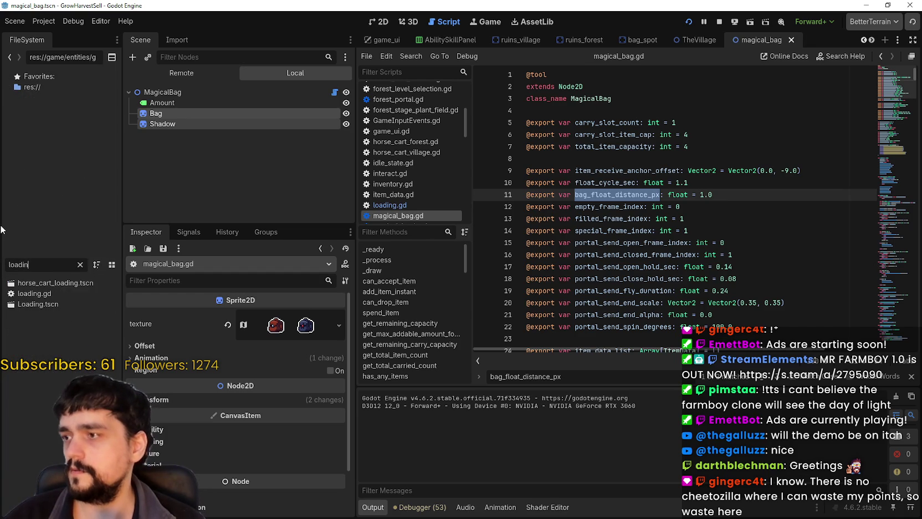
{"action": "double_click", "coordinate": [31, 305]}
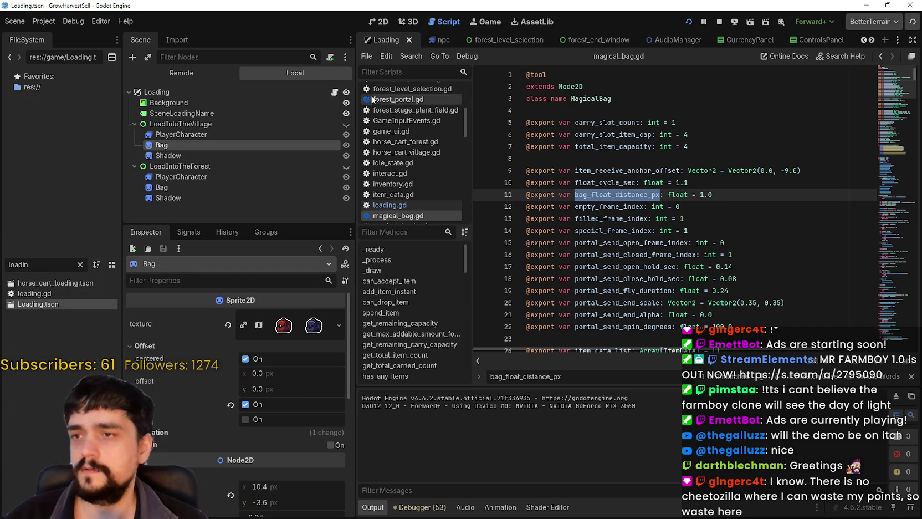
{"action": "left_click", "coordinate": [335, 93]}
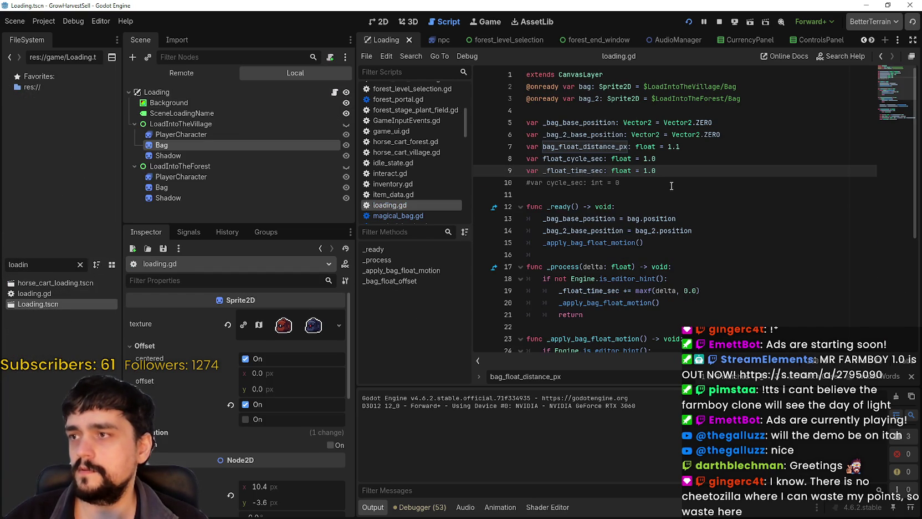
Set float_cycle_sec to 1.1 and bag_float_distance_px to 1.0, then save and run the game.
{"action": "double_click", "coordinate": [561, 160]}
{"action": "left_click", "coordinate": [656, 160]}
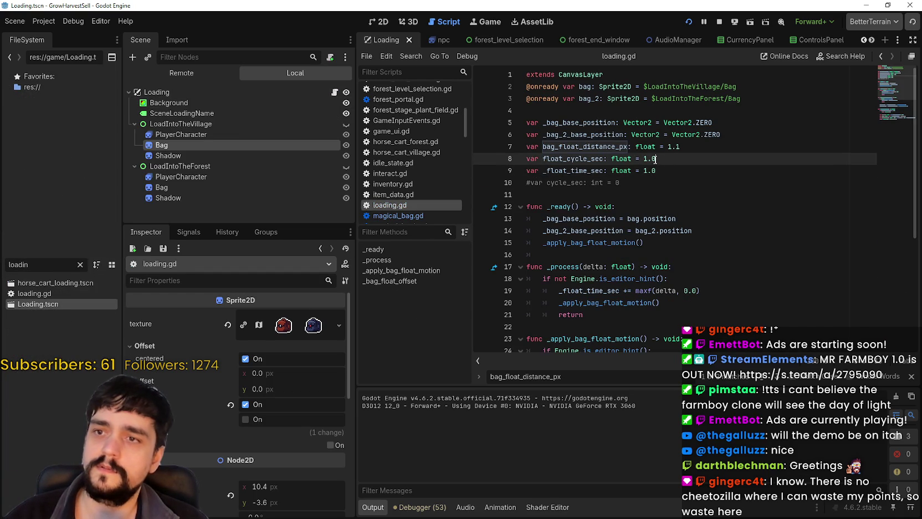
{"action": "key", "text": "BackSpace"}
{"action": "type", "text": "1"}
{"action": "left_click", "coordinate": [677, 146]}
{"action": "key", "text": "BackSpace"}
{"action": "type", "text": "1"}
{"action": "key", "text": "BackSpace"}
{"action": "type", "text": "0"}
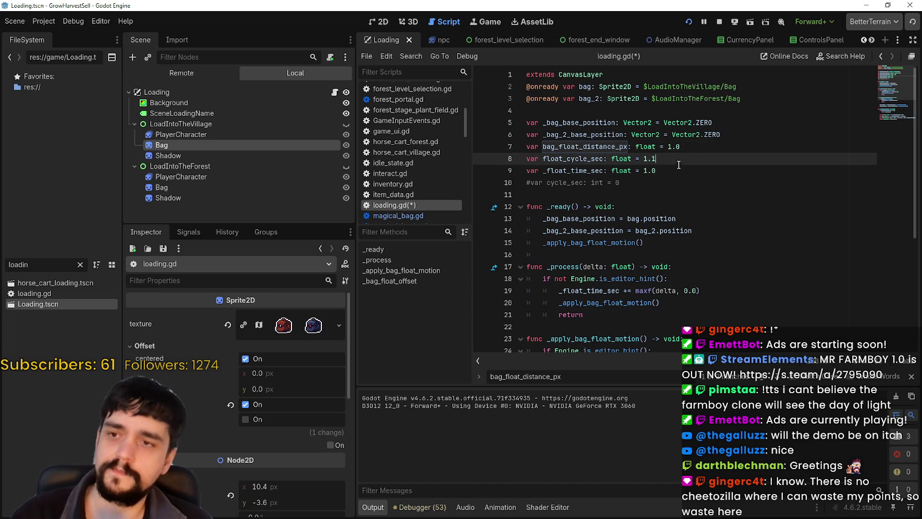
{"action": "left_click", "coordinate": [650, 171]}
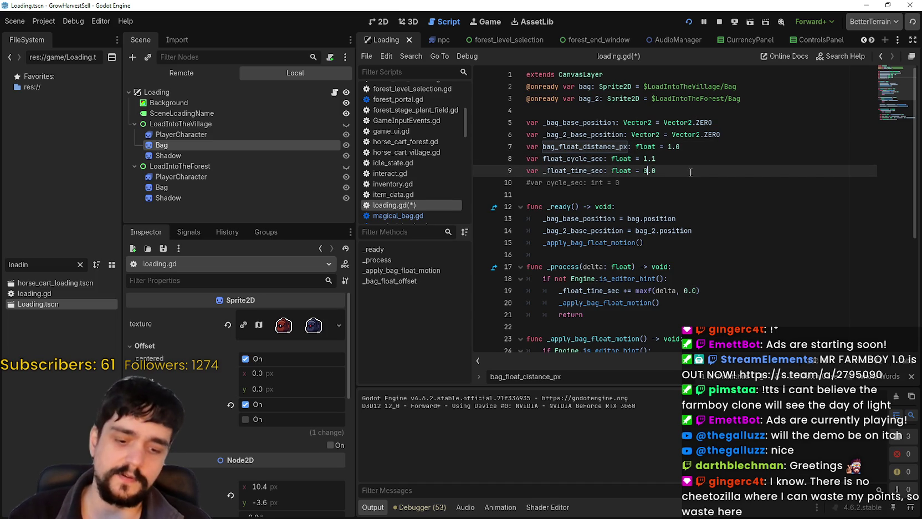
{"action": "left_click", "coordinate": [689, 21]}
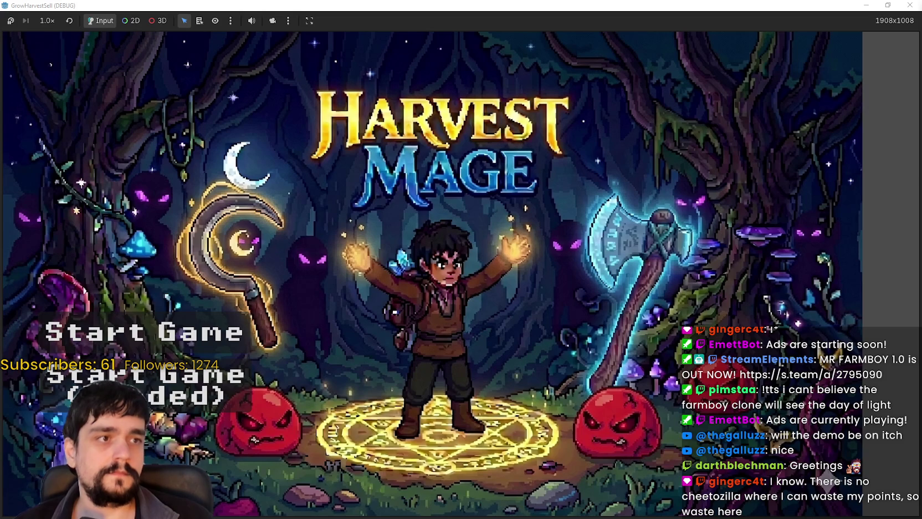
Start the game and travel from the village to the forest stage.
{"action": "key", "text": "Return"}
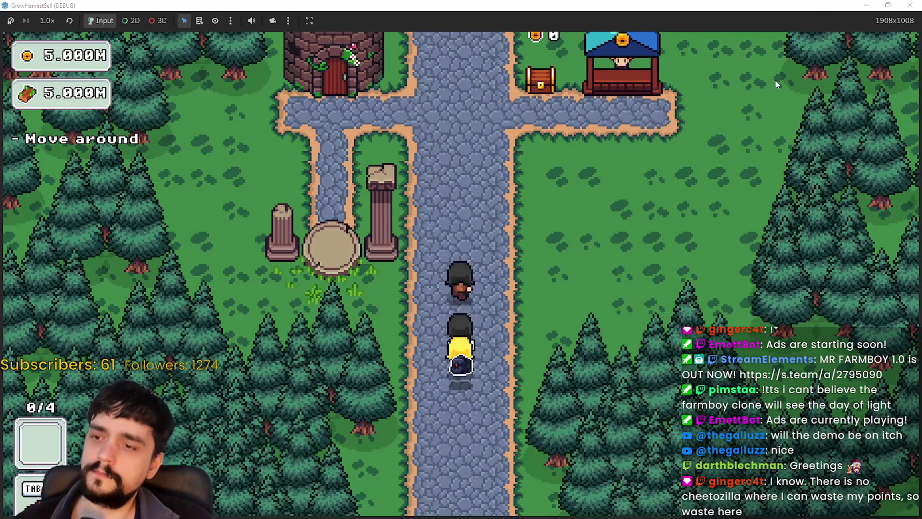
{"action": "key", "text": "super+Down"}
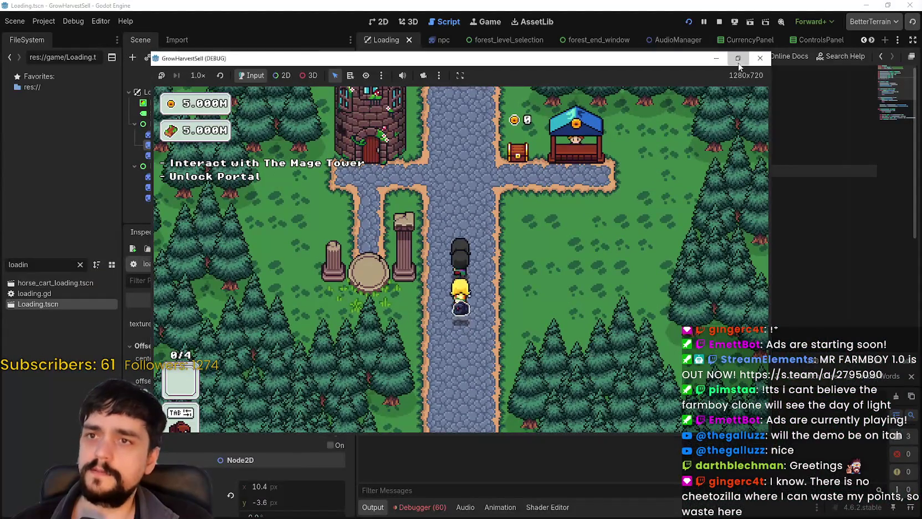
{"action": "key", "text": "super+Up"}
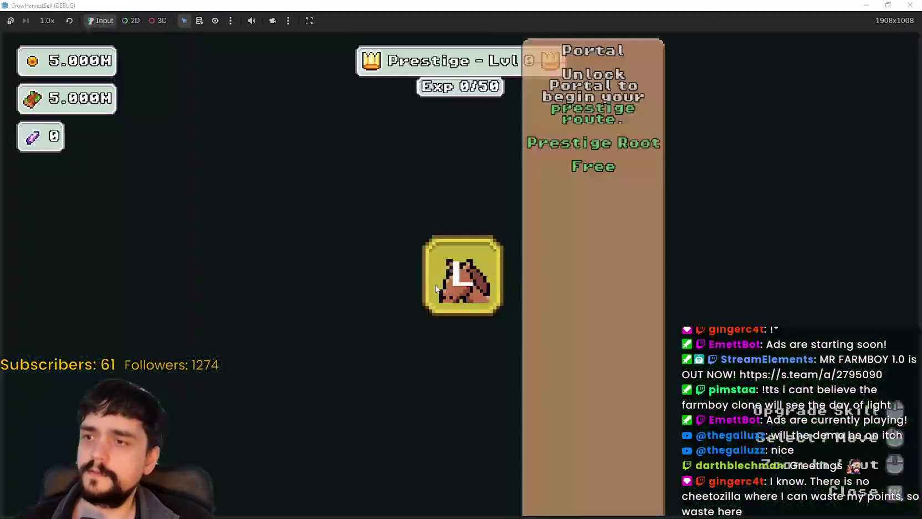
{"action": "left_click", "coordinate": [436, 288]}
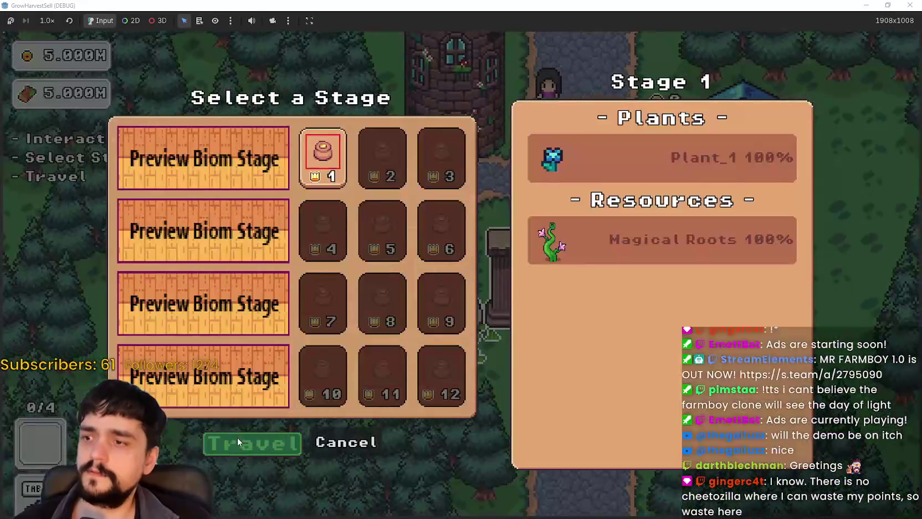
{"action": "left_click", "coordinate": [238, 442]}
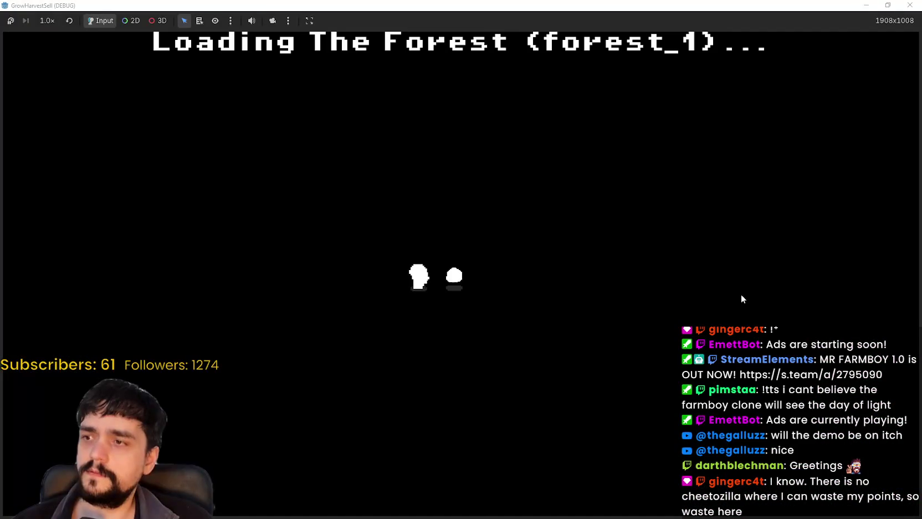
Walk through the forest portal back to the village and over to the tower door.
{"action": "key", "text": "w"}
{"action": "key", "text": "a"}
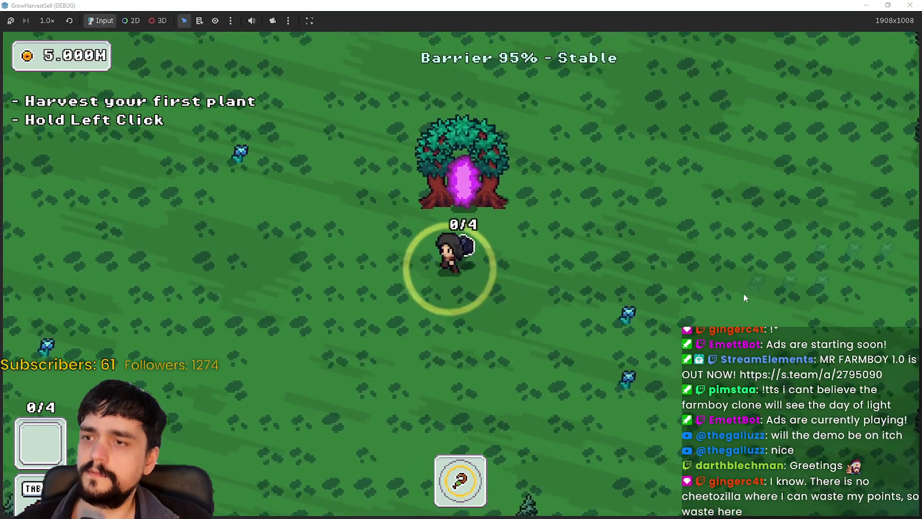
{"action": "key", "text": "w"}
{"action": "key", "text": "d"}
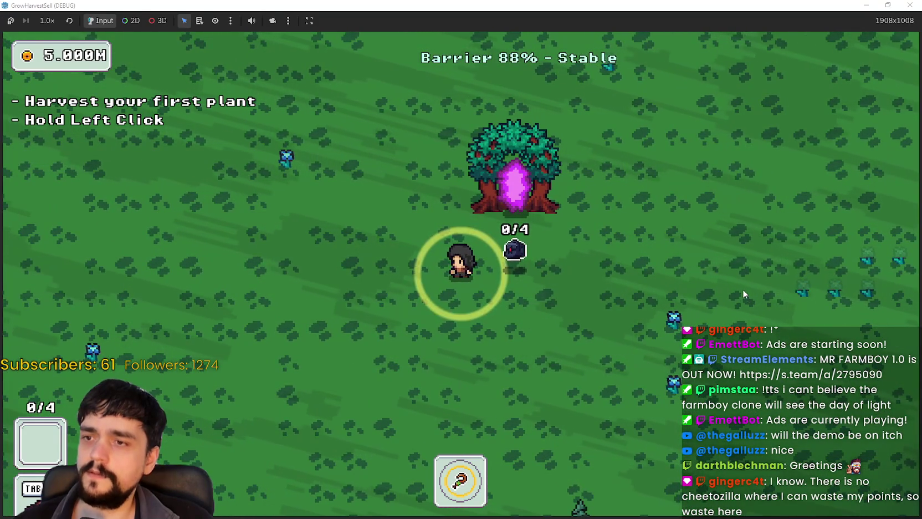
{"action": "key", "text": "w"}
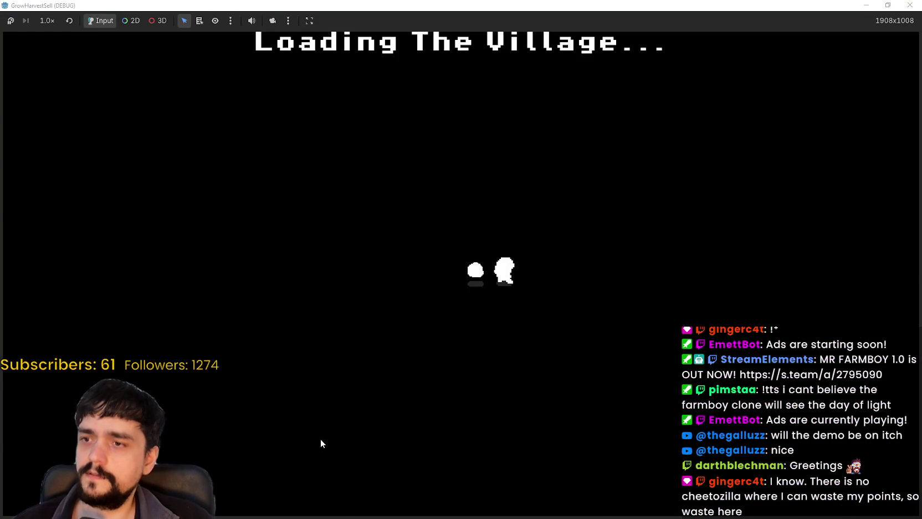
{"action": "key", "text": "a"}
{"action": "key", "text": "w"}
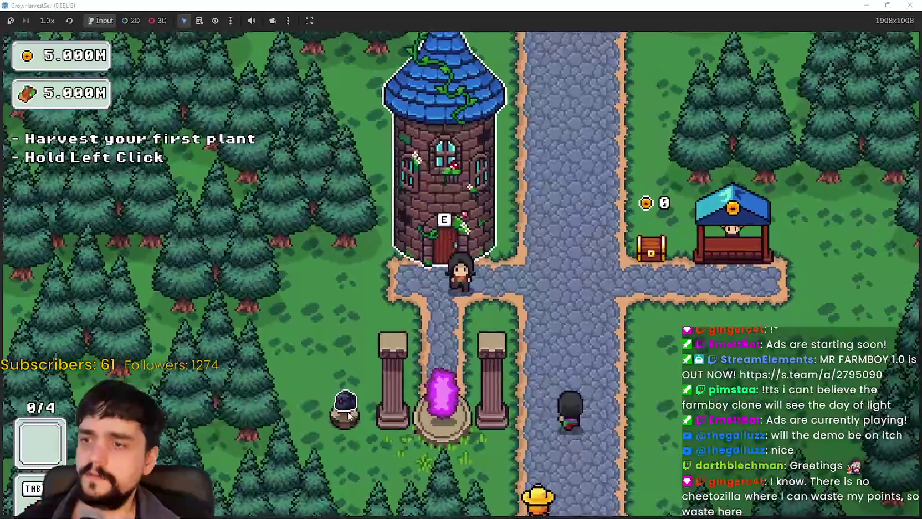
Travel to the forest again, return through the barrier-tree portal, and restore the game window size.
{"action": "key", "text": "e"}
{"action": "key", "text": "Return"}
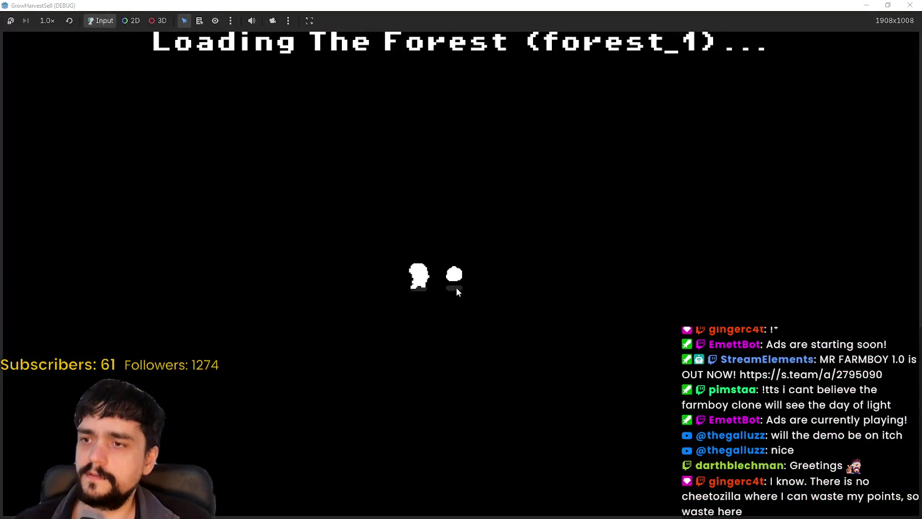
{"action": "key", "text": "w"}
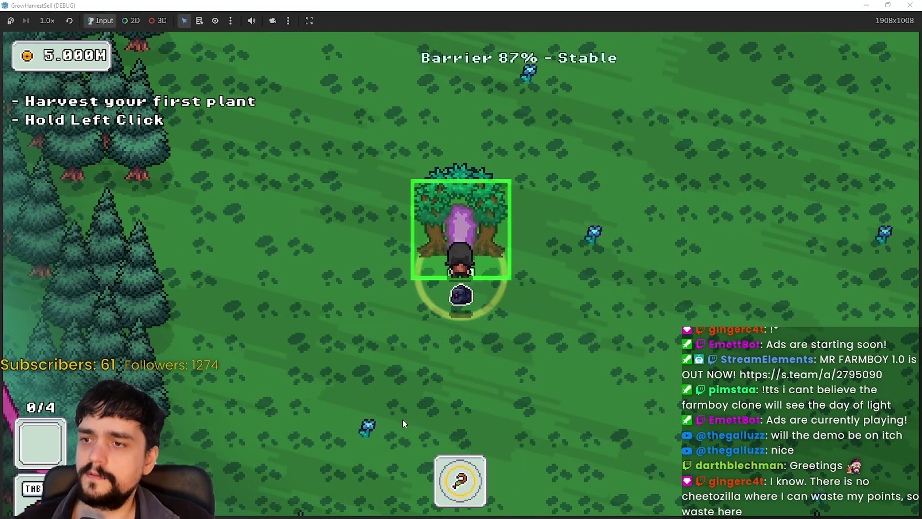
{"action": "key", "text": "e"}
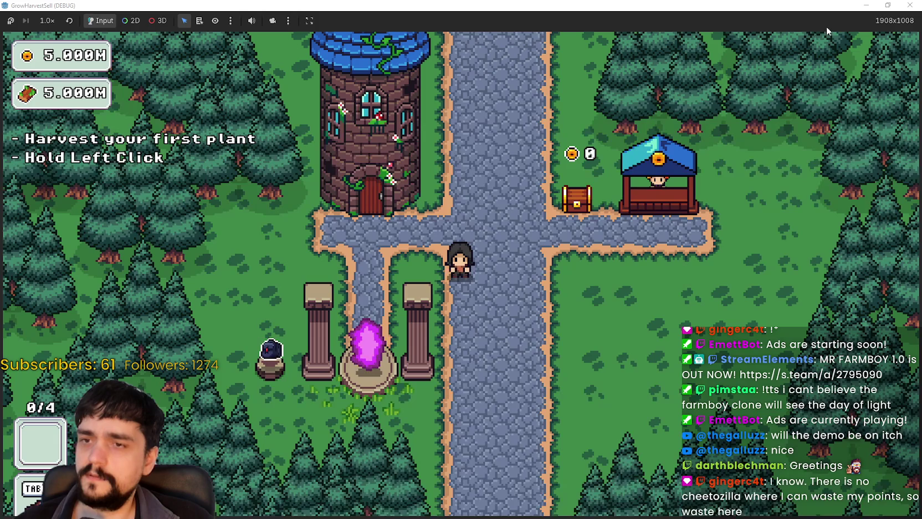
{"action": "left_click", "coordinate": [887, 5]}
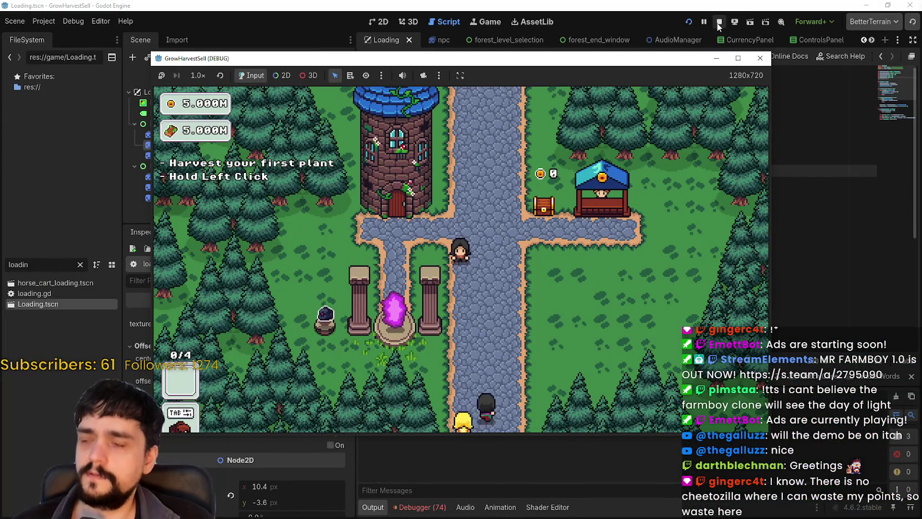
Stop the game and open magical_bag.tscn with the MagicalBag root node selected.
{"action": "left_click", "coordinate": [720, 23]}
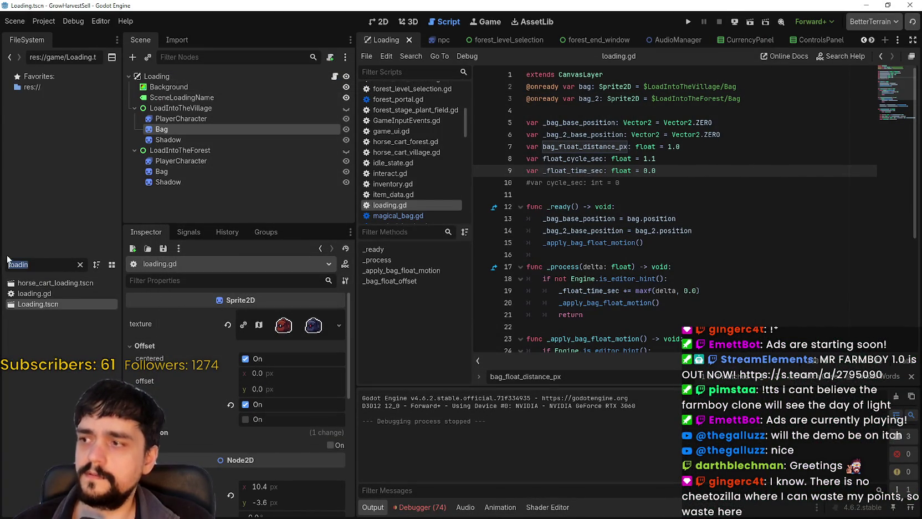
{"action": "type", "text": "magi"}
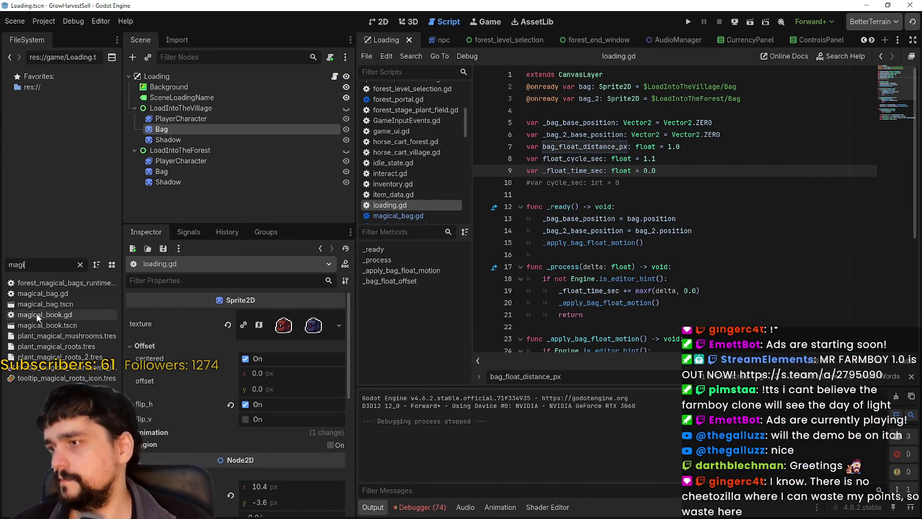
{"action": "double_click", "coordinate": [44, 304]}
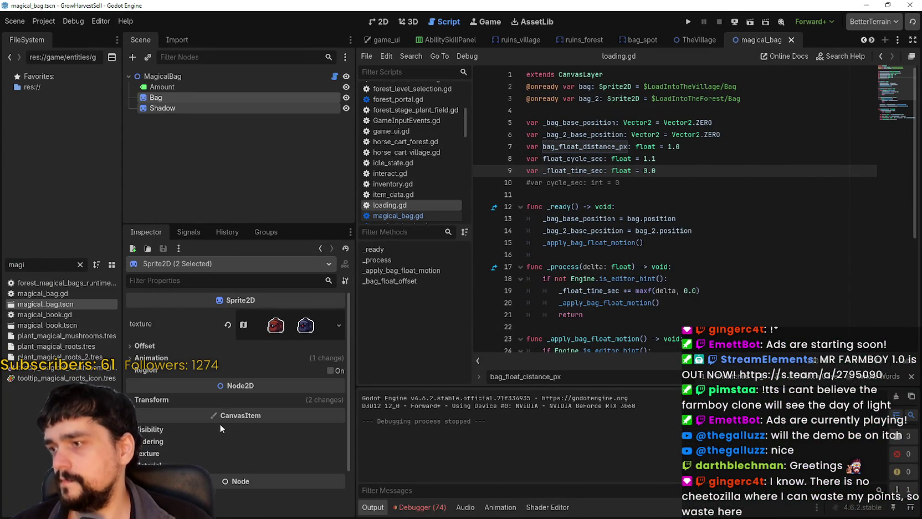
{"action": "left_click", "coordinate": [226, 79]}
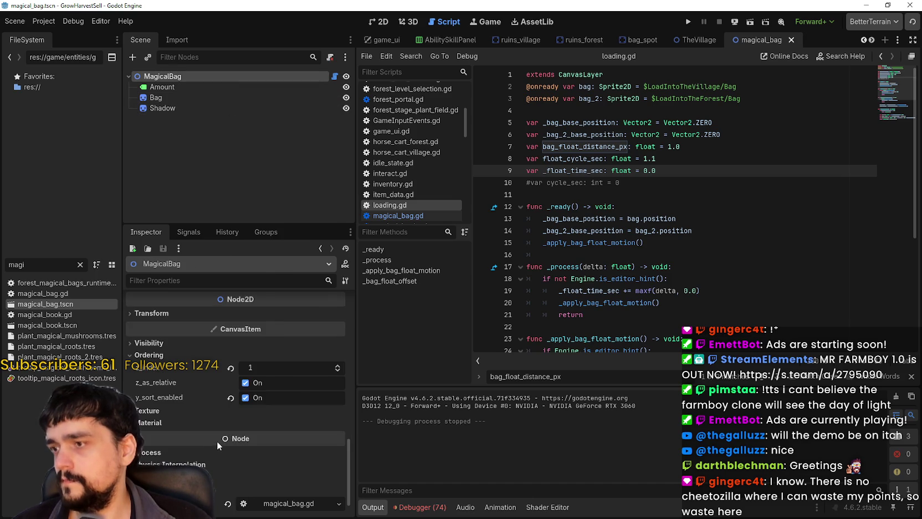
Review the MagicalBag's float properties in the Inspector and widen the panel.
{"action": "scroll", "coordinate": [247, 456], "scroll_direction": "up", "scroll_amount": 3}
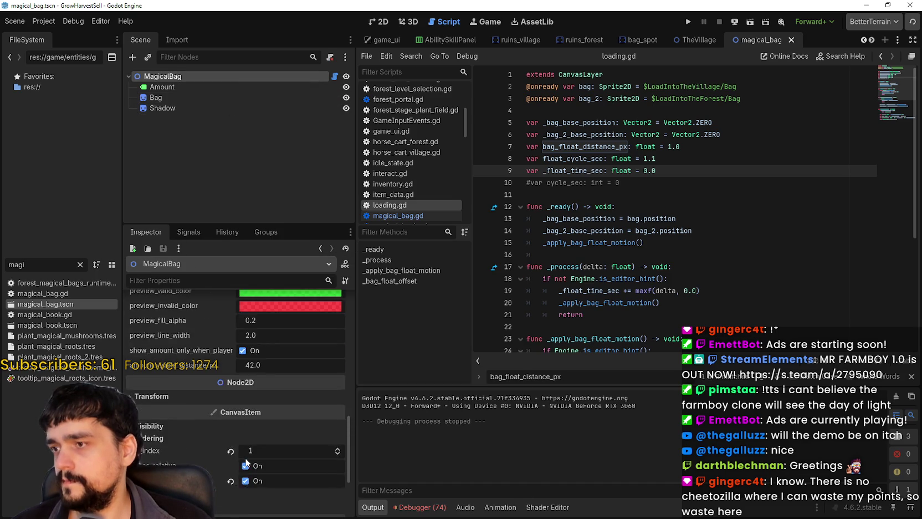
{"action": "scroll", "coordinate": [247, 463], "scroll_direction": "up", "scroll_amount": 2}
{"action": "left_click_drag", "start_coordinate": [351, 434], "coordinate": [363, 319]}
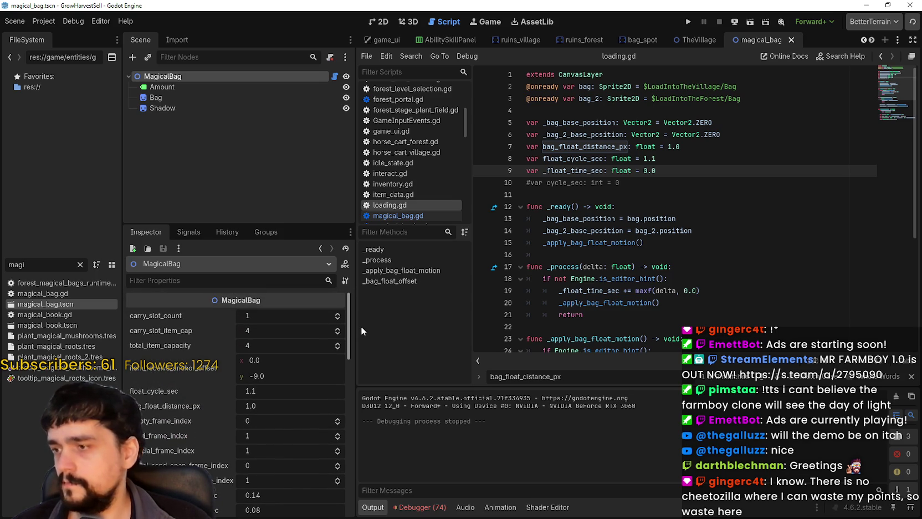
{"action": "left_click_drag", "start_coordinate": [361, 328], "coordinate": [357, 425]}
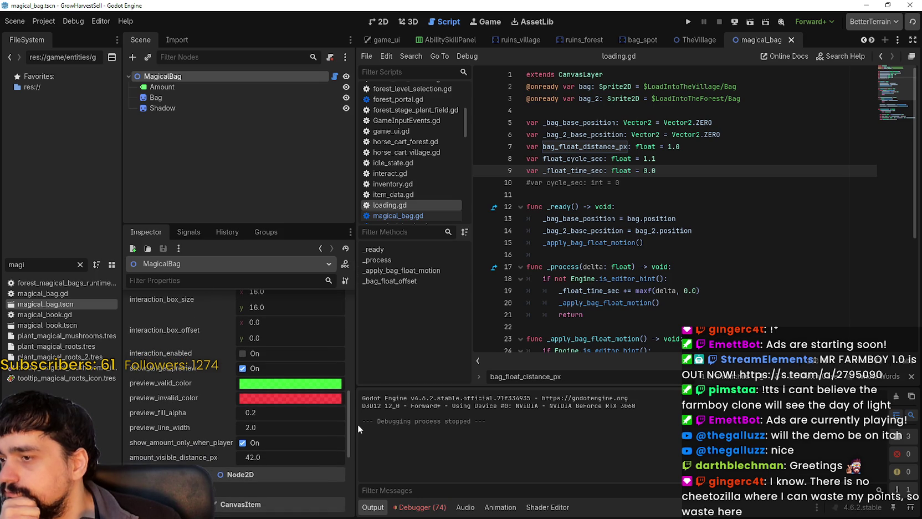
{"action": "left_click_drag", "start_coordinate": [357, 423], "coordinate": [427, 425]}
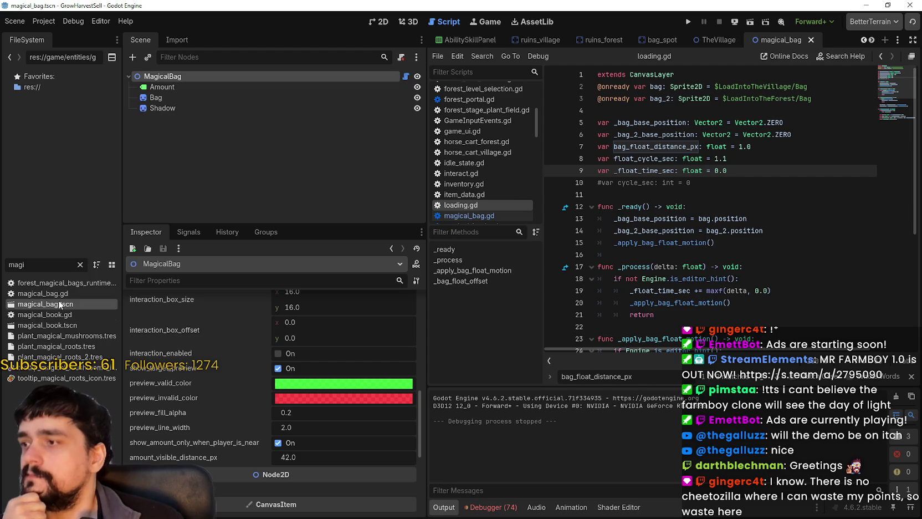
Review the MagicalBag script's float_cycle_sec, item_receive_anchor_offset and item_data_list variables.
{"action": "left_click", "coordinate": [406, 77]}
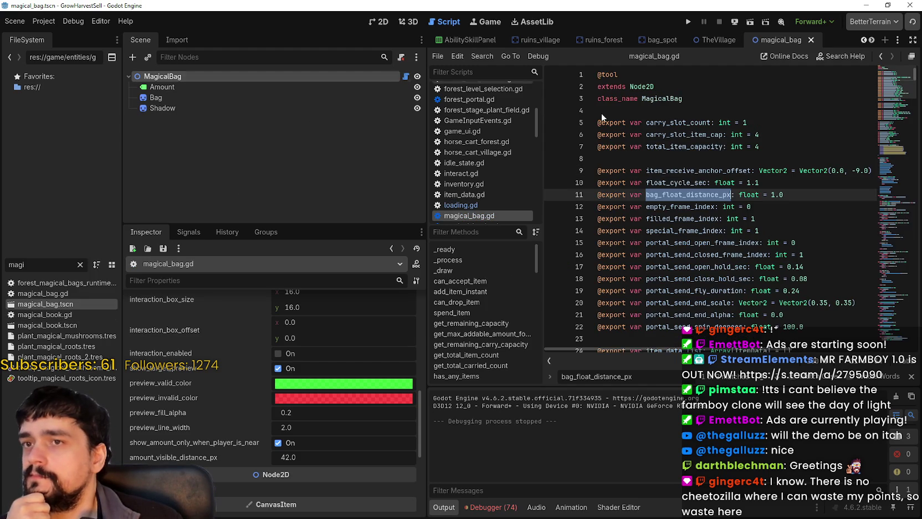
{"action": "left_click", "coordinate": [747, 195]}
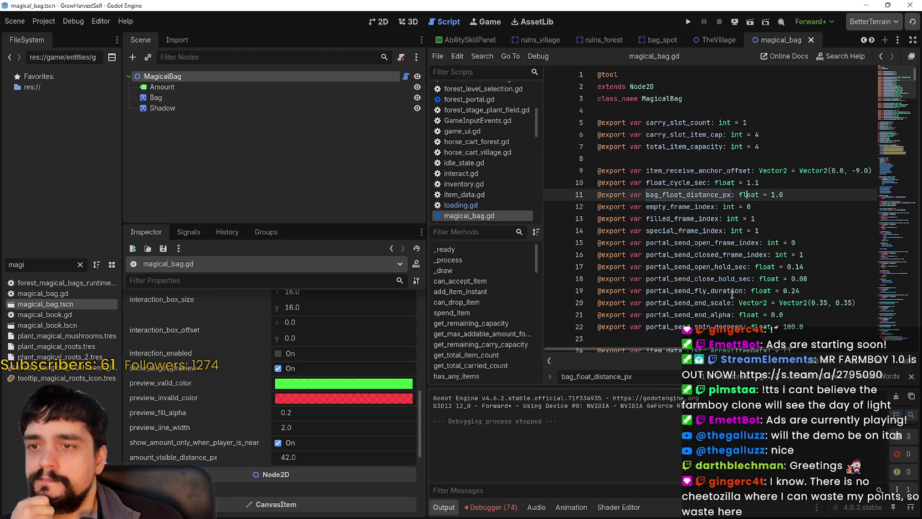
{"action": "double_click", "coordinate": [696, 183]}
{"action": "double_click", "coordinate": [692, 171]}
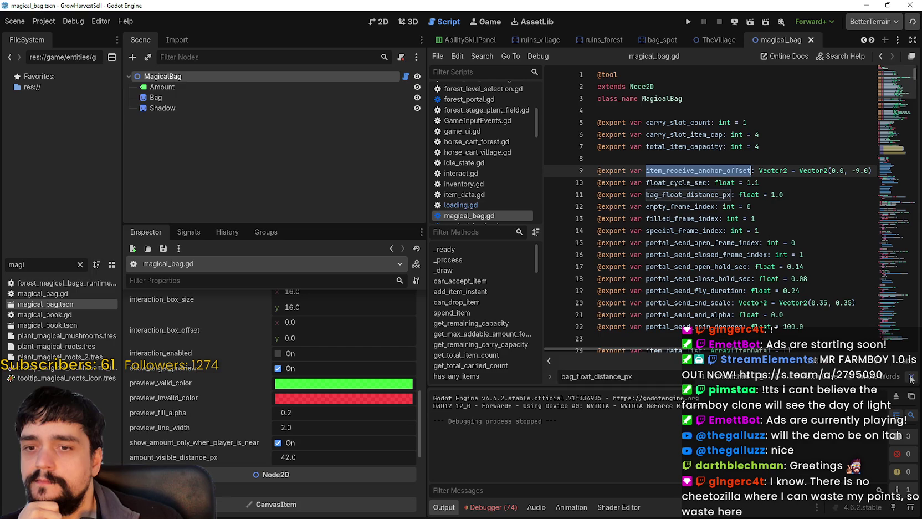
{"action": "left_click_drag", "start_coordinate": [427, 188], "coordinate": [345, 195]}
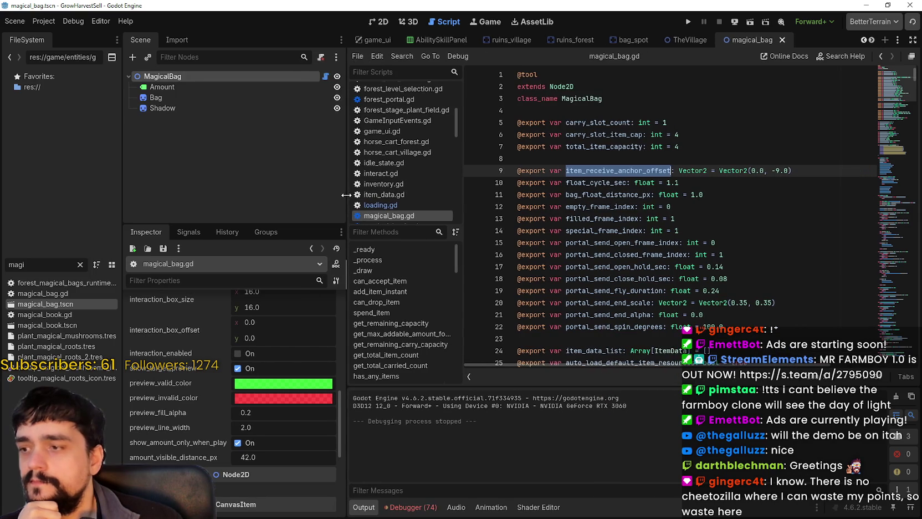
{"action": "scroll", "coordinate": [609, 238], "scroll_direction": "down", "scroll_amount": 3}
{"action": "left_click", "coordinate": [644, 244]}
{"action": "scroll", "coordinate": [616, 276], "scroll_direction": "down", "scroll_amount": 1}
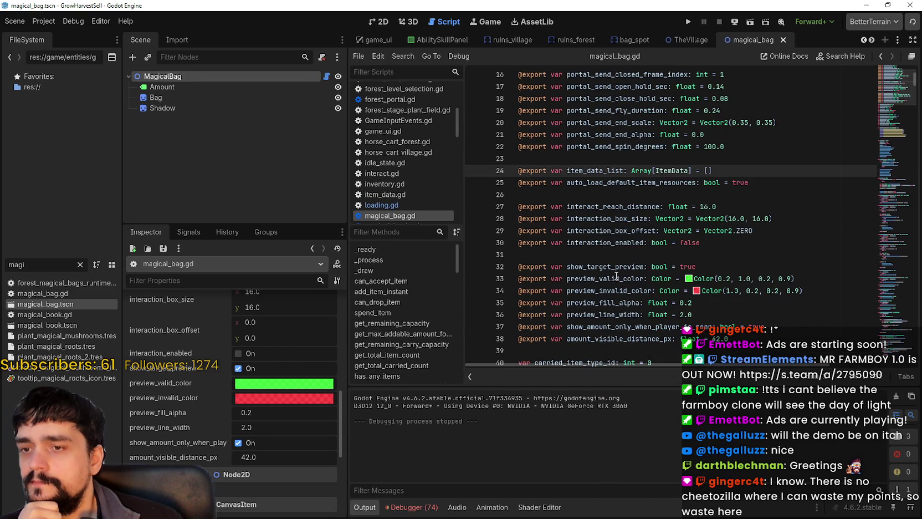
{"action": "left_click_drag", "start_coordinate": [901, 71], "coordinate": [899, 81]}
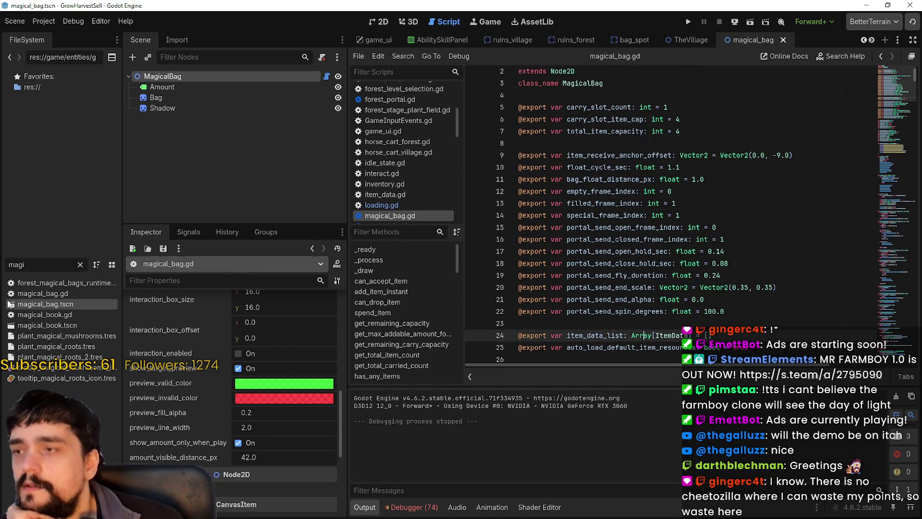
Clear the 'magi' filter, widen the FileSystem dock, and filter for 'loadin' to open Loading.tscn.
{"action": "left_click", "coordinate": [79, 263]}
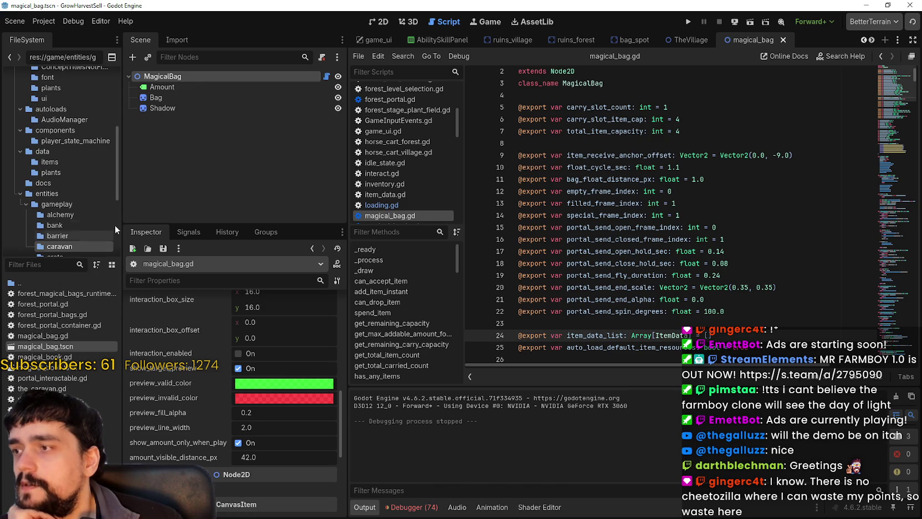
{"action": "left_click_drag", "start_coordinate": [122, 221], "coordinate": [156, 228]}
{"action": "scroll", "coordinate": [150, 222], "scroll_direction": "up", "scroll_amount": 5}
{"action": "scroll", "coordinate": [147, 223], "scroll_direction": "down", "scroll_amount": 10}
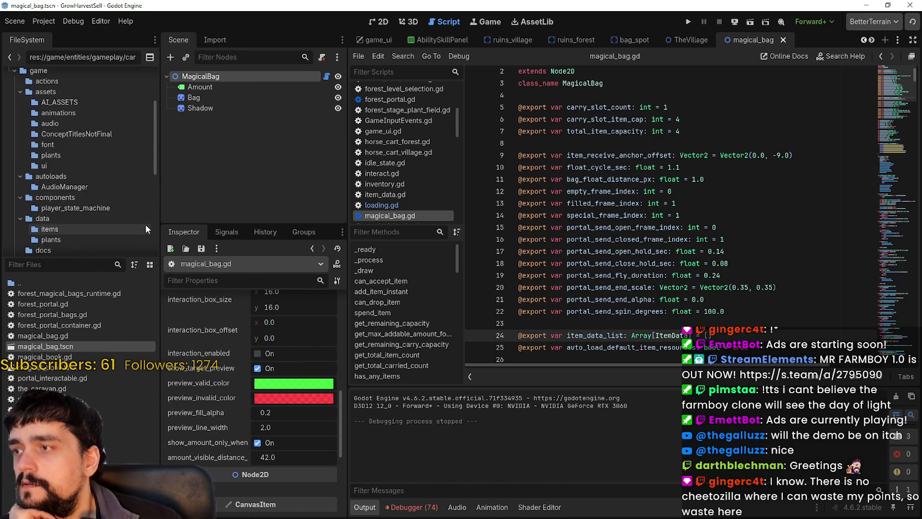
{"action": "scroll", "coordinate": [118, 227], "scroll_direction": "down", "scroll_amount": 1}
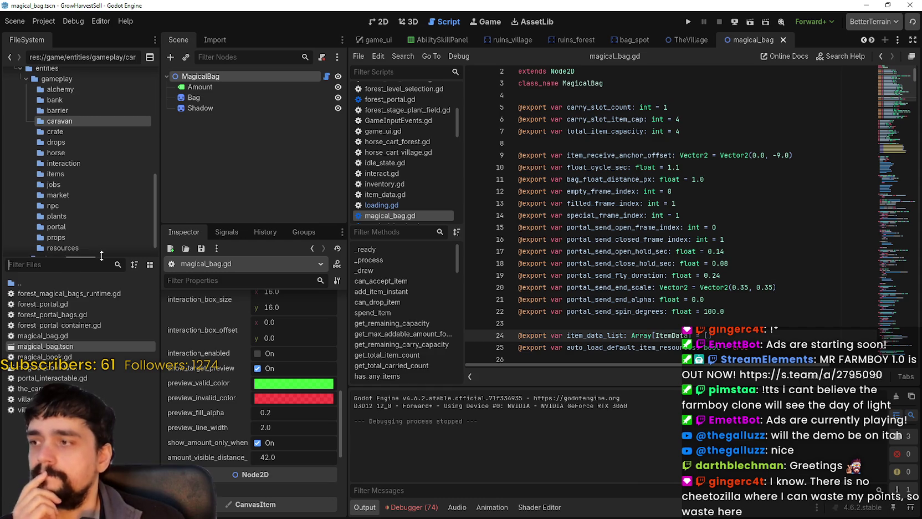
{"action": "type", "text": "loadin"}
{"action": "double_click", "coordinate": [100, 305]}
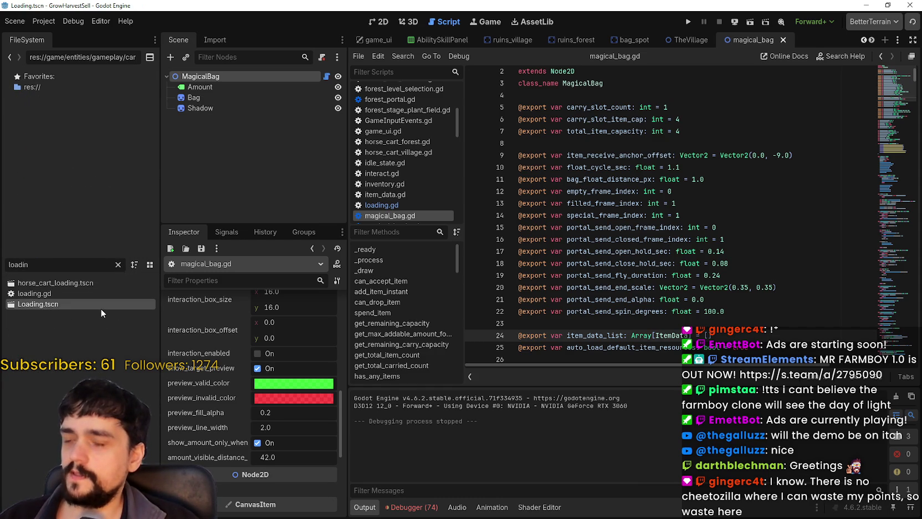
Check float_cycle_sec in loading.gd, then run the project to test the loading screen.
{"action": "left_click", "coordinate": [327, 77]}
{"action": "left_click", "coordinate": [696, 250]}
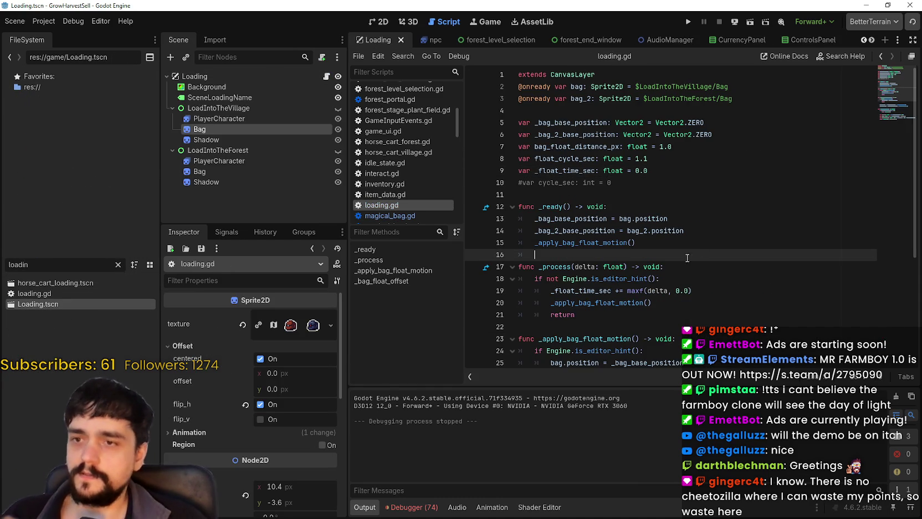
{"action": "scroll", "coordinate": [693, 233], "scroll_direction": "down", "scroll_amount": 1}
{"action": "left_click", "coordinate": [647, 110]}
{"action": "scroll", "coordinate": [761, 216], "scroll_direction": "up", "scroll_amount": 1}
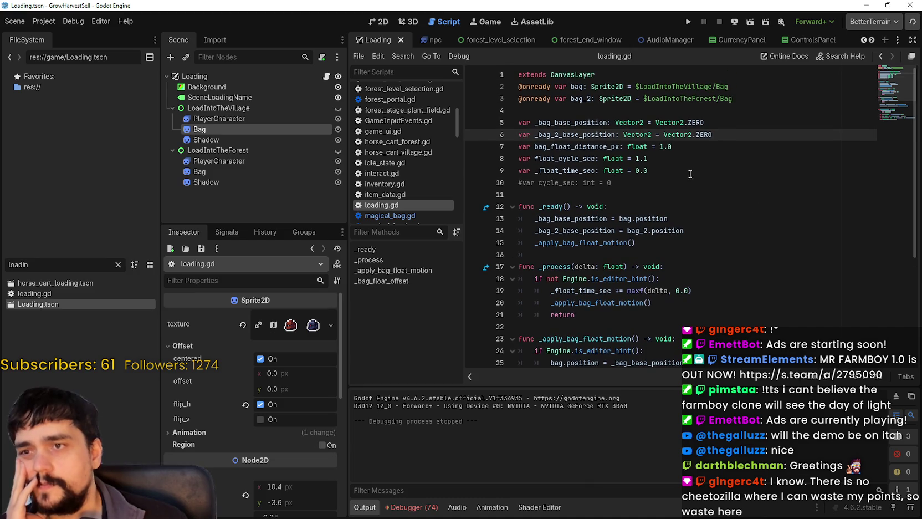
{"action": "left_click", "coordinate": [658, 159]}
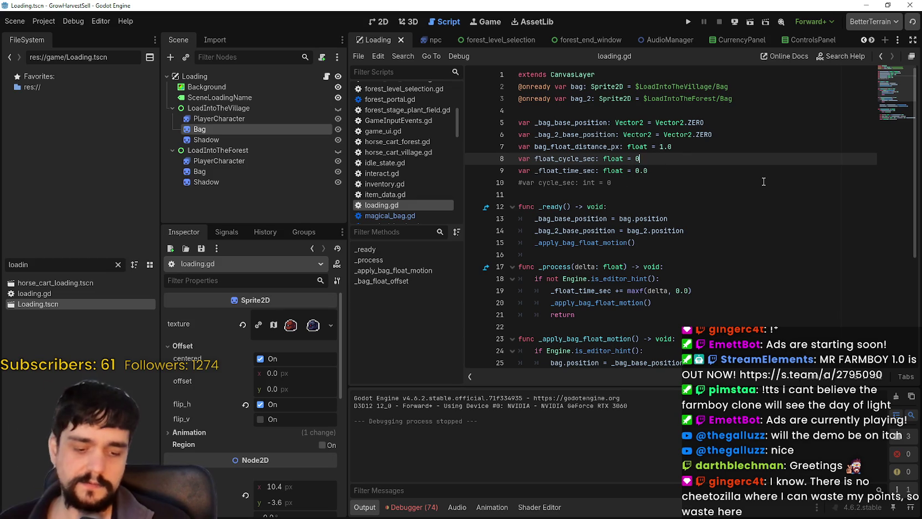
{"action": "left_click", "coordinate": [688, 22]}
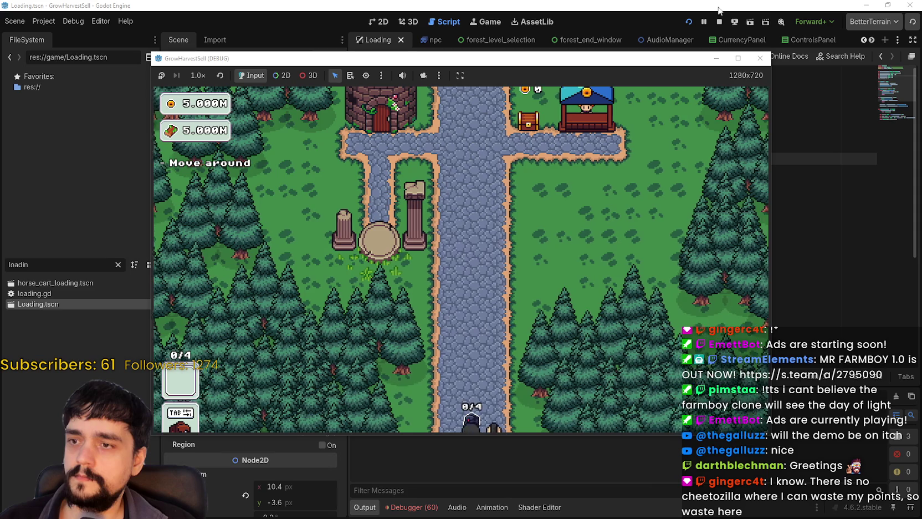
Maximize the game, visit the Mage Tower, travel to forest_1, and portal back to the village.
{"action": "left_click", "coordinate": [738, 59]}
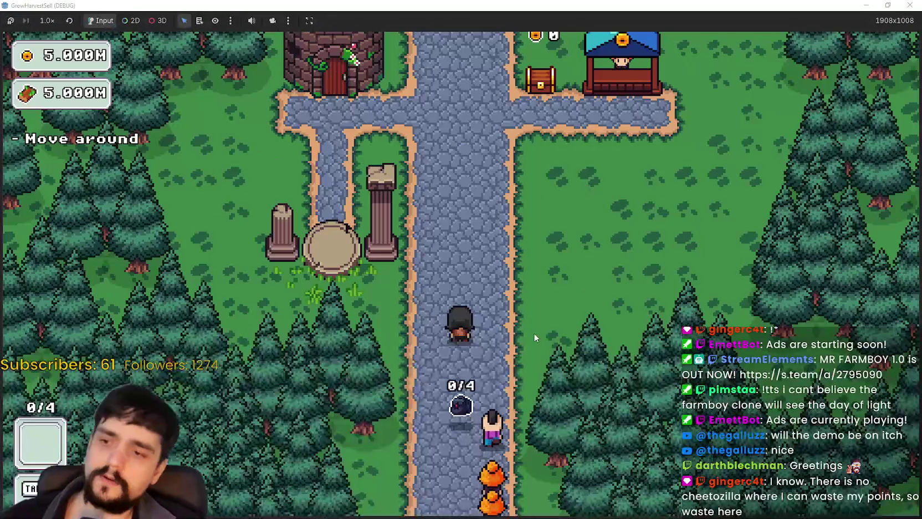
{"action": "key", "text": "w"}
{"action": "key", "text": "a"}
{"action": "key", "text": "w"}
{"action": "key", "text": "e"}
{"action": "key", "text": "Escape"}
{"action": "key", "text": "e"}
{"action": "key", "text": "e"}
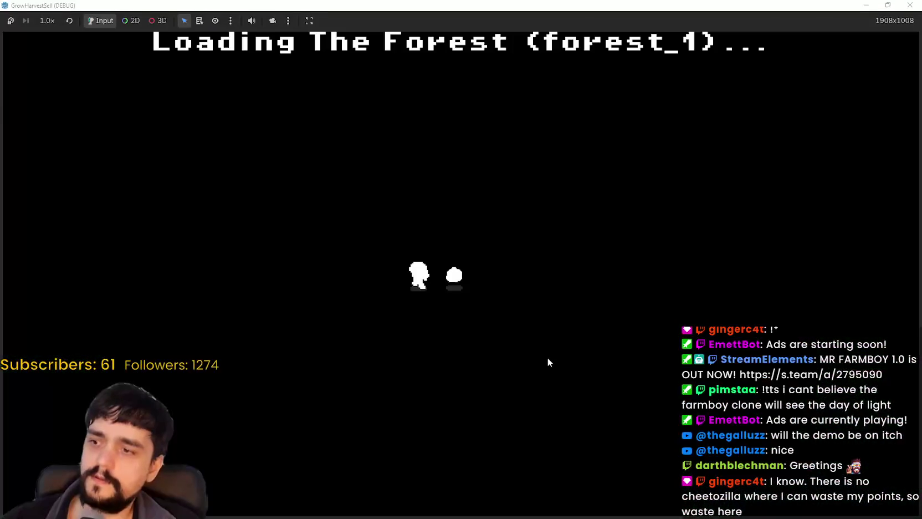
{"action": "key", "text": "w"}
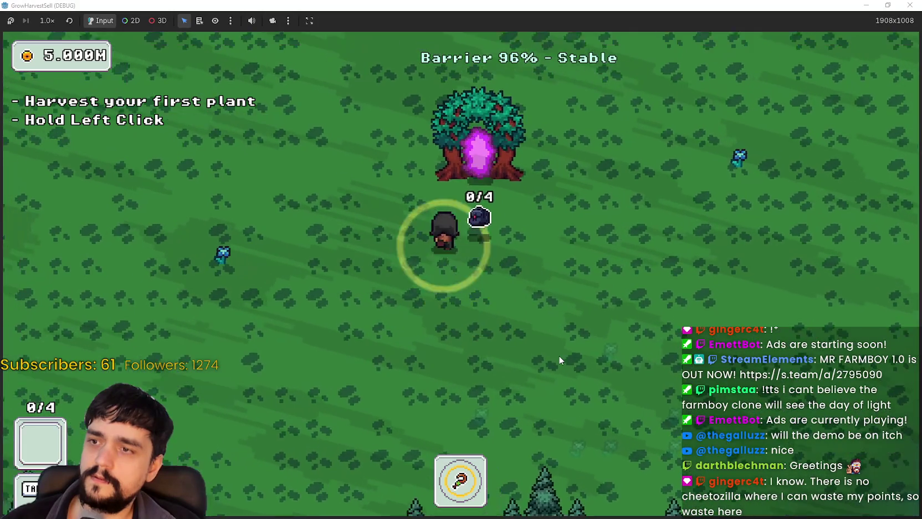
{"action": "key", "text": "e"}
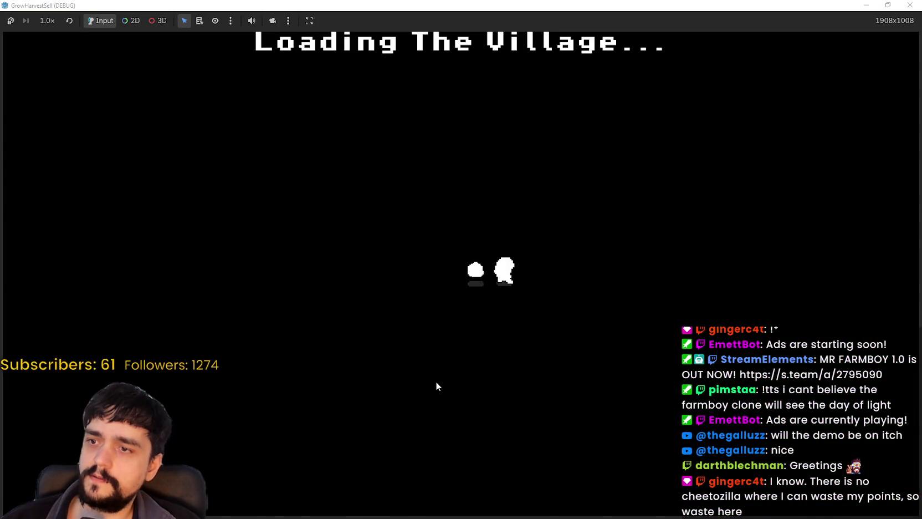
Check the prestige skill tree, travel to forest stage 1, and return through the portal.
{"action": "key", "text": "a"}
{"action": "key", "text": "e"}
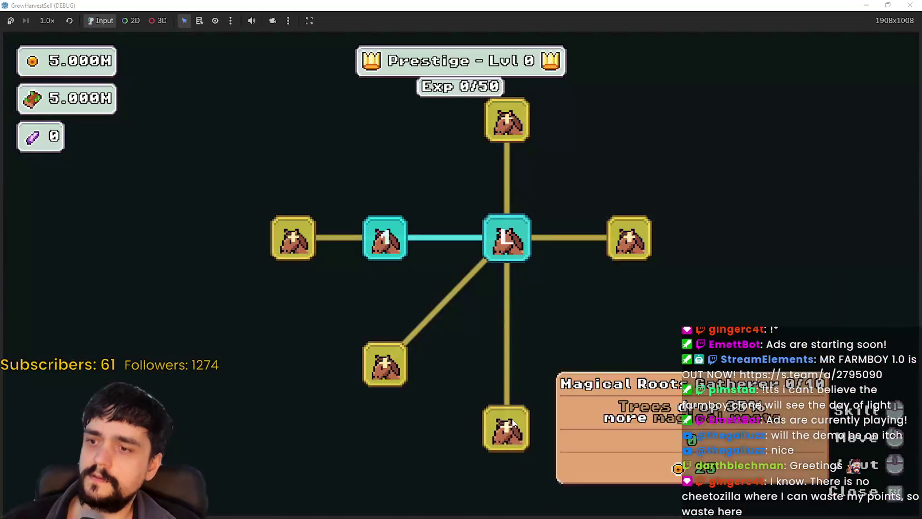
{"action": "key", "text": "Escape"}
{"action": "key", "text": "s"}
{"action": "key", "text": "e"}
{"action": "left_click", "coordinate": [271, 443]}
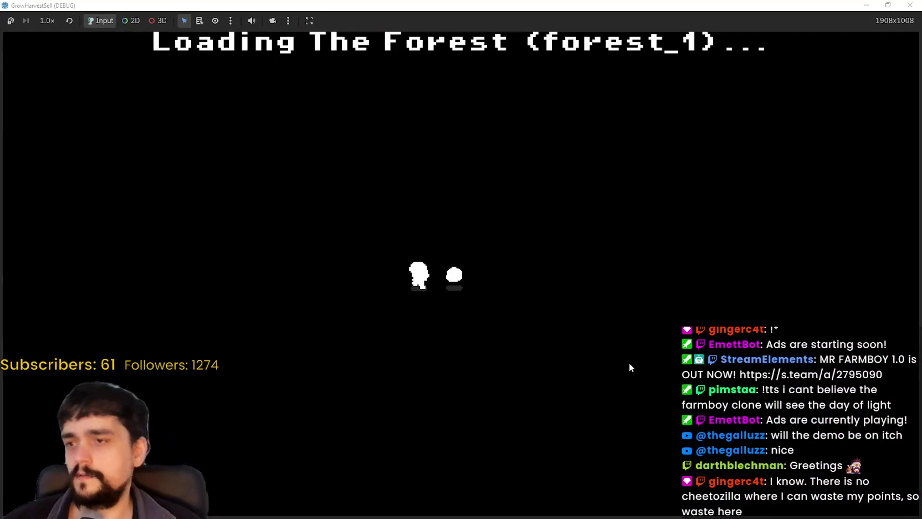
{"action": "key", "text": "w"}
{"action": "key", "text": "e"}
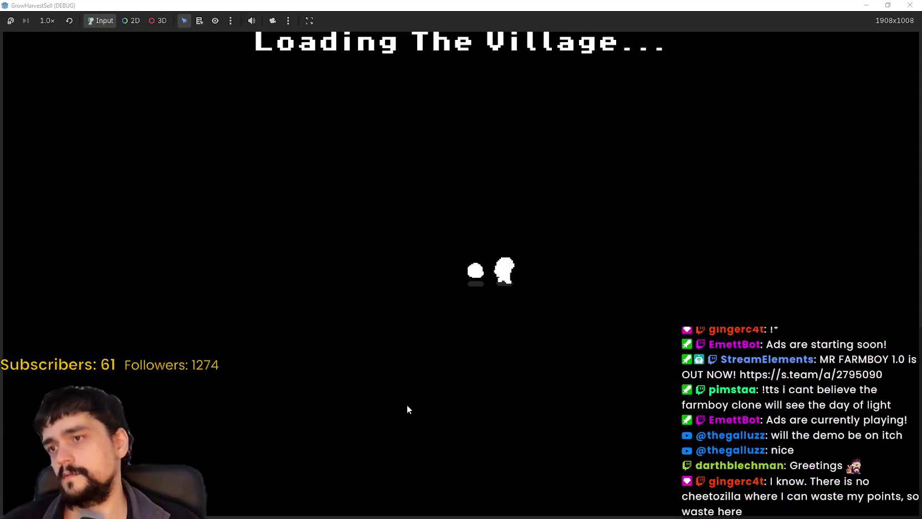
Repeat the Mage Tower and forest_1 loop, coming back through the portal tree again.
{"action": "key", "text": "w"}
{"action": "key", "text": "a"}
{"action": "key", "text": "e"}
{"action": "key", "text": "Escape"}
{"action": "key", "text": "s"}
{"action": "key", "text": "e"}
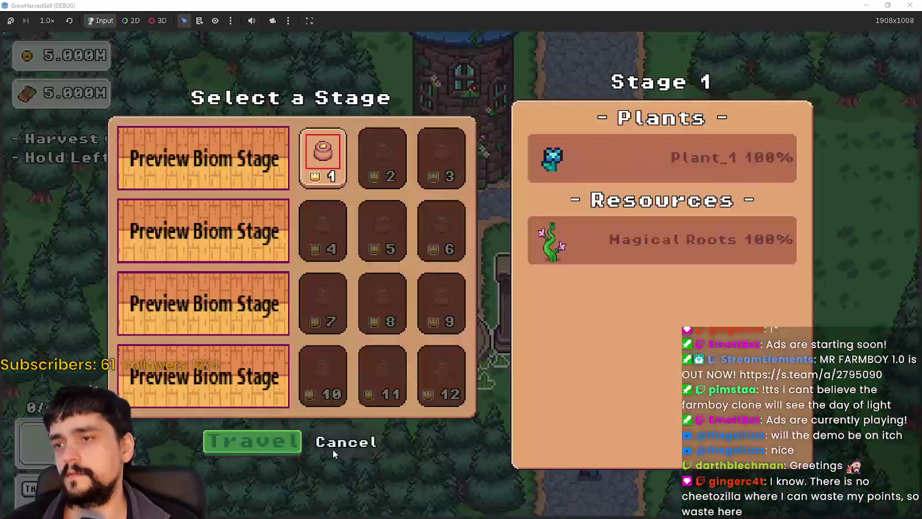
{"action": "key", "text": "Return"}
{"action": "key", "text": "w"}
{"action": "key", "text": "e"}
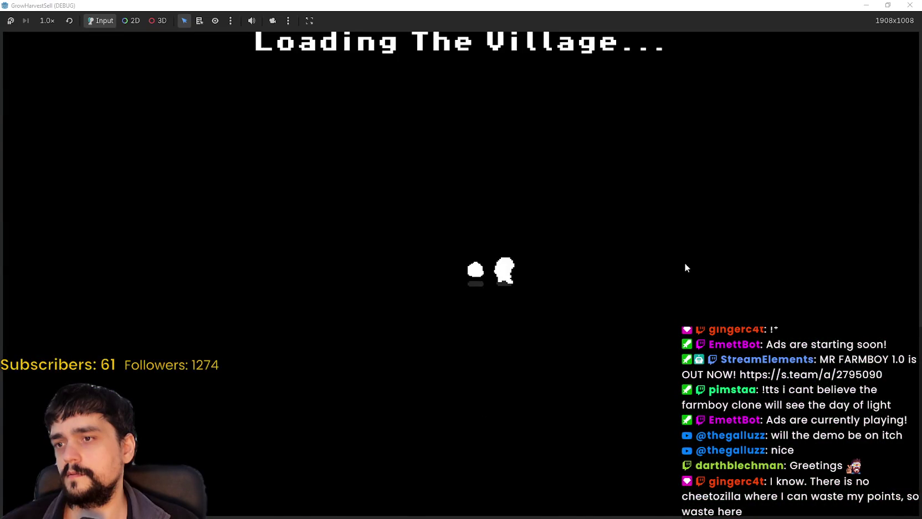
Open and close the prestige tree, travel to forest_1, and re-maximize the game window.
{"action": "key", "text": "a"}
{"action": "key", "text": "e"}
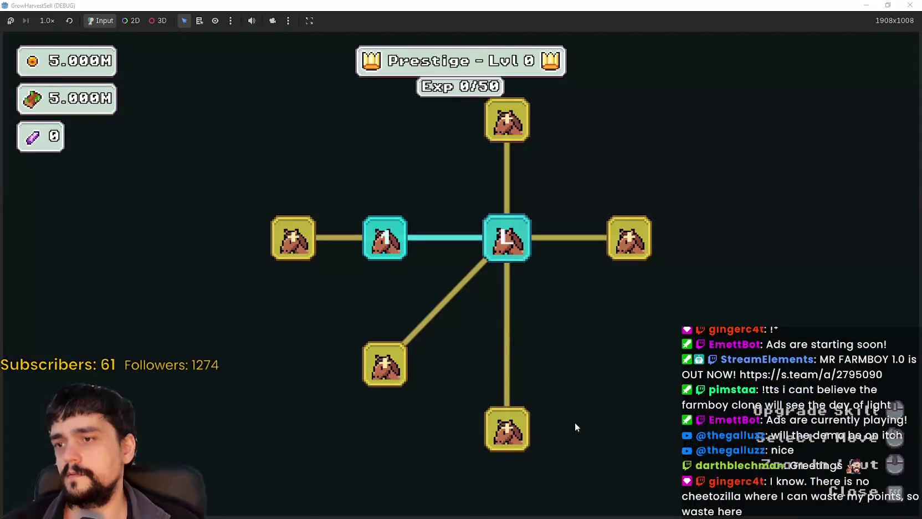
{"action": "key", "text": "Escape"}
{"action": "key", "text": "e"}
{"action": "key", "text": "Return"}
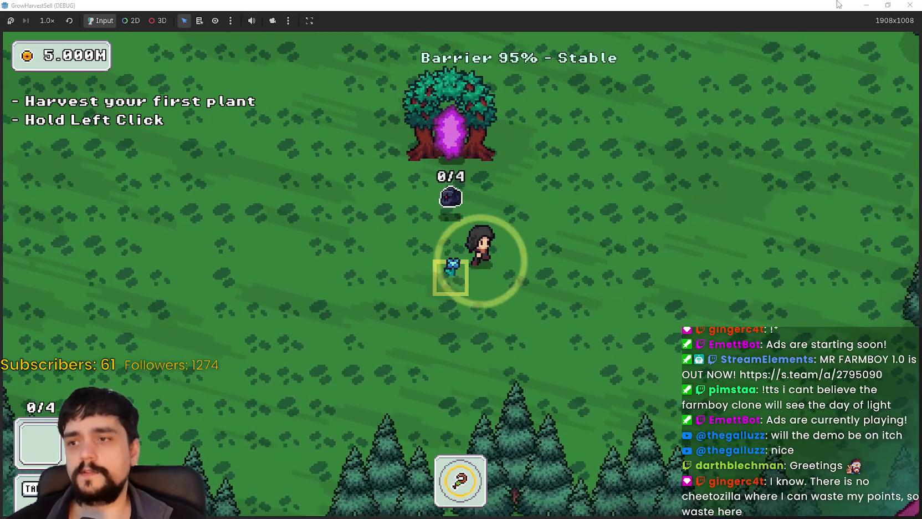
{"action": "key", "text": "w"}
{"action": "key", "text": "d"}
{"action": "key", "text": "super+Down"}
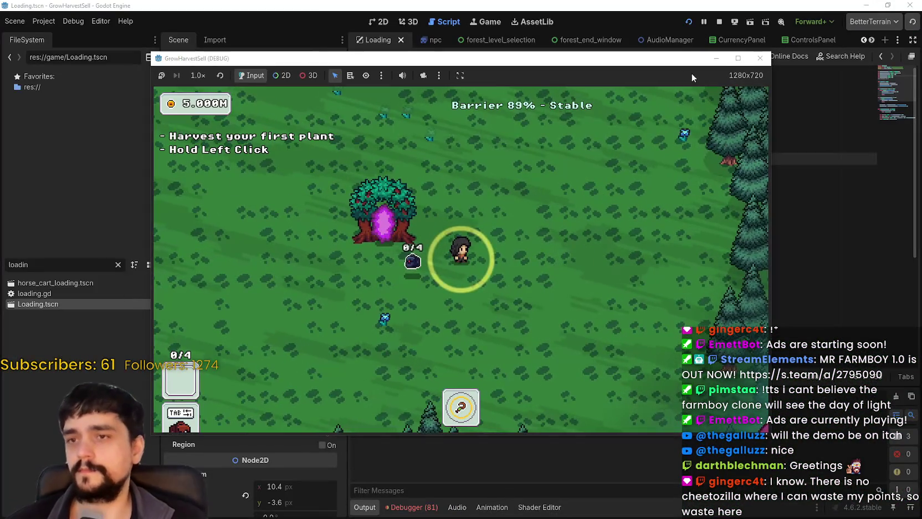
{"action": "left_click", "coordinate": [738, 57]}
Walk around the portal tree to the blue flowers and harvest three of them.
{"action": "key", "text": "w"}
{"action": "key", "text": "a"}
{"action": "key", "text": "a"}
{"action": "key", "text": "w"}
{"action": "key", "text": "d"}
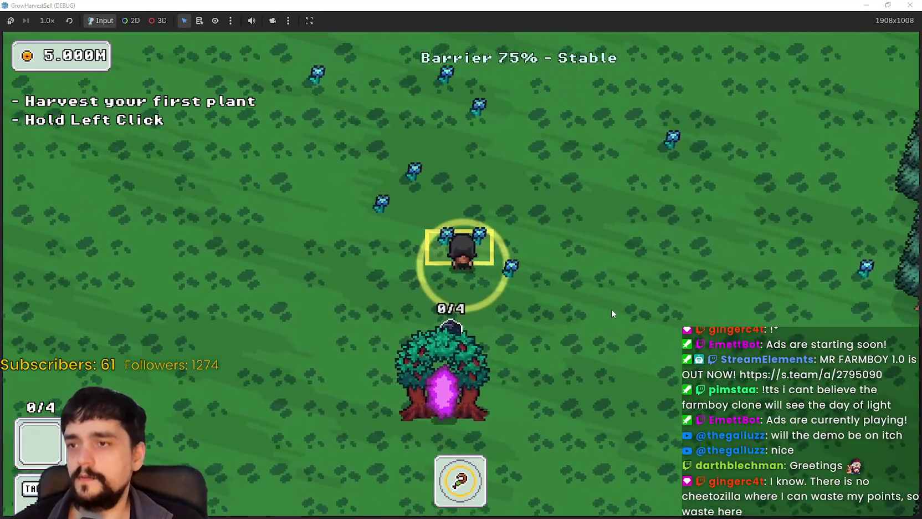
{"action": "key", "text": "w"}
{"action": "key", "text": "d"}
{"action": "left_click", "coordinate": [592, 304]}
{"action": "key", "text": "a"}
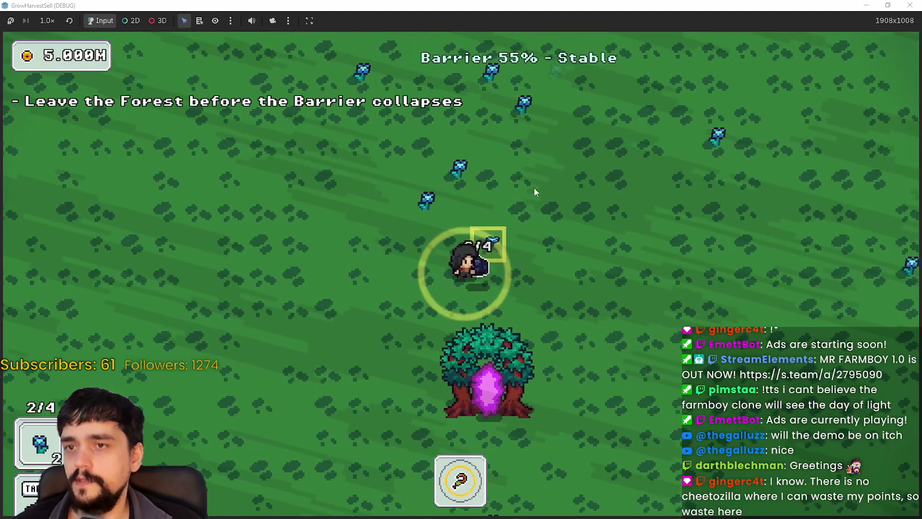
{"action": "key", "text": "w"}
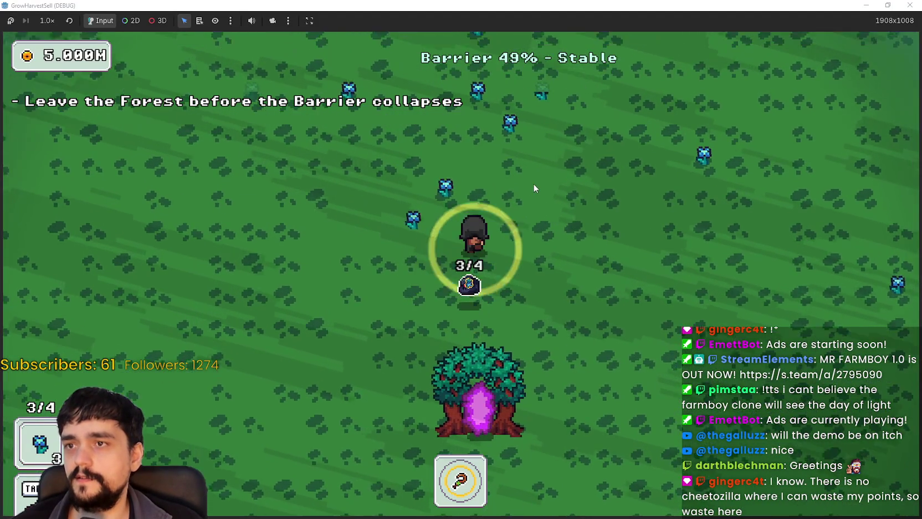
Walk further up the clearing and restore the game window to 1280x720.
{"action": "key", "text": "w"}
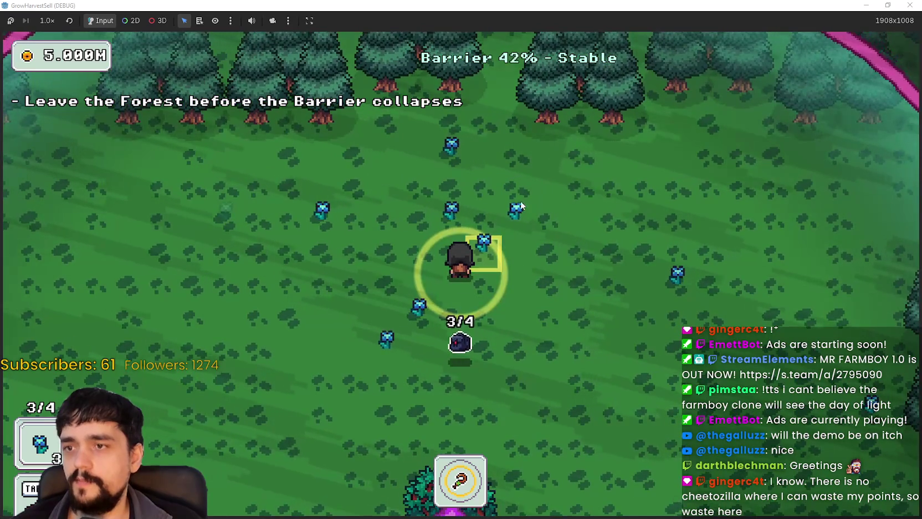
{"action": "key", "text": "w"}
{"action": "key", "text": "d"}
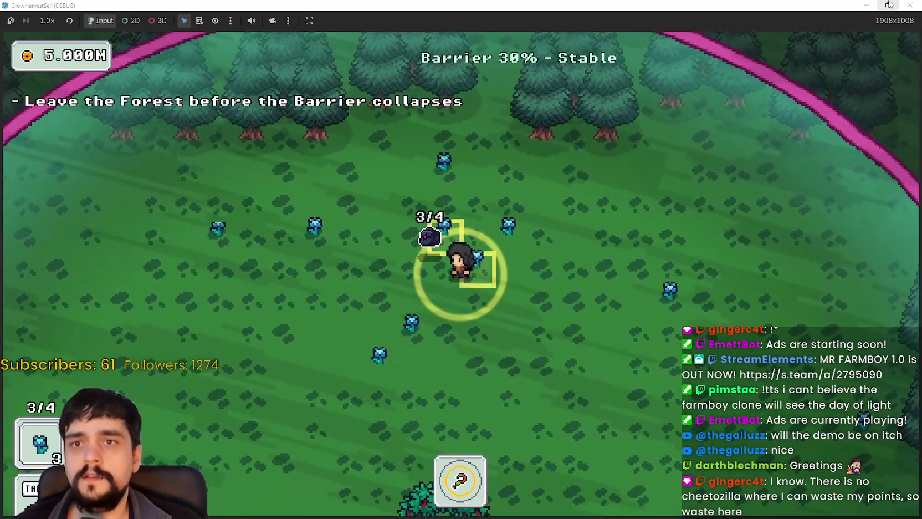
{"action": "double_click", "coordinate": [752, 6]}
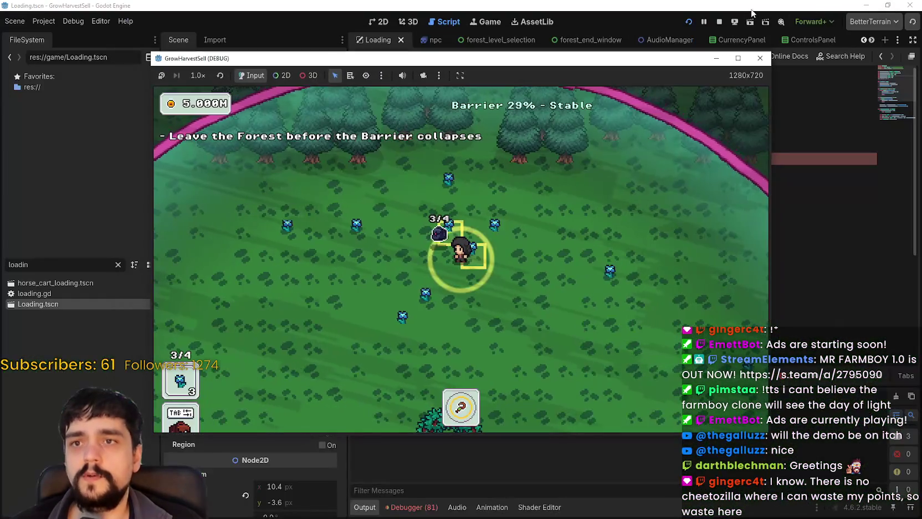
Stop the running game and clear the FileSystem filter to browse the project files.
{"action": "left_click", "coordinate": [760, 57]}
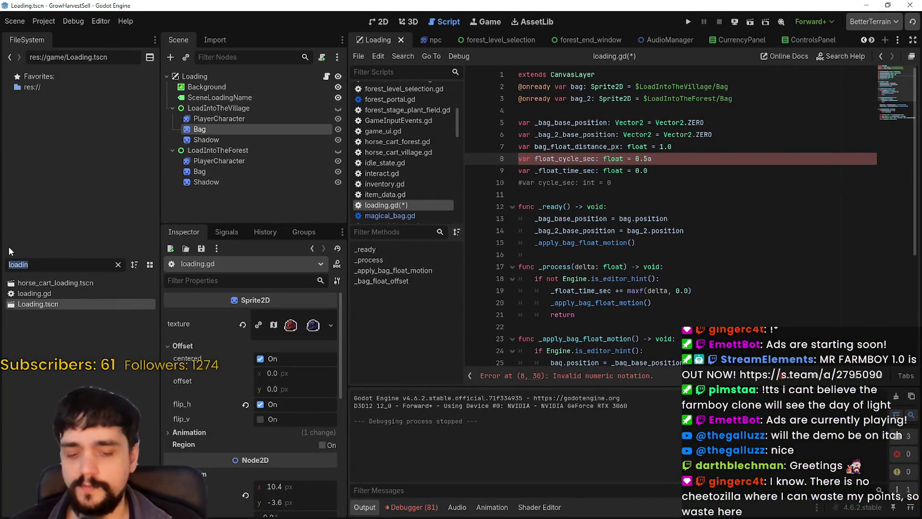
{"action": "key", "text": "BackSpace"}
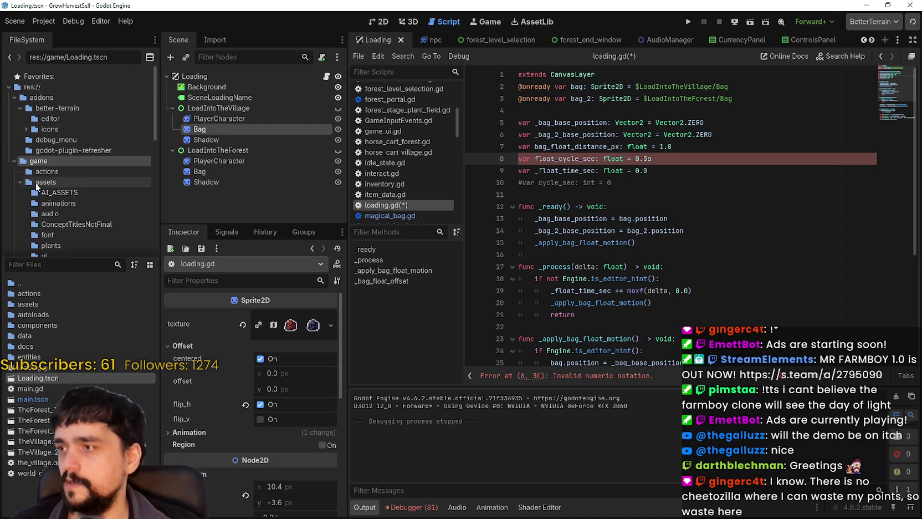
{"action": "scroll", "coordinate": [63, 179], "scroll_direction": "down", "scroll_amount": 10}
{"action": "scroll", "coordinate": [106, 236], "scroll_direction": "up", "scroll_amount": 10}
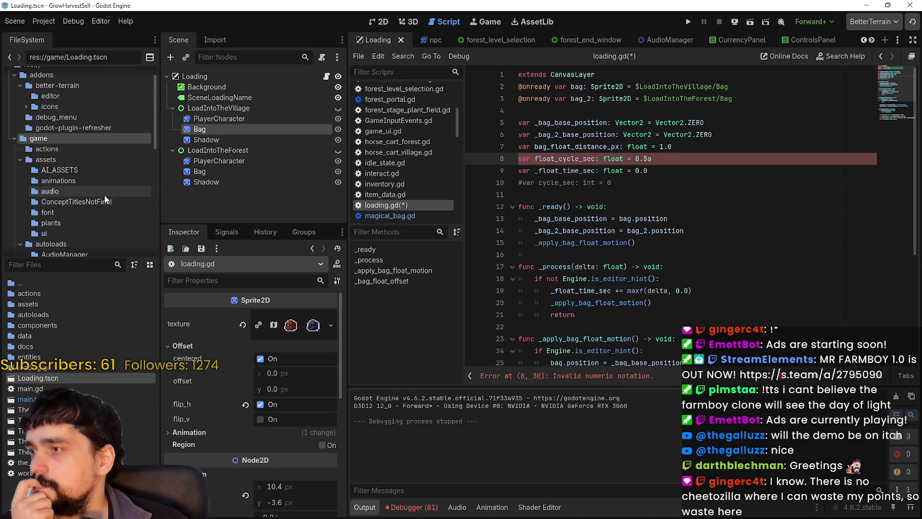
{"action": "scroll", "coordinate": [98, 199], "scroll_direction": "down", "scroll_amount": 4}
{"action": "scroll", "coordinate": [98, 198], "scroll_direction": "down", "scroll_amount": 2}
{"action": "scroll", "coordinate": [98, 198], "scroll_direction": "down", "scroll_amount": 3}
{"action": "scroll", "coordinate": [98, 198], "scroll_direction": "down", "scroll_amount": 3}
Open plant_wheat.tres from res://game/data/plants/ and expand its plantTexture preview.
{"action": "left_click", "coordinate": [80, 163]}
{"action": "left_click", "coordinate": [80, 172]}
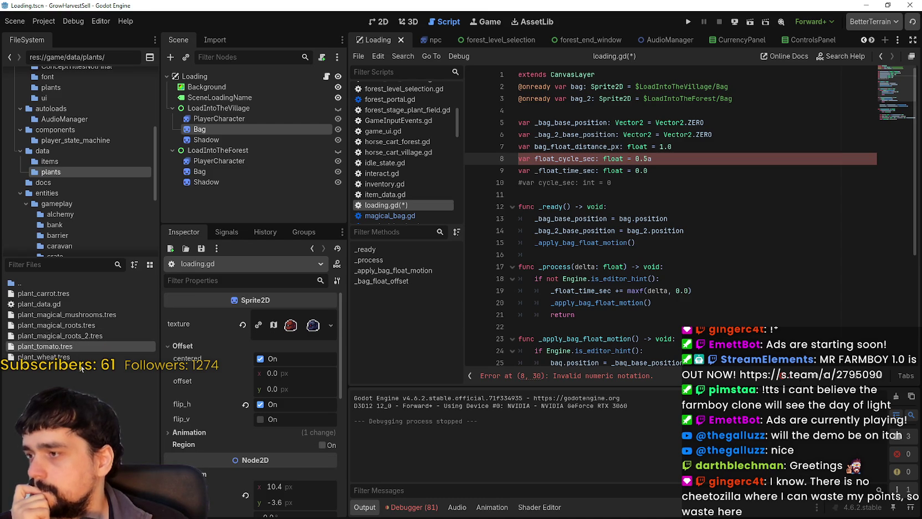
{"action": "left_click", "coordinate": [61, 357]}
{"action": "left_click", "coordinate": [302, 353]}
{"action": "scroll", "coordinate": [269, 480], "scroll_direction": "down", "scroll_amount": 3}
{"action": "scroll", "coordinate": [274, 329], "scroll_direction": "up", "scroll_amount": 3}
{"action": "left_click", "coordinate": [295, 360]}
{"action": "left_click", "coordinate": [295, 359]}
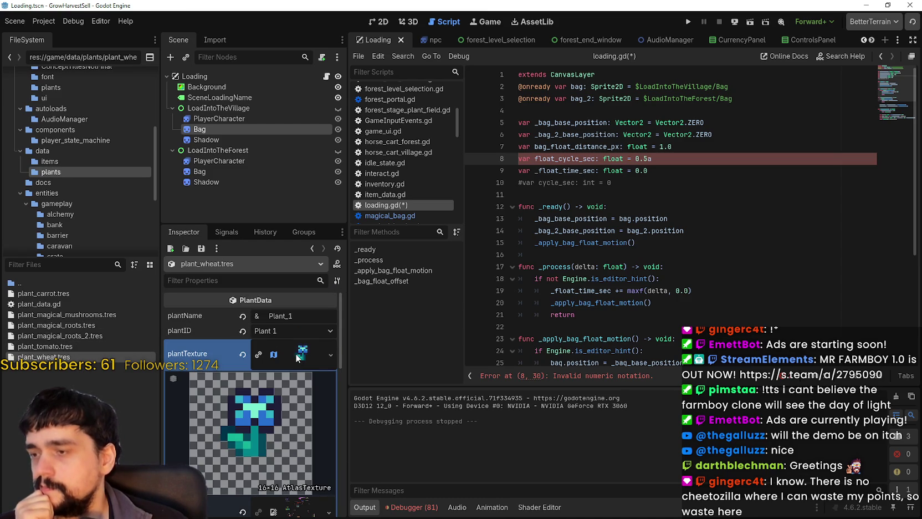
Change float_cycle_sec on line 8 of loading.gd to 0.6 and save the script.
{"action": "scroll", "coordinate": [276, 441], "scroll_direction": "down", "scroll_amount": 5}
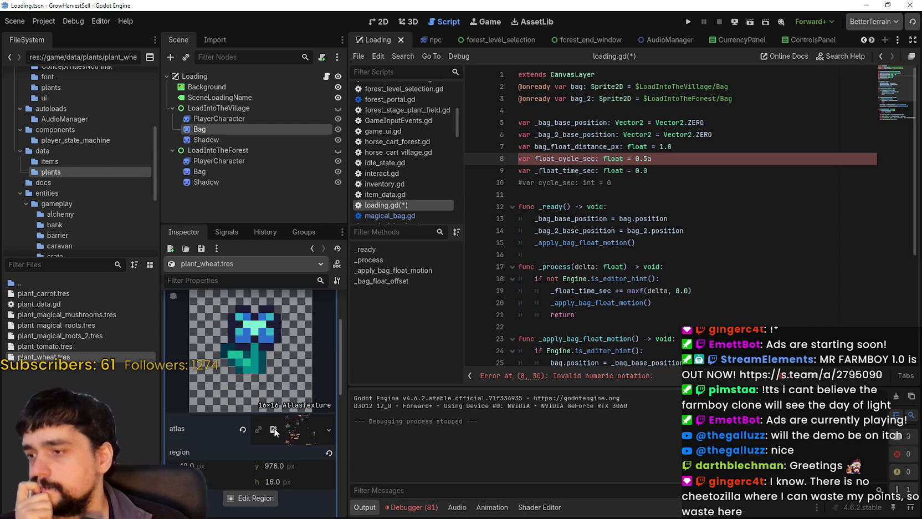
{"action": "scroll", "coordinate": [277, 442], "scroll_direction": "down", "scroll_amount": 2}
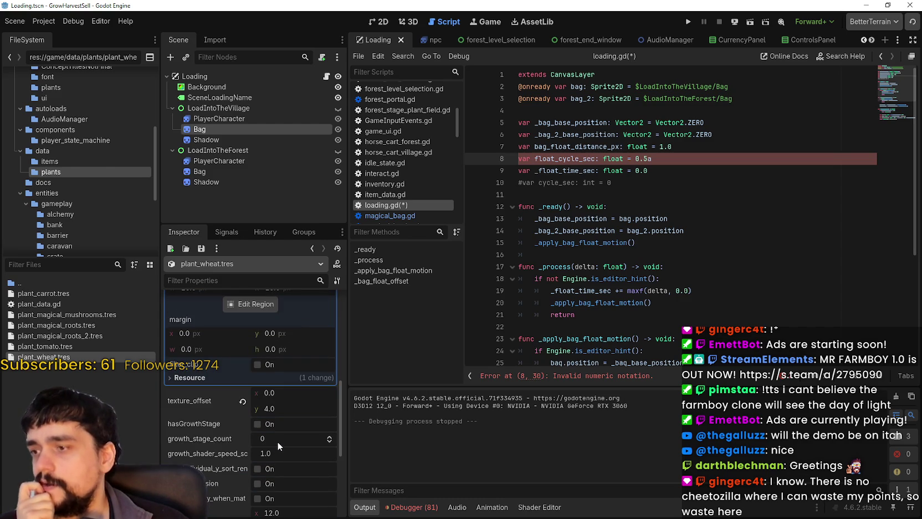
{"action": "scroll", "coordinate": [278, 437], "scroll_direction": "down", "scroll_amount": 2}
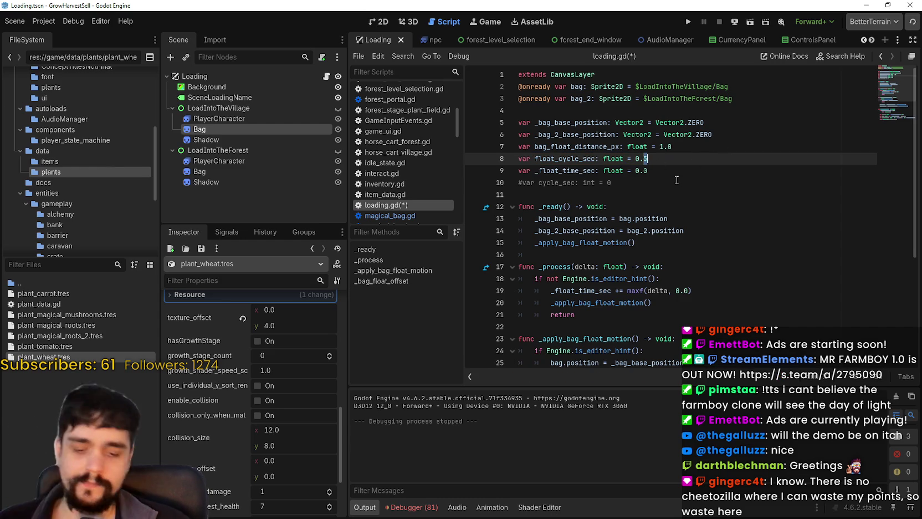
{"action": "type", "text": "6"}
{"action": "key", "text": "ctrl+s"}
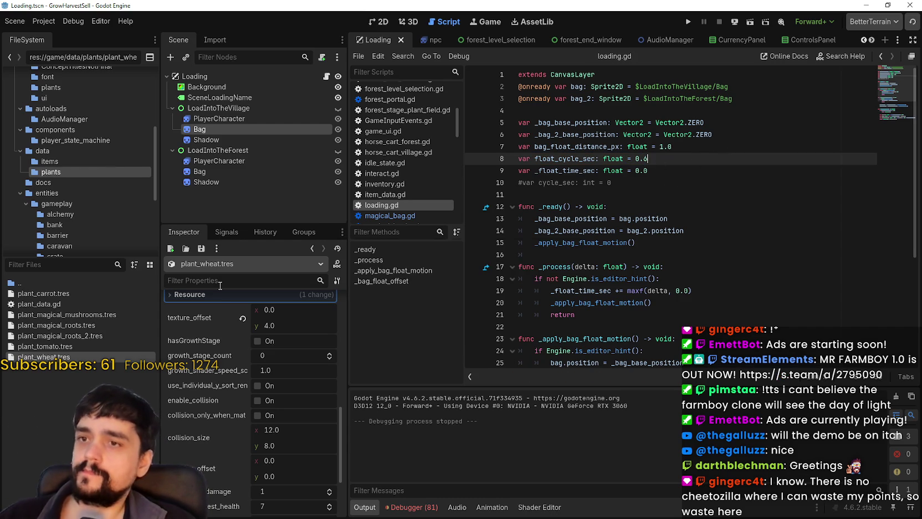
Open the Region Editor for the wheat plant's AtlasTexture, showing the 16x16 region at 48,976.
{"action": "scroll", "coordinate": [285, 424], "scroll_direction": "down", "scroll_amount": 10}
{"action": "scroll", "coordinate": [283, 392], "scroll_direction": "up", "scroll_amount": 3}
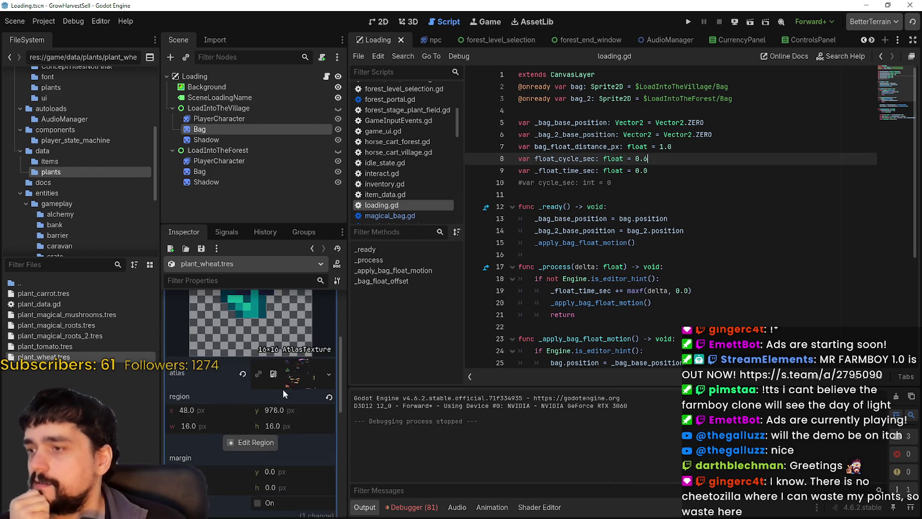
{"action": "left_click", "coordinate": [252, 442]}
{"action": "scroll", "coordinate": [312, 269], "scroll_direction": "up", "scroll_amount": 6}
{"action": "scroll", "coordinate": [405, 263], "scroll_direction": "up", "scroll_amount": 8}
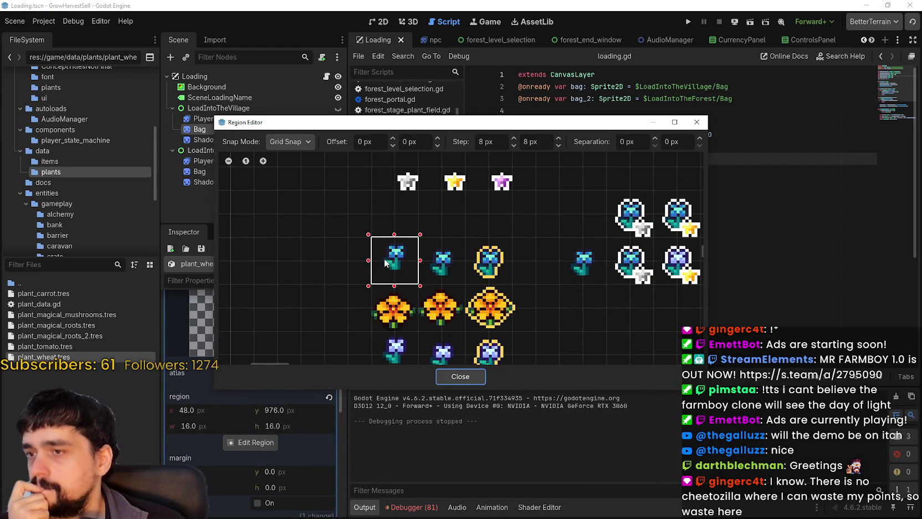
Turn region snapping off and drag the bottom and top edges to fit the flower.
{"action": "scroll", "coordinate": [383, 262], "scroll_direction": "up", "scroll_amount": 5}
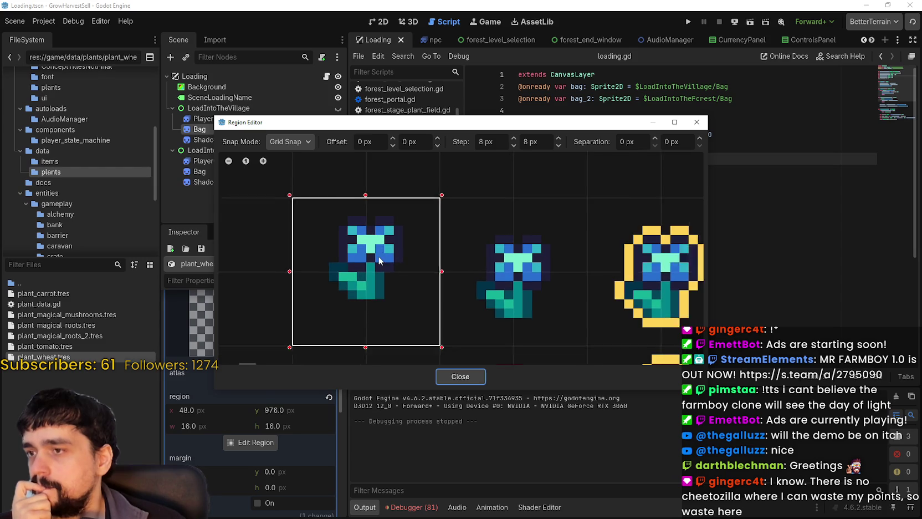
{"action": "scroll", "coordinate": [382, 259], "scroll_direction": "down", "scroll_amount": 1}
{"action": "left_click", "coordinate": [306, 142]}
{"action": "left_click", "coordinate": [300, 158]}
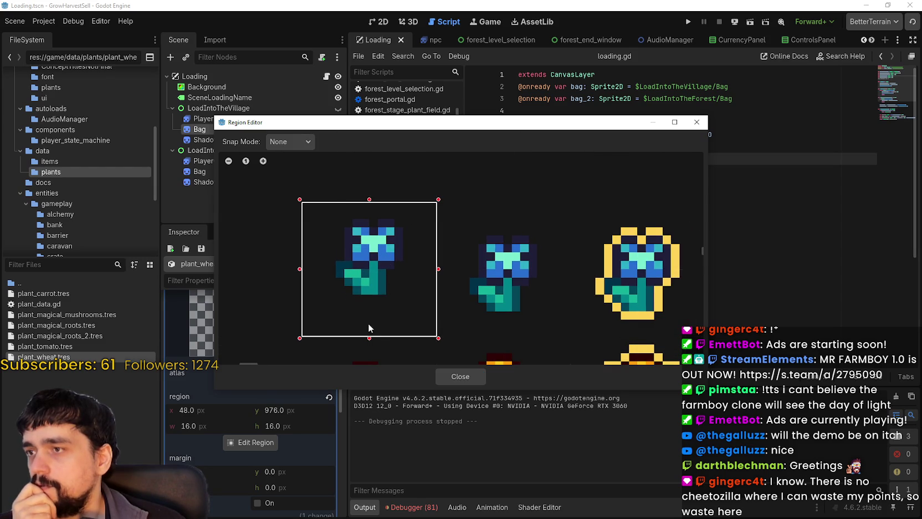
{"action": "left_click_drag", "start_coordinate": [370, 336], "coordinate": [369, 294]}
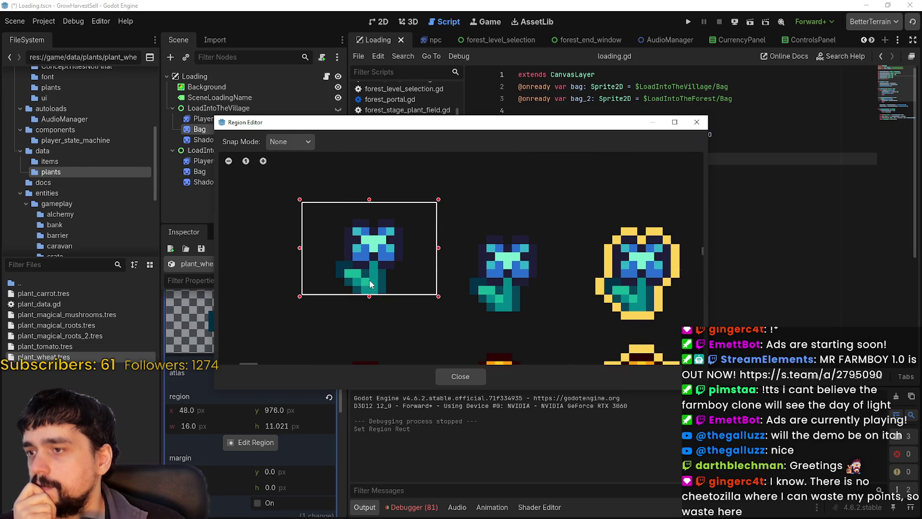
{"action": "left_click_drag", "start_coordinate": [368, 200], "coordinate": [372, 218]}
{"action": "scroll", "coordinate": [371, 232], "scroll_direction": "up", "scroll_amount": 3}
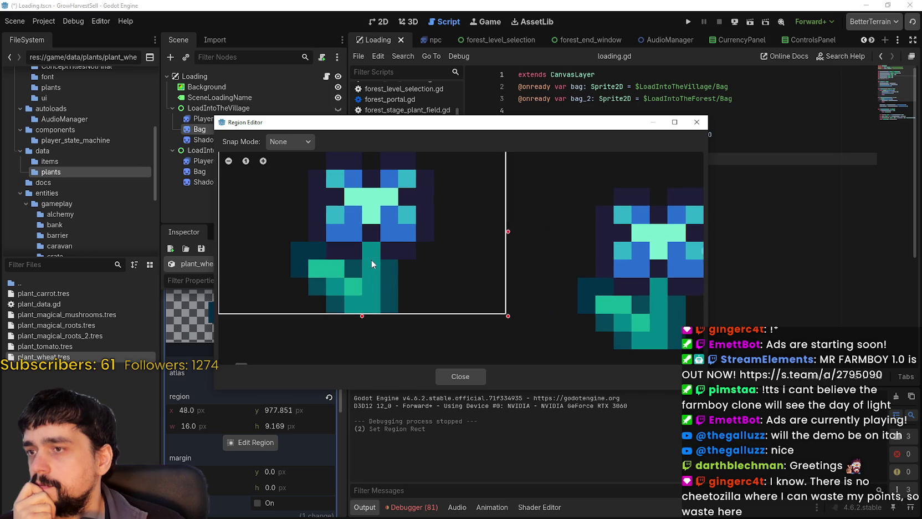
{"action": "mouse_move", "coordinate": [336, 123]}
{"action": "left_mouse_down"}
{"action": "mouse_move", "coordinate": [537, 121]}
{"action": "mouse_move", "coordinate": [575, 111]}
{"action": "left_mouse_up"}
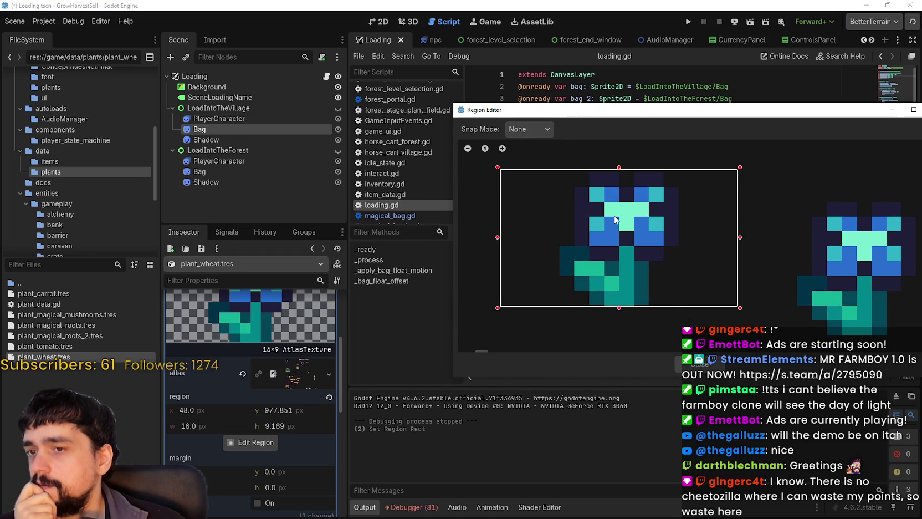
Switch to Pixel Snap, set the region top to y 978 and height to 9, then close it.
{"action": "scroll", "coordinate": [616, 226], "scroll_direction": "up", "scroll_amount": 3}
{"action": "scroll", "coordinate": [591, 186], "scroll_direction": "up", "scroll_amount": 2}
{"action": "scroll", "coordinate": [737, 208], "scroll_direction": "up", "scroll_amount": 1}
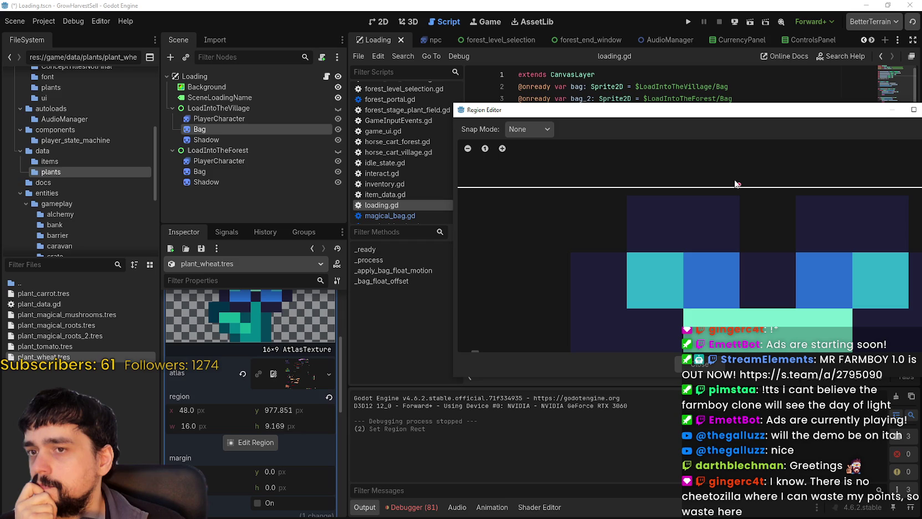
{"action": "left_click", "coordinate": [543, 131]}
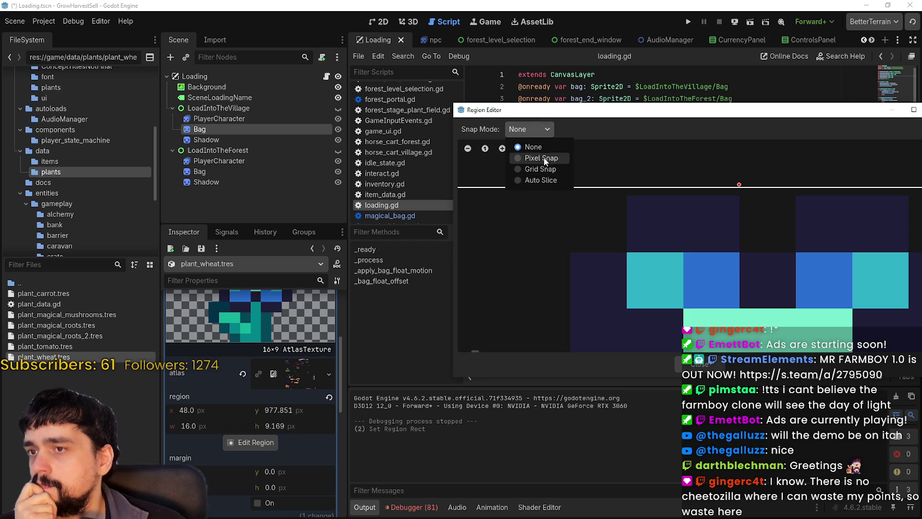
{"action": "left_click", "coordinate": [541, 158]}
{"action": "left_click_drag", "start_coordinate": [739, 185], "coordinate": [738, 217]}
{"action": "scroll", "coordinate": [721, 250], "scroll_direction": "down", "scroll_amount": 3}
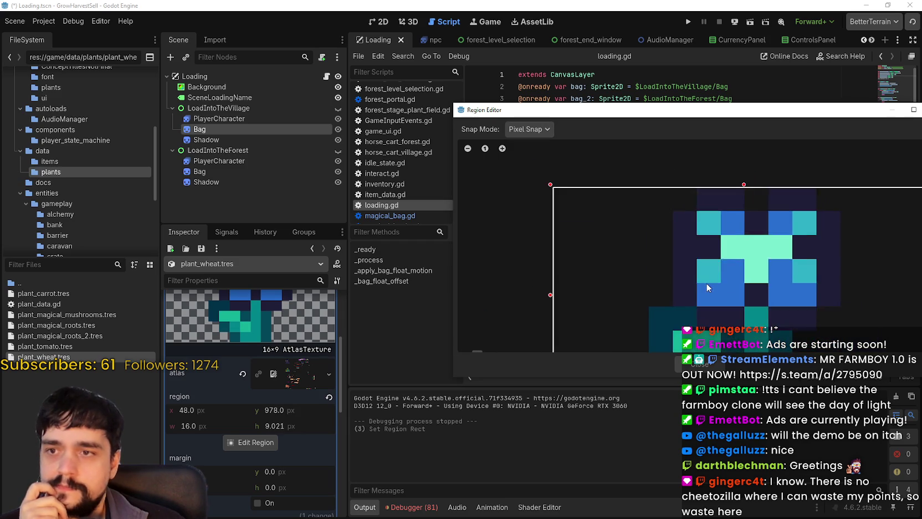
{"action": "scroll", "coordinate": [648, 277], "scroll_direction": "up", "scroll_amount": 4}
{"action": "scroll", "coordinate": [583, 228], "scroll_direction": "up", "scroll_amount": 3}
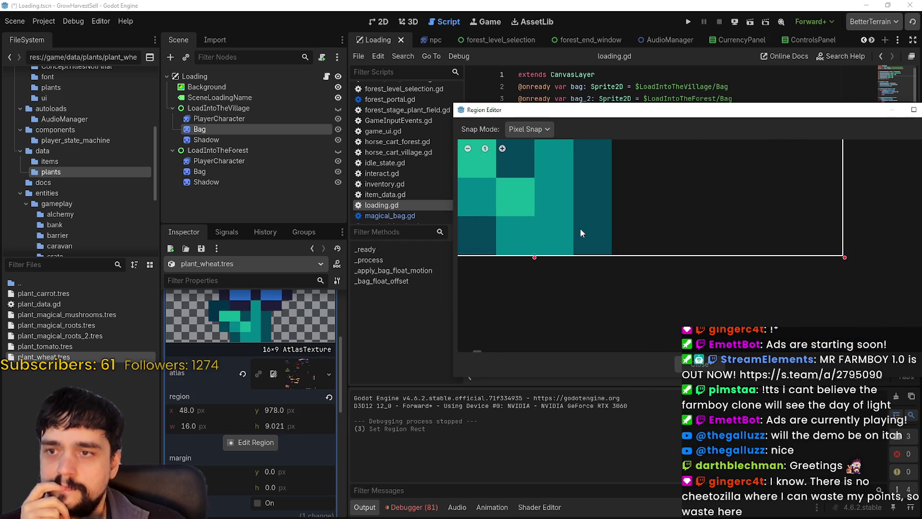
{"action": "left_click_drag", "start_coordinate": [542, 267], "coordinate": [542, 280]}
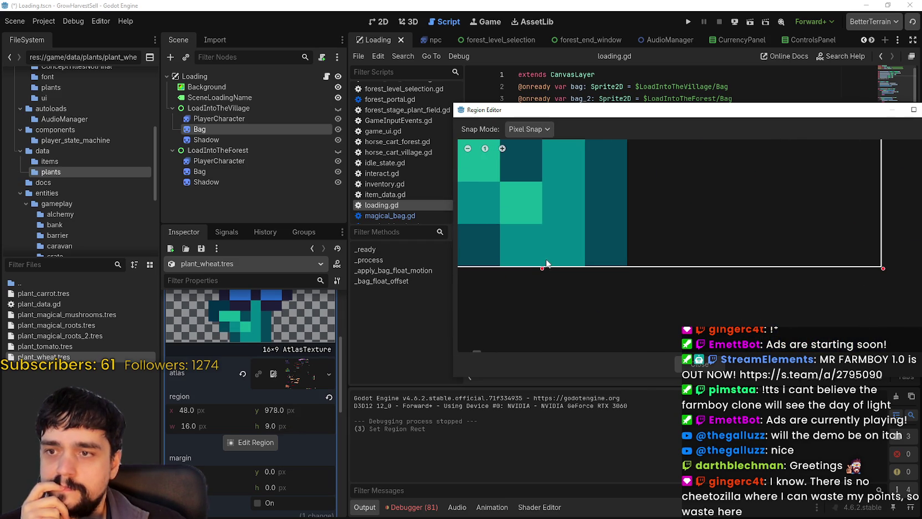
{"action": "scroll", "coordinate": [661, 326], "scroll_direction": "down", "scroll_amount": 2}
{"action": "key", "text": "Escape"}
{"action": "scroll", "coordinate": [610, 222], "scroll_direction": "down", "scroll_amount": 5}
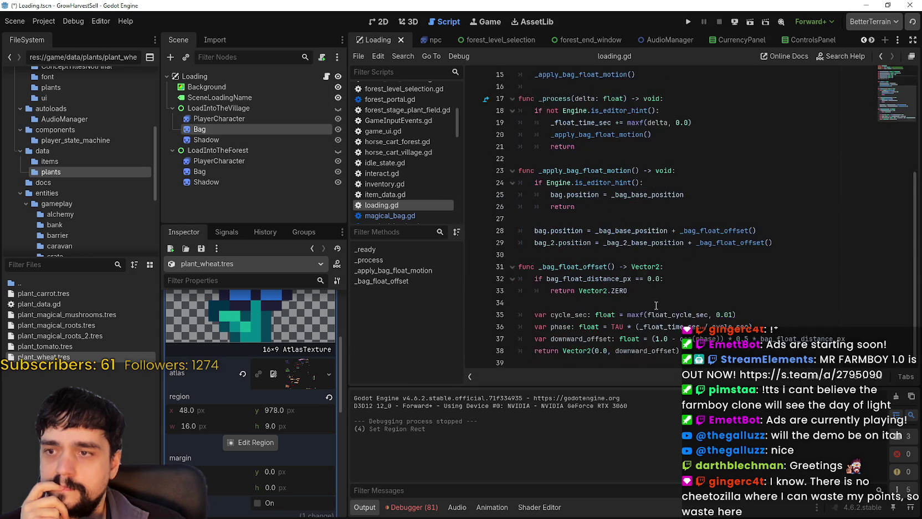
Run the game and travel from the village portal to forest stage 1.
{"action": "scroll", "coordinate": [609, 222], "scroll_direction": "up", "scroll_amount": 4}
{"action": "left_click", "coordinate": [688, 22]}
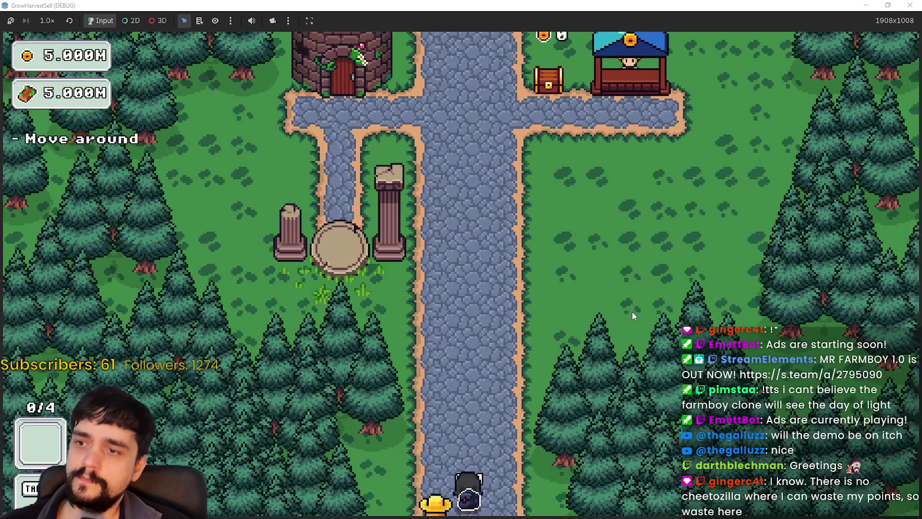
{"action": "key", "text": "w"}
{"action": "key", "text": "a"}
{"action": "key", "text": "e"}
{"action": "key", "text": "Escape"}
{"action": "key", "text": "s"}
{"action": "key", "text": "e"}
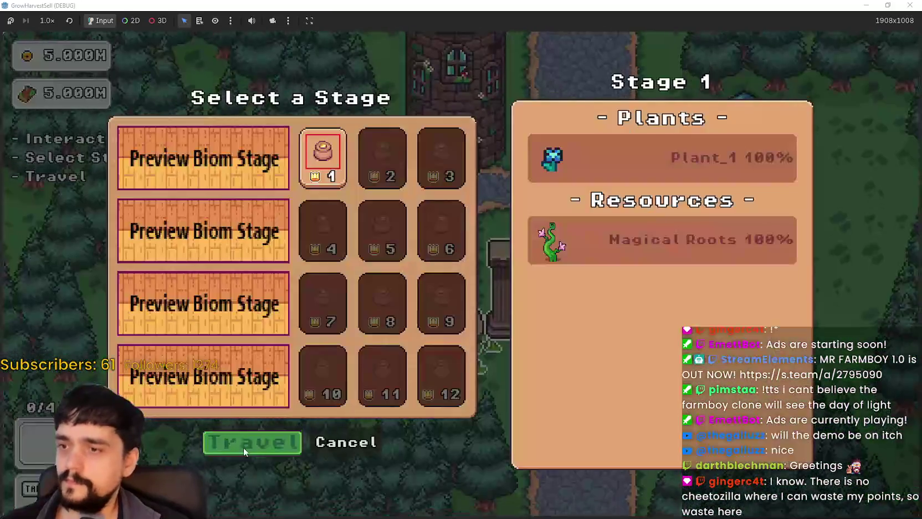
{"action": "left_click", "coordinate": [250, 444]}
Harvest the blue plants to reach 4/4, then walk into the portal tree to load the village.
{"action": "key", "text": "a"}
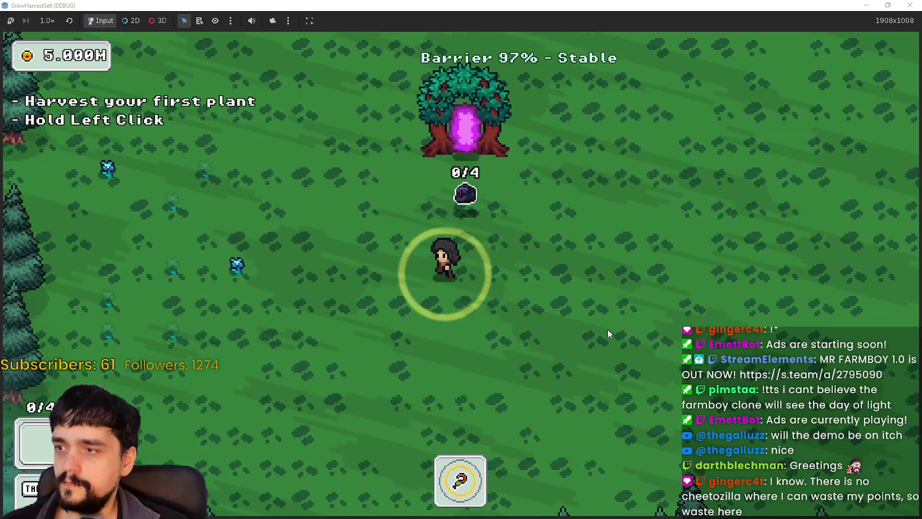
{"action": "key", "text": "w"}
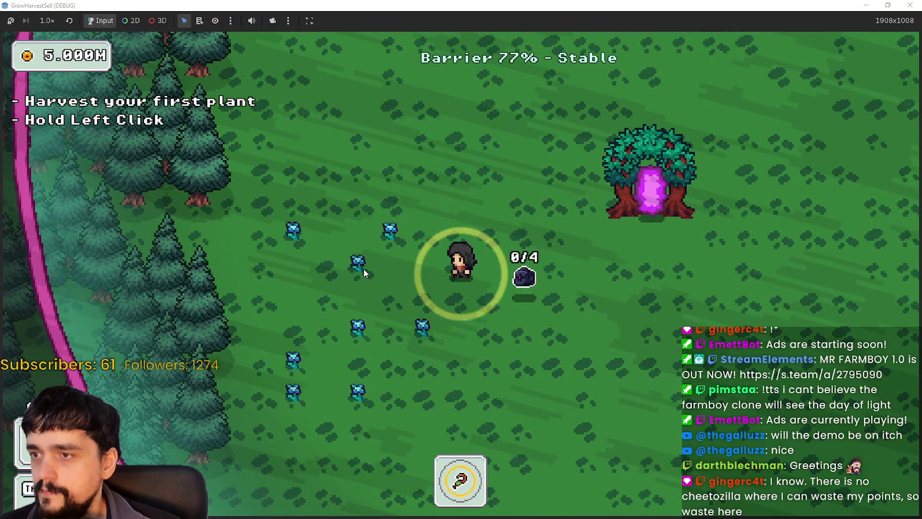
{"action": "key", "text": "a"}
{"action": "key", "text": "a"}
{"action": "mouse_move", "coordinate": [388, 263]}
{"action": "left_mouse_down"}
{"action": "mouse_move", "coordinate": [467, 293]}
{"action": "mouse_move", "coordinate": [462, 301]}
{"action": "left_mouse_up"}
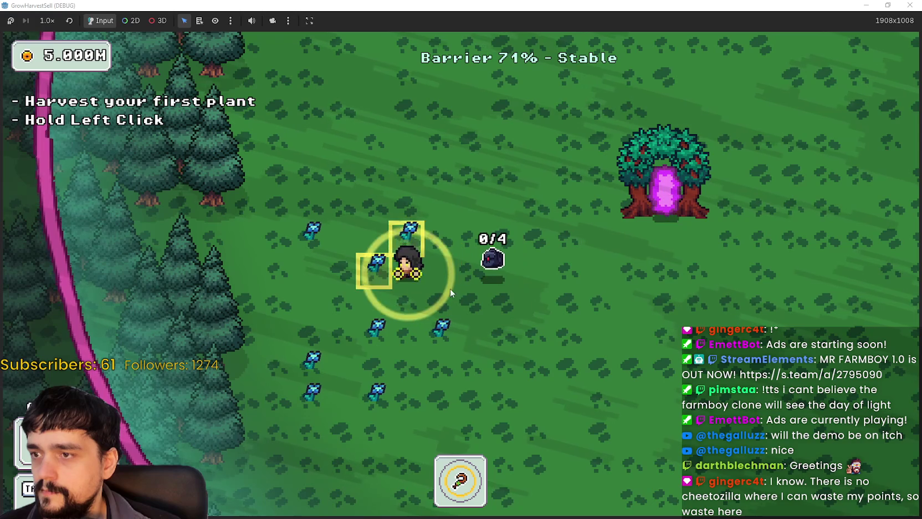
{"action": "key", "text": "a"}
{"action": "key", "text": "s"}
{"action": "key", "text": "d"}
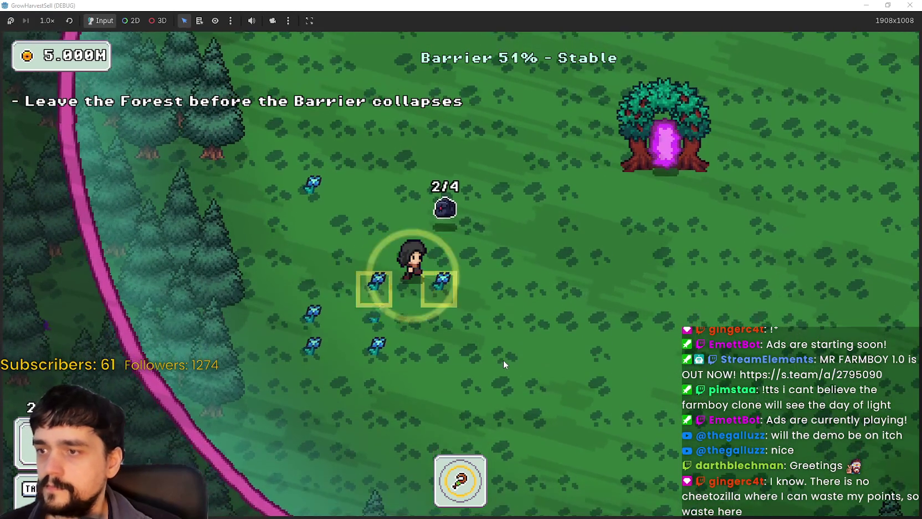
{"action": "key", "text": "w"}
{"action": "left_click_drag", "start_coordinate": [498, 362], "coordinate": [493, 354]}
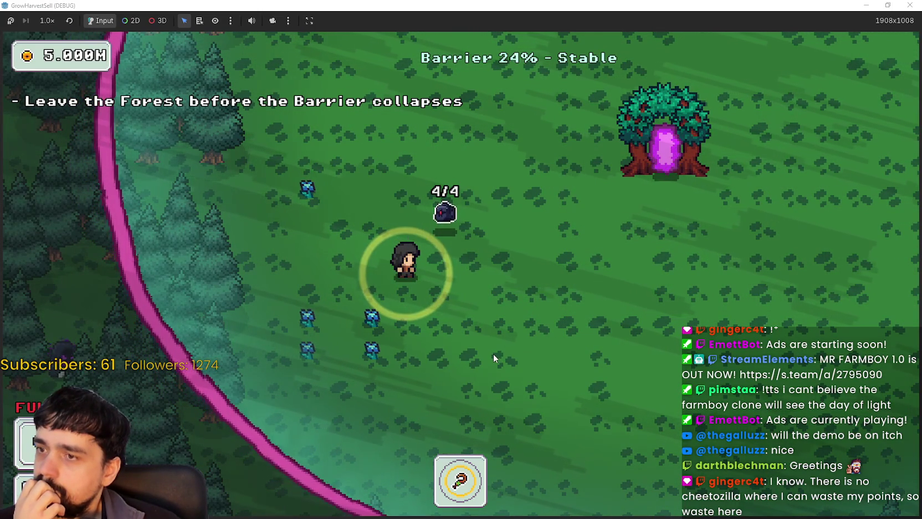
{"action": "key", "text": "d"}
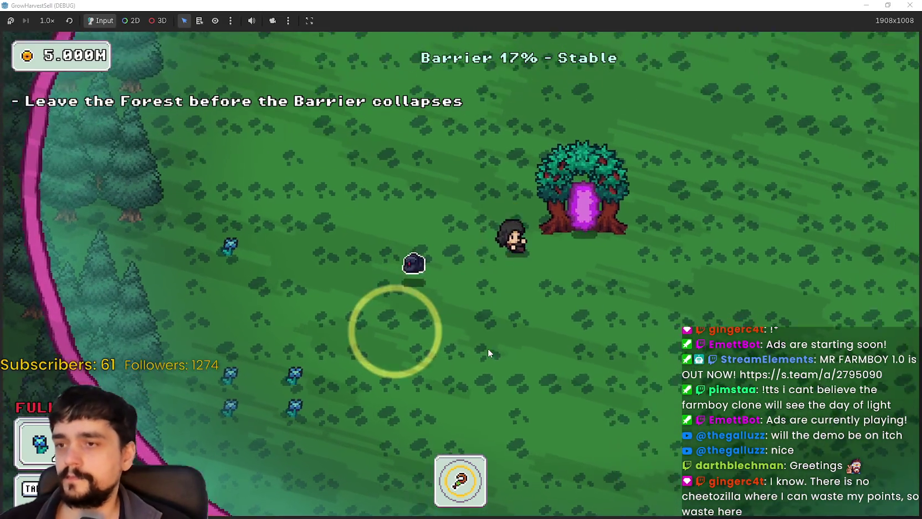
{"action": "key", "text": "w"}
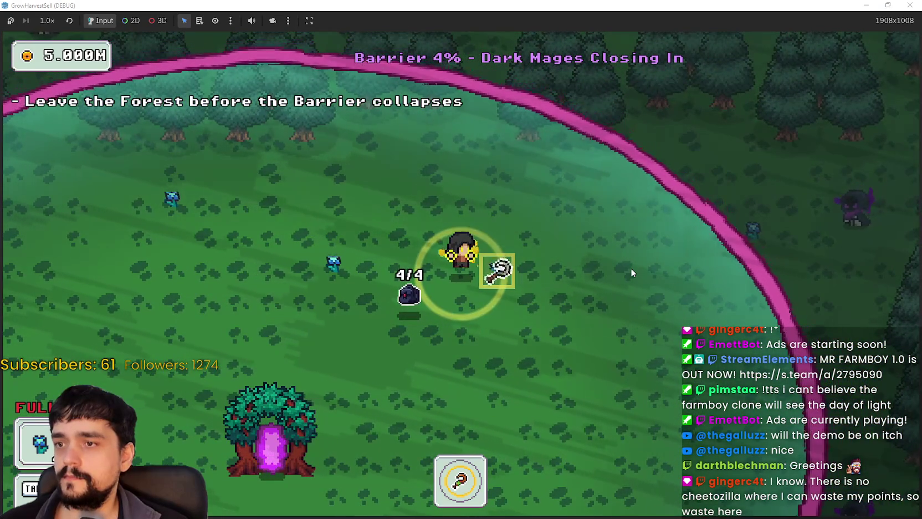
{"action": "key", "text": "s"}
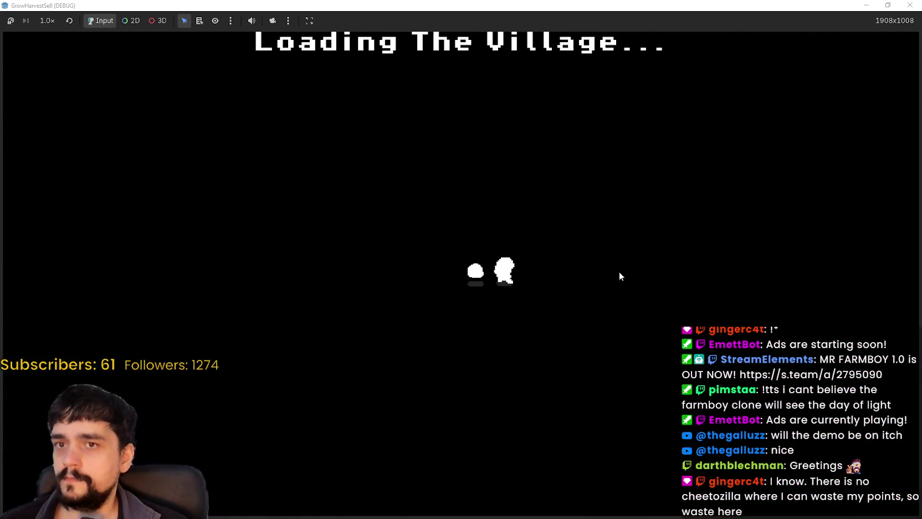
Sell the four plants at the market stall, visit the bank chest, and travel to the forest stage.
{"action": "key", "text": "d"}
{"action": "key", "text": "e"}
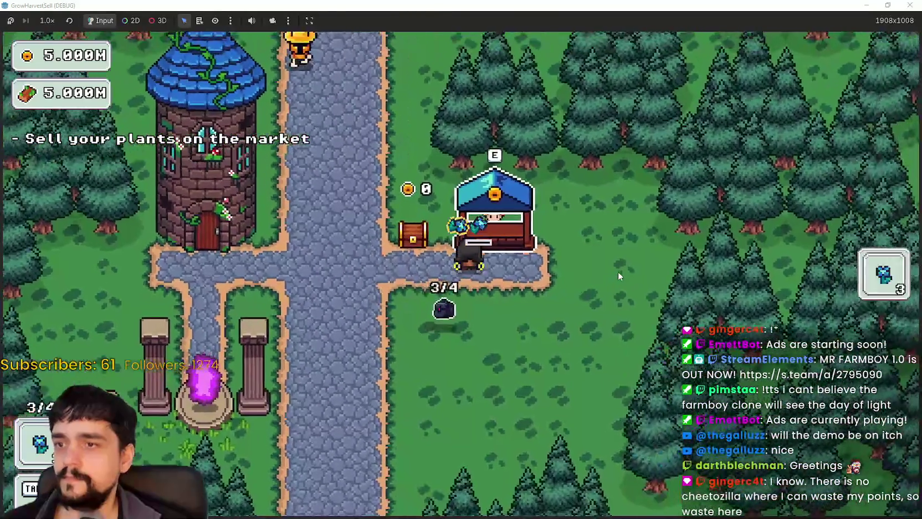
{"action": "key", "text": "a"}
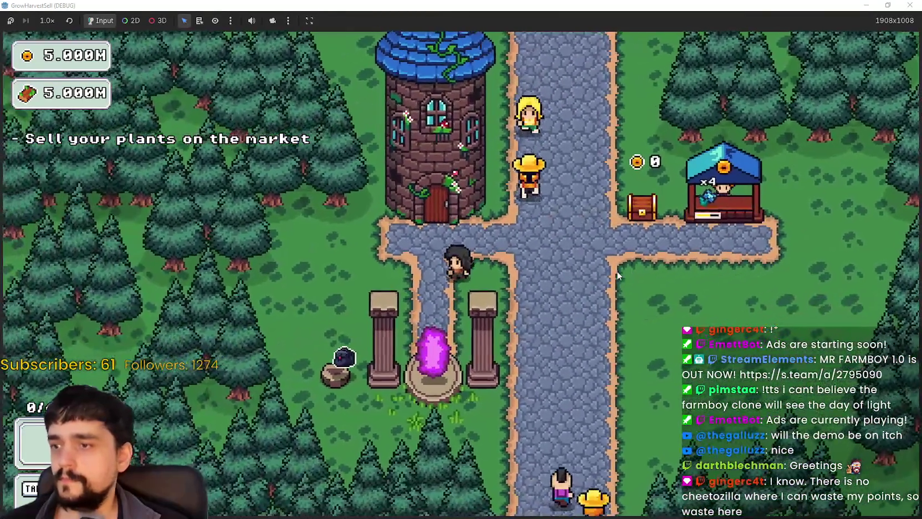
{"action": "key", "text": "w"}
{"action": "key", "text": "d"}
{"action": "key", "text": "a"}
{"action": "key", "text": "s"}
{"action": "key", "text": "e"}
{"action": "left_click", "coordinate": [219, 450]}
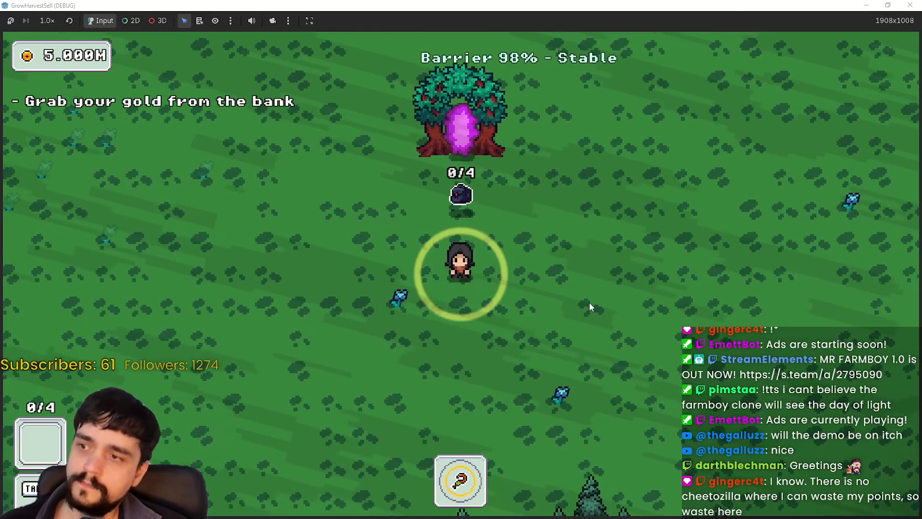
Walk up-left through the forest and down among the plants.
{"action": "key", "text": "a"}
{"action": "key", "text": "w"}
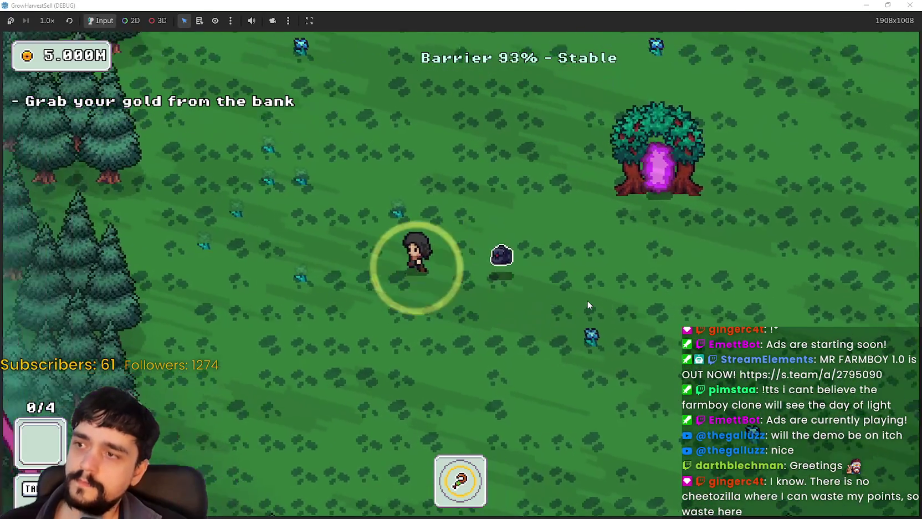
{"action": "key", "text": "s"}
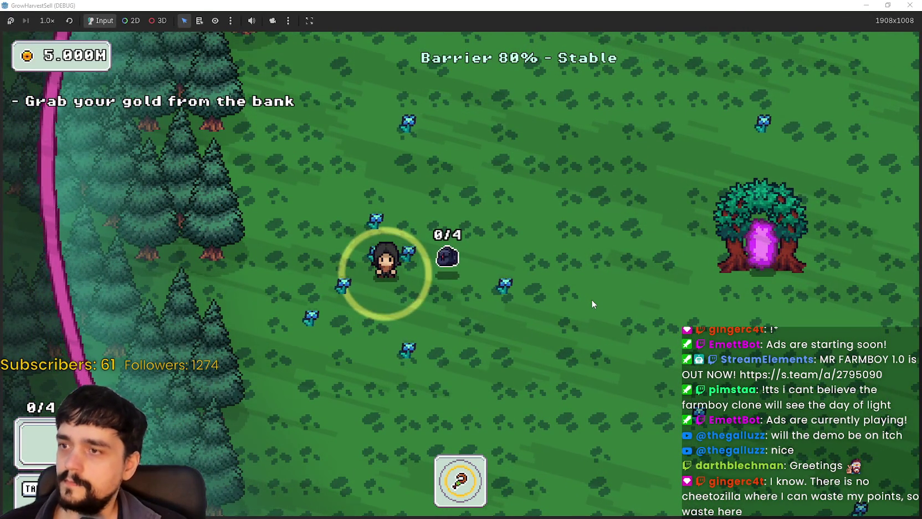
{"action": "key", "text": "w"}
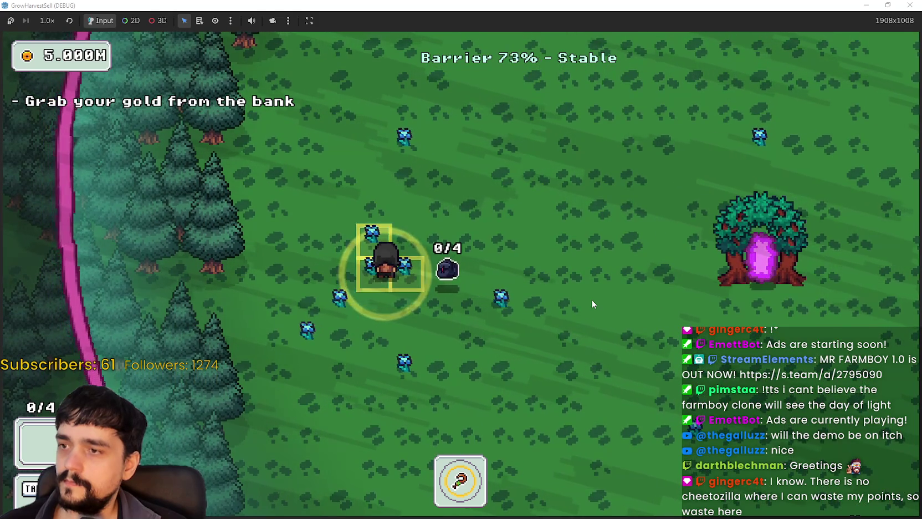
{"action": "key", "text": "s"}
{"action": "key", "text": "a"}
{"action": "key", "text": "w"}
{"action": "key", "text": "d"}
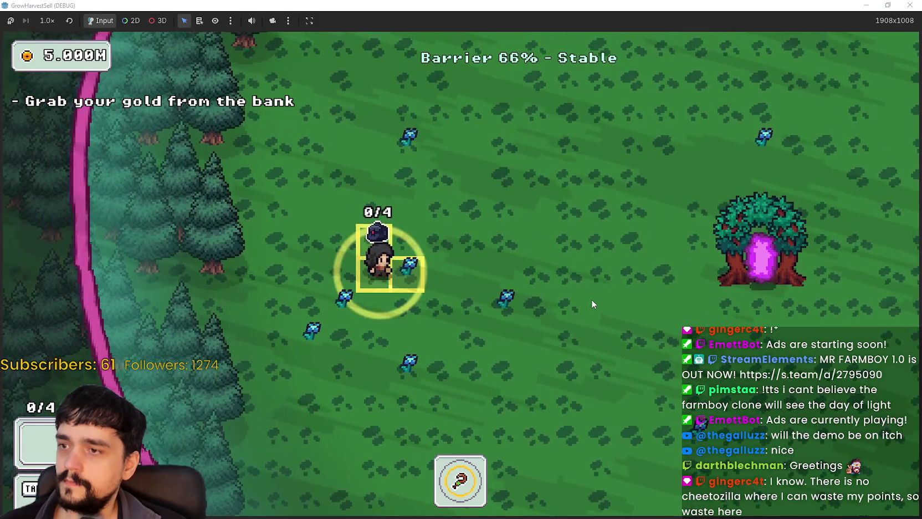
Walk up-right past the plants, then shrink the game window and move it aside from the editor.
{"action": "key", "text": "d"}
{"action": "key", "text": "a"}
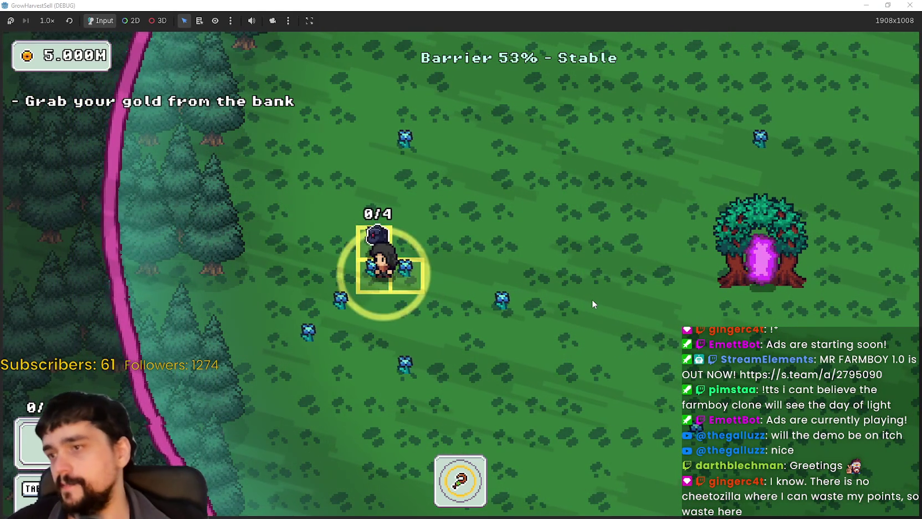
{"action": "key", "text": "w"}
{"action": "key", "text": "d"}
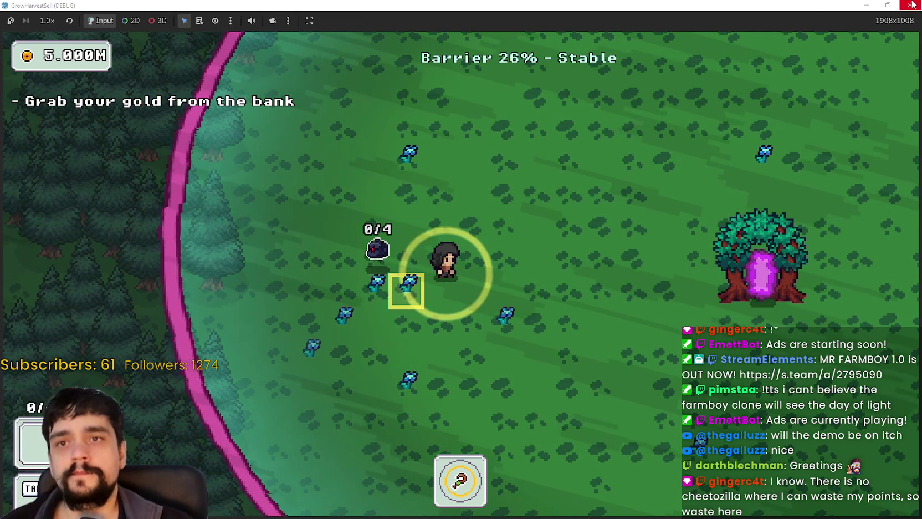
{"action": "left_click", "coordinate": [888, 5]}
{"action": "left_click_drag", "start_coordinate": [552, 62], "coordinate": [889, 38]}
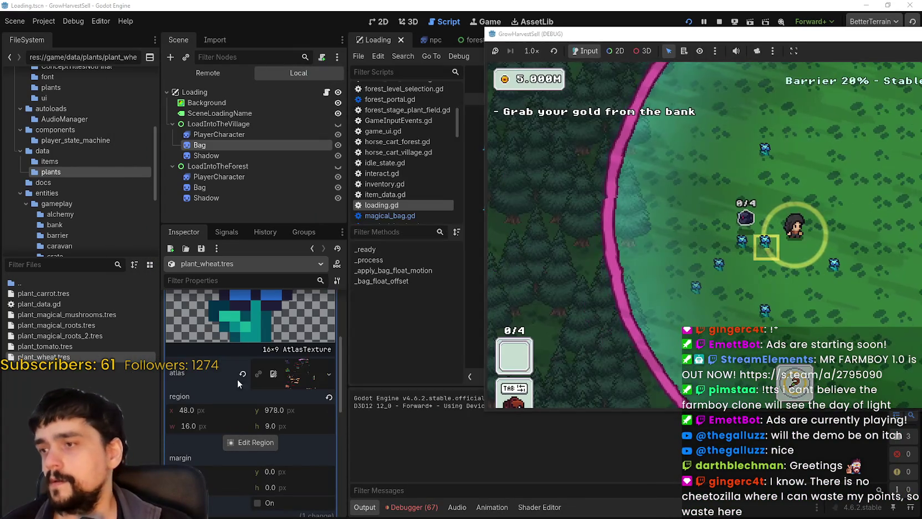
Change plant_wheat.tres texture_offset y from 4.0 to 8 in the Inspector.
{"action": "scroll", "coordinate": [268, 450], "scroll_direction": "up", "scroll_amount": 3}
{"action": "left_click", "coordinate": [295, 347]}
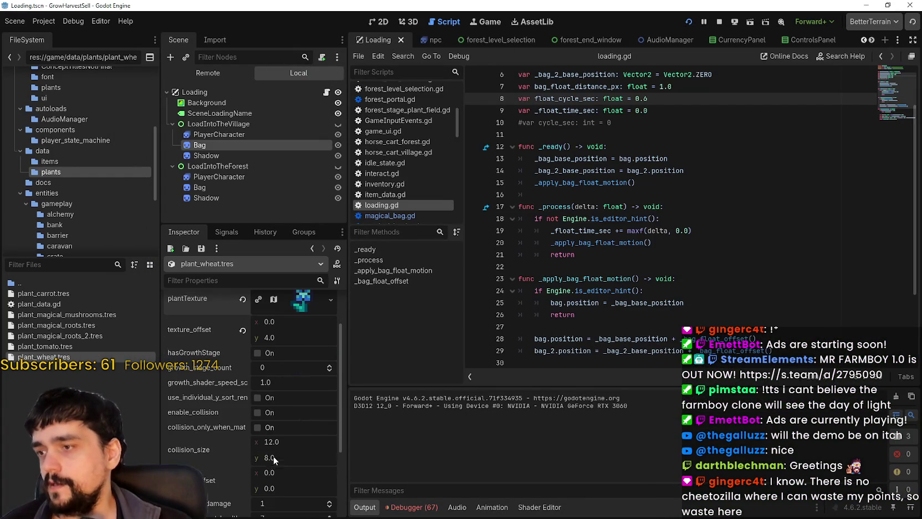
{"action": "scroll", "coordinate": [270, 342], "scroll_direction": "up", "scroll_amount": 3}
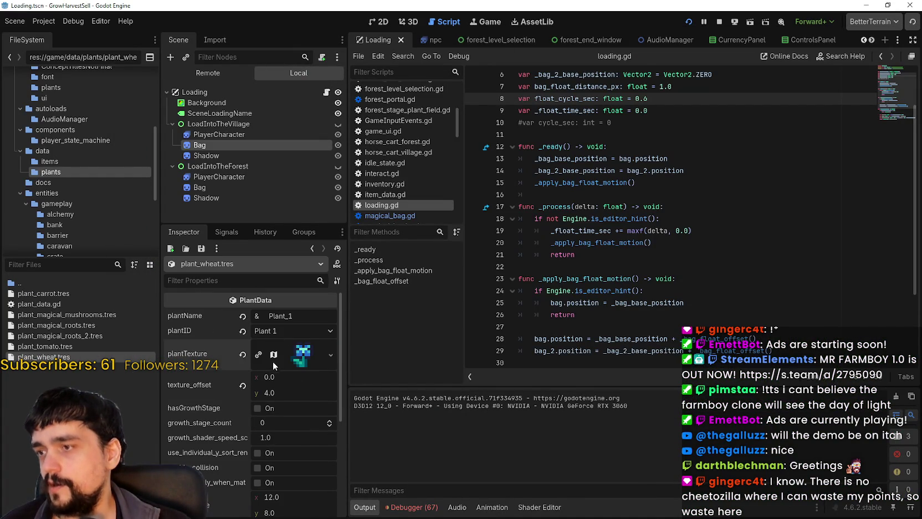
{"action": "left_click", "coordinate": [292, 394]}
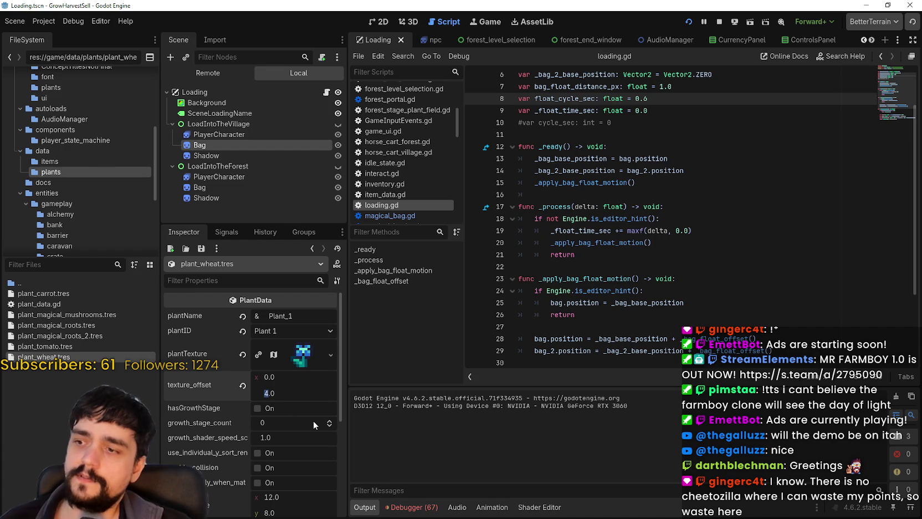
{"action": "type", "text": "8"}
{"action": "key", "text": "Return"}
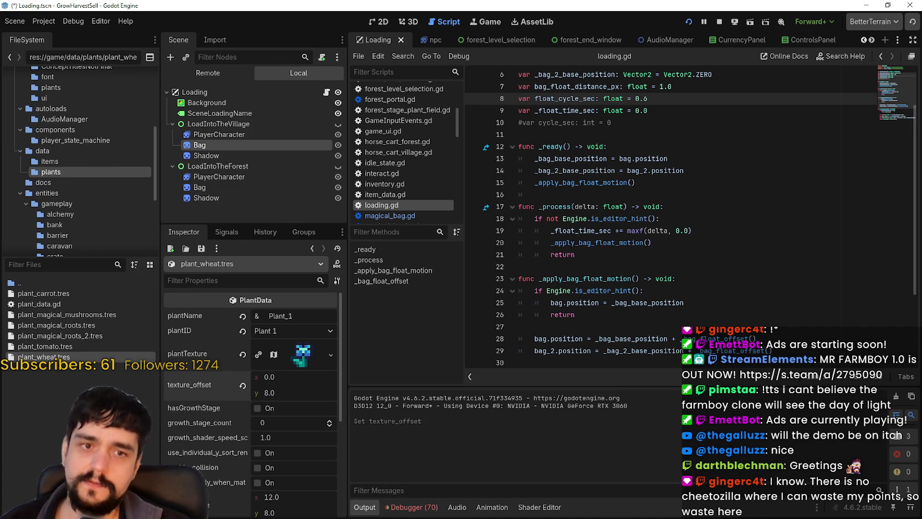
{"action": "left_click", "coordinate": [575, 231]}
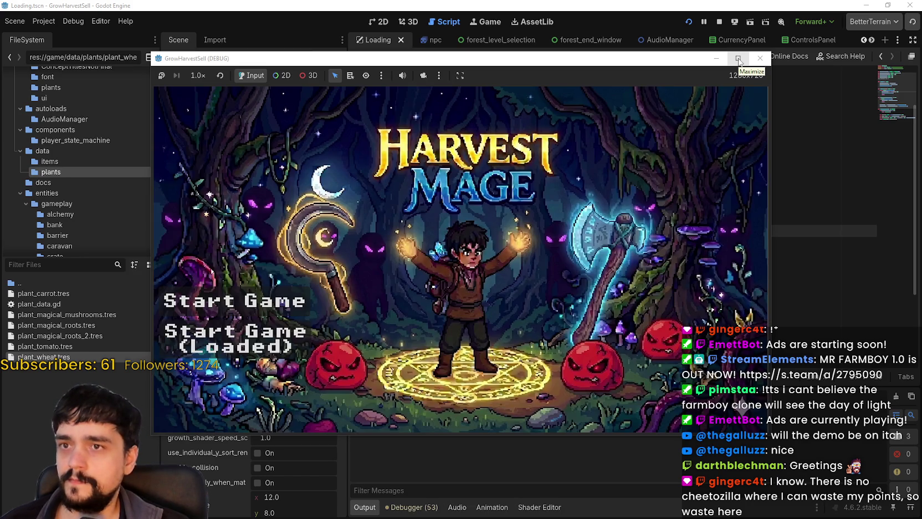
Maximize the game, check the Mage Tower, then travel through the portal to forest Stage 1.
{"action": "left_click", "coordinate": [739, 59]}
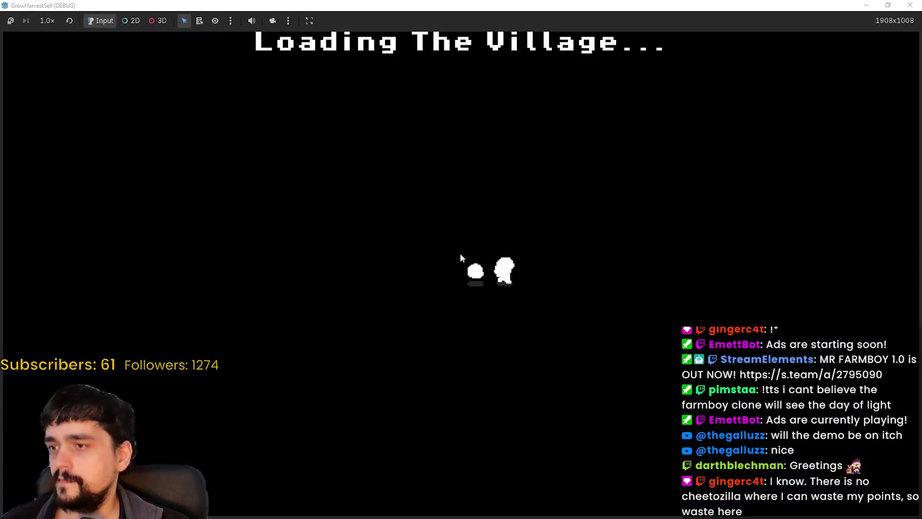
{"action": "key", "text": "w"}
{"action": "key", "text": "a"}
{"action": "key", "text": "w"}
{"action": "key", "text": "e"}
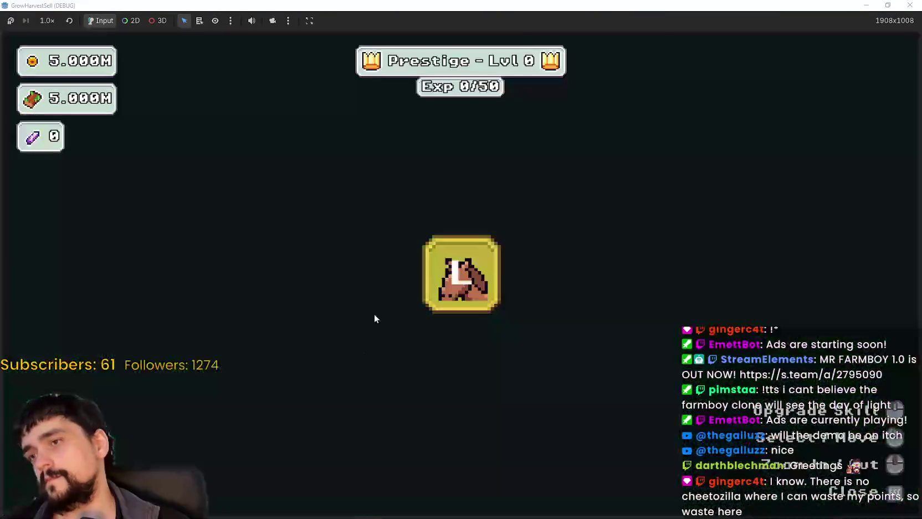
{"action": "key", "text": "Escape"}
{"action": "key", "text": "s"}
{"action": "key", "text": "e"}
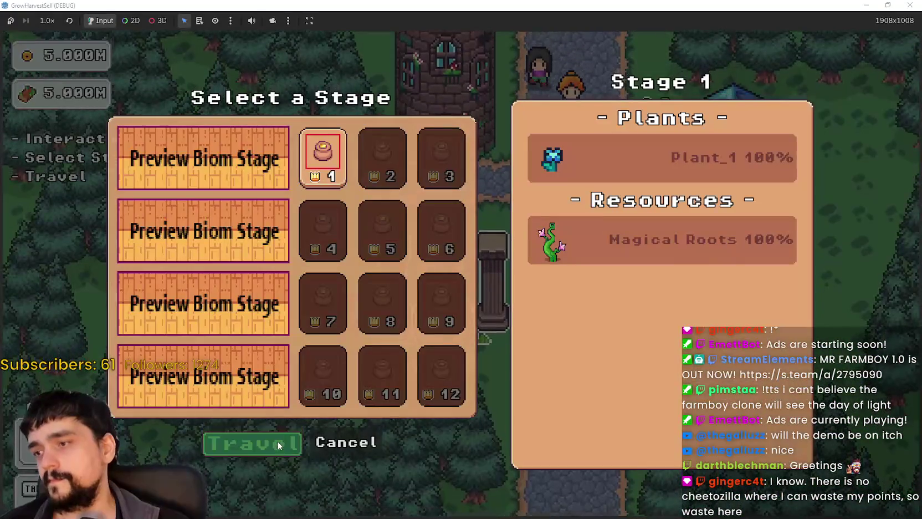
{"action": "left_click", "coordinate": [277, 441]}
Walk around the forest field past the plants, then restore the game window size.
{"action": "key", "text": "a"}
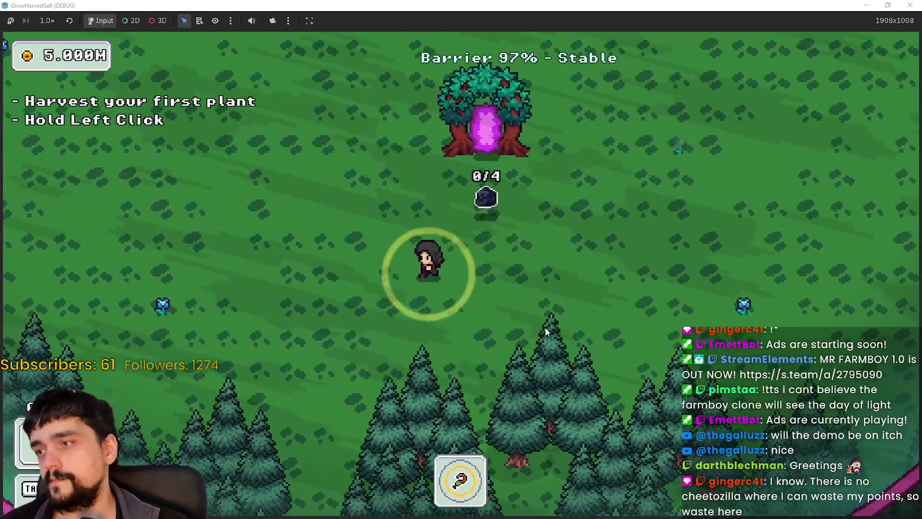
{"action": "key", "text": "s"}
{"action": "key", "text": "w"}
{"action": "key", "text": "a"}
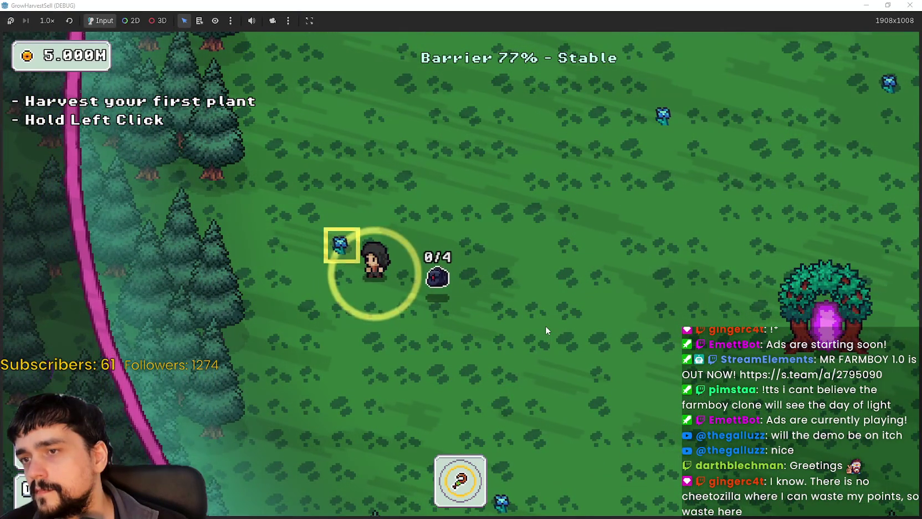
{"action": "key", "text": "w"}
{"action": "key", "text": "d"}
{"action": "key", "text": "d"}
{"action": "key", "text": "w"}
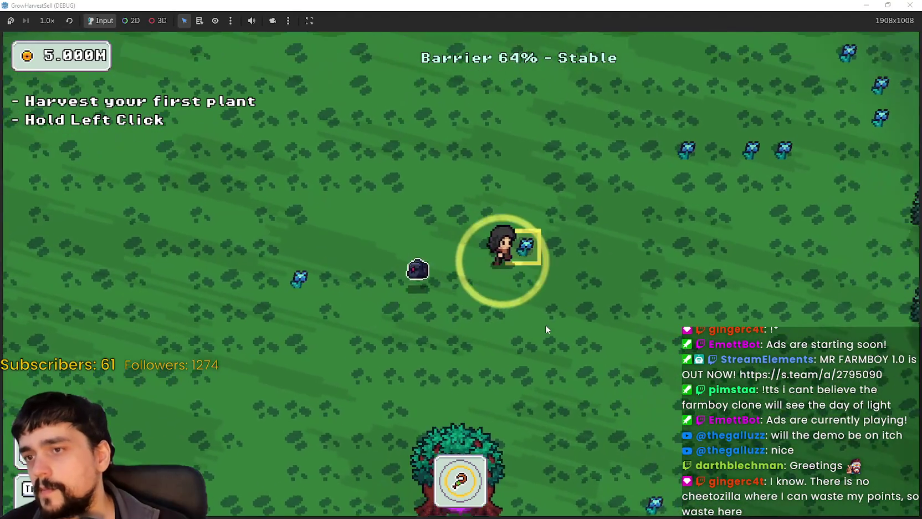
{"action": "key", "text": "w"}
{"action": "key", "text": "d"}
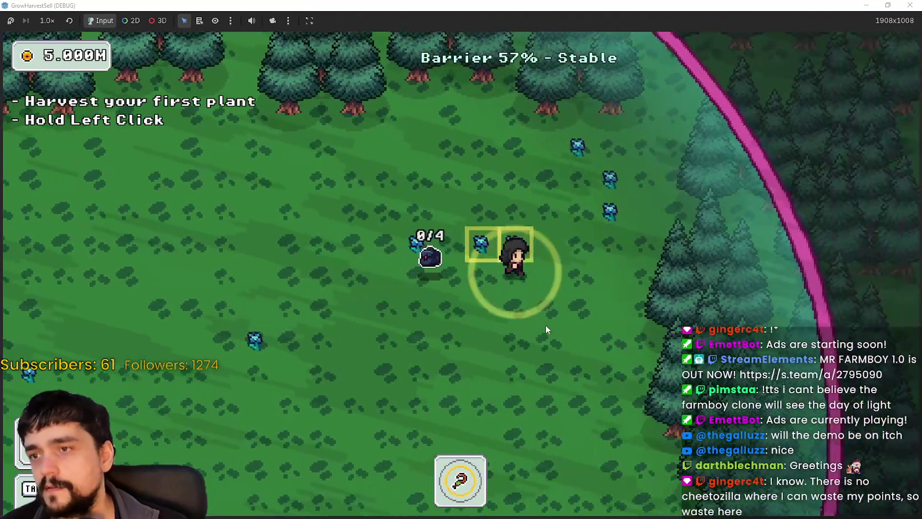
{"action": "key", "text": "d"}
{"action": "key", "text": "w"}
{"action": "key", "text": "s"}
{"action": "key", "text": "a"}
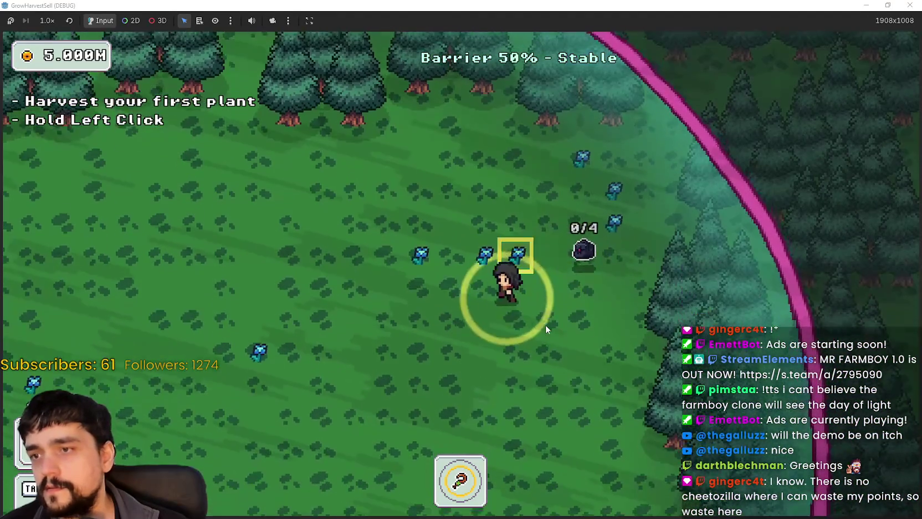
{"action": "key", "text": "s"}
{"action": "key", "text": "a"}
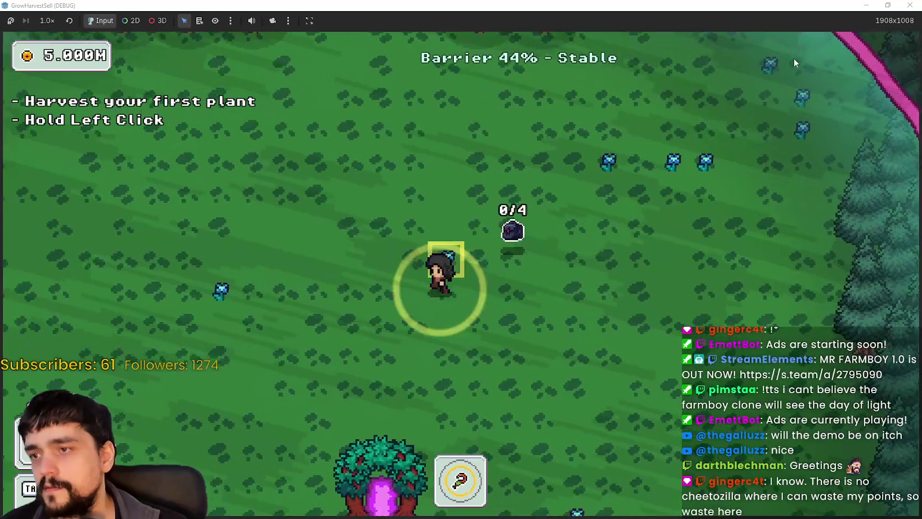
{"action": "key", "text": "a"}
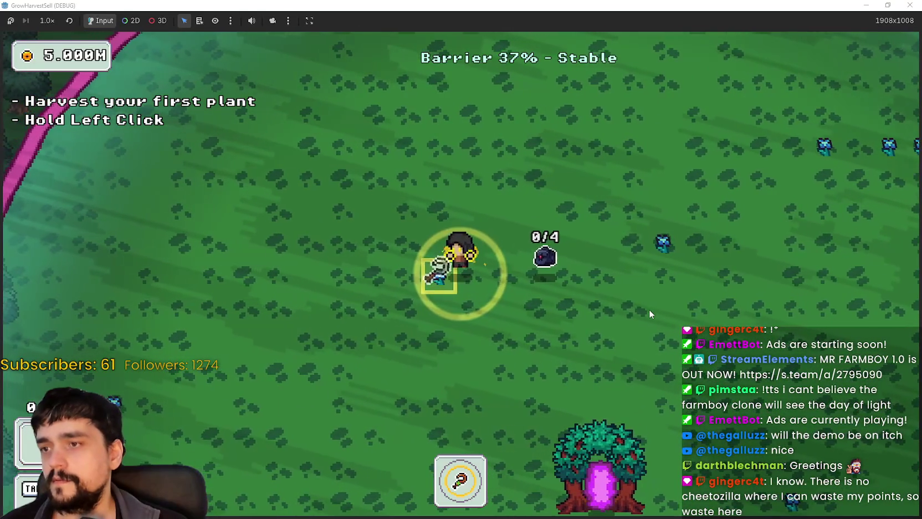
{"action": "key", "text": "s"}
{"action": "double_click", "coordinate": [742, 5]}
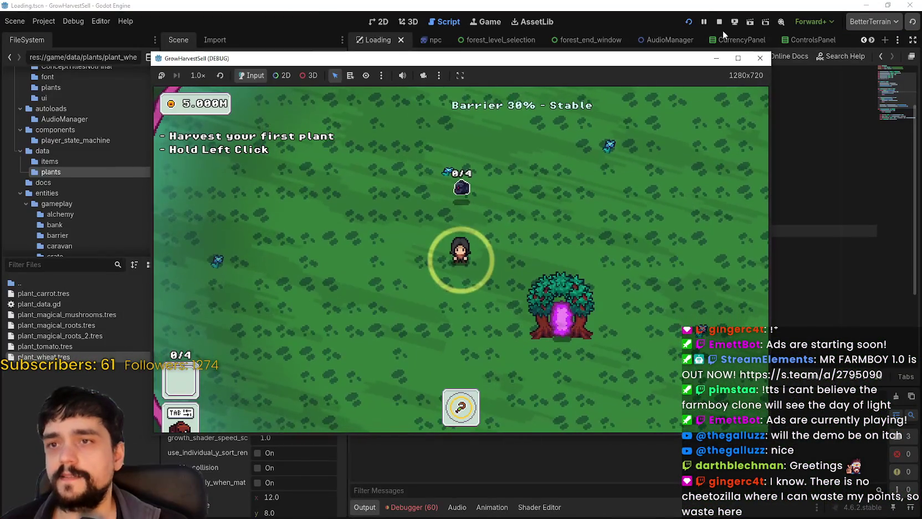
Stop the running game, relaunch the project, and click Start Game on the title screen.
{"action": "left_click", "coordinate": [760, 57]}
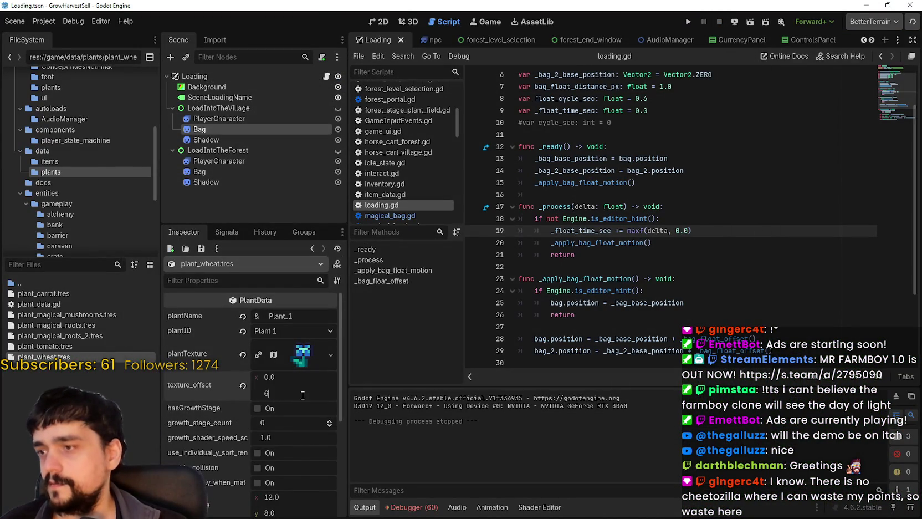
{"action": "left_click", "coordinate": [690, 20]}
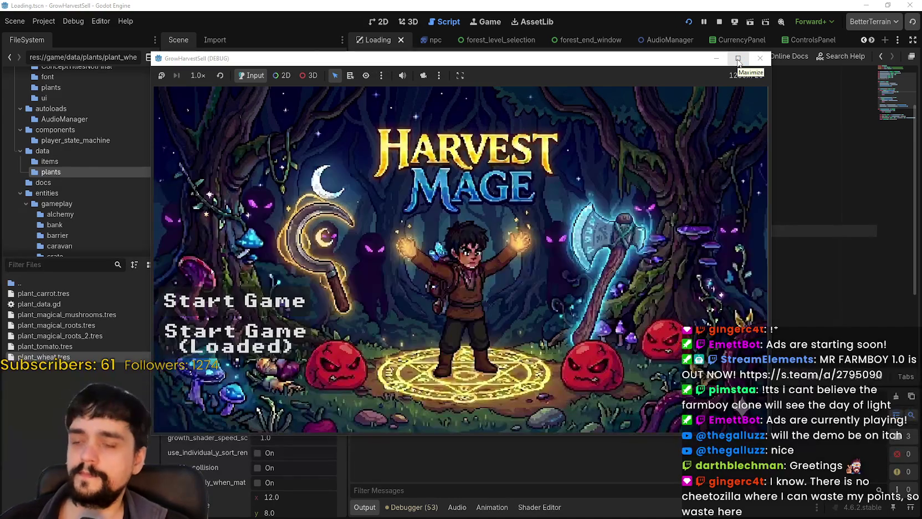
{"action": "left_click", "coordinate": [238, 338]}
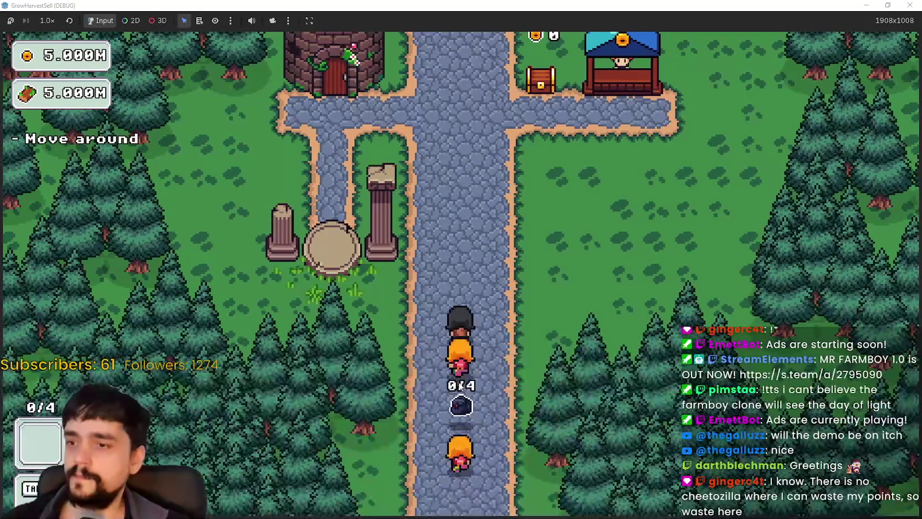
Unlock the Portal at the Mage Tower and travel through it to the forest.
{"action": "key", "text": "w"}
{"action": "key", "text": "a"}
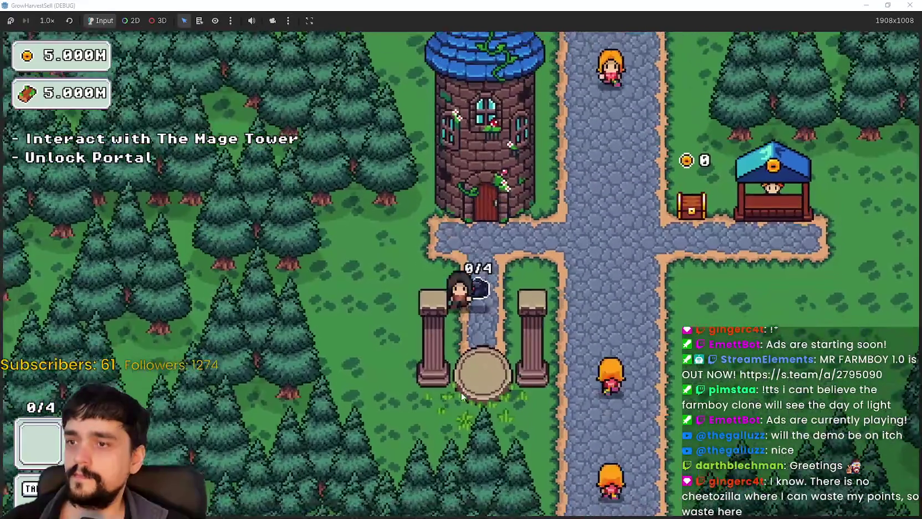
{"action": "key", "text": "w"}
{"action": "key", "text": "e"}
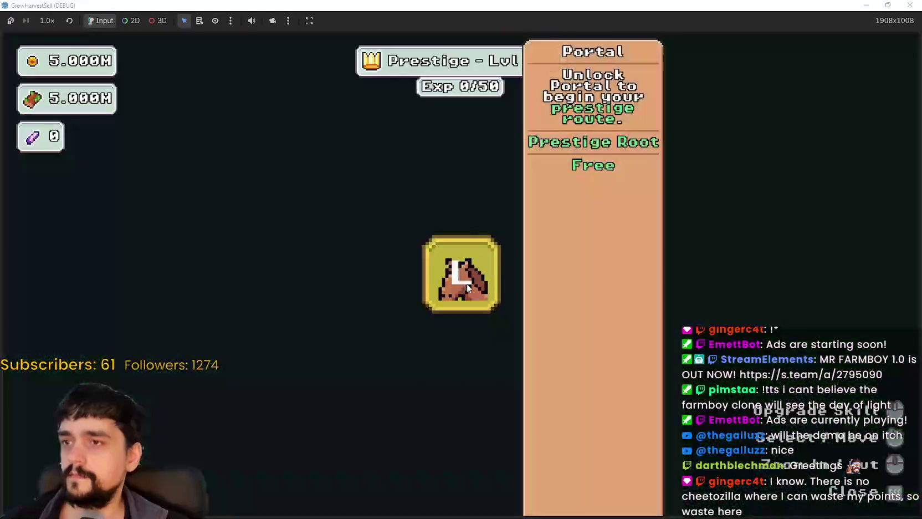
{"action": "left_click", "coordinate": [593, 162]}
{"action": "key", "text": "s"}
{"action": "key", "text": "e"}
{"action": "key", "text": "Return"}
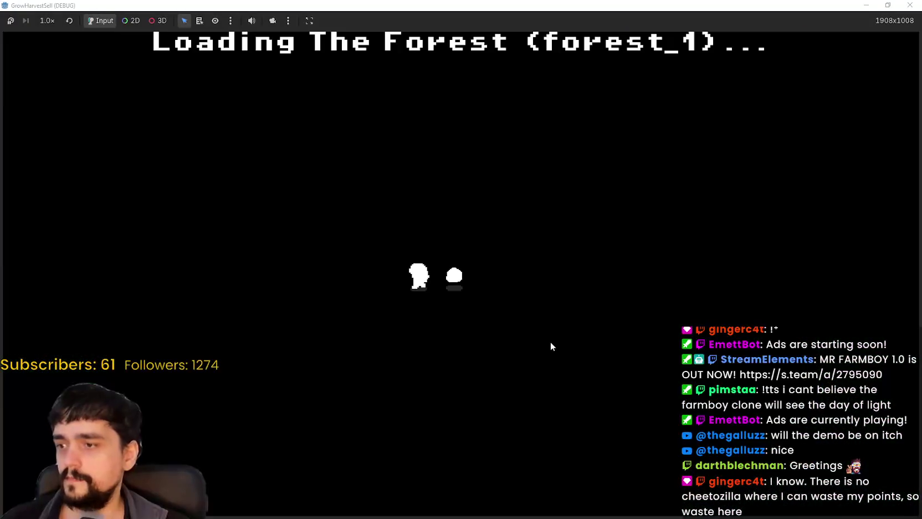
Roam the forest harvesting plants until all four are collected.
{"action": "key", "text": "a"}
{"action": "key", "text": "s"}
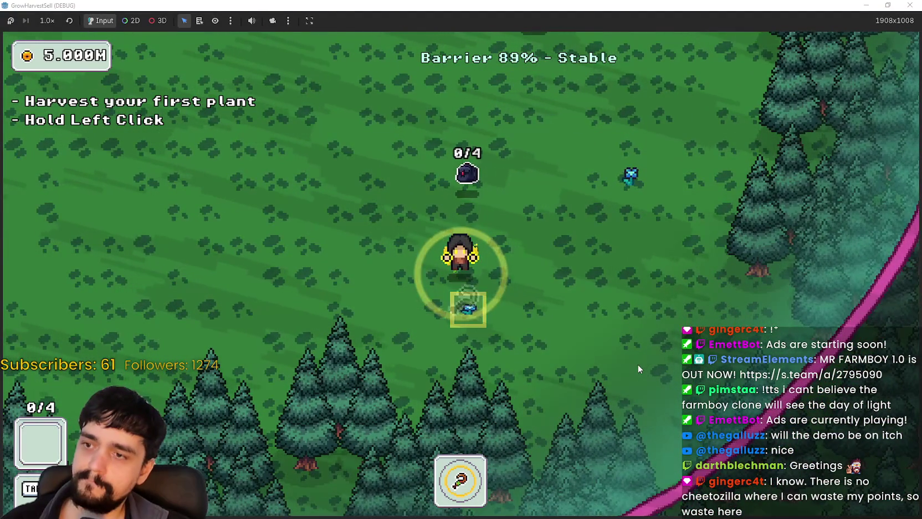
{"action": "left_click", "coordinate": [637, 363]}
{"action": "key", "text": "s"}
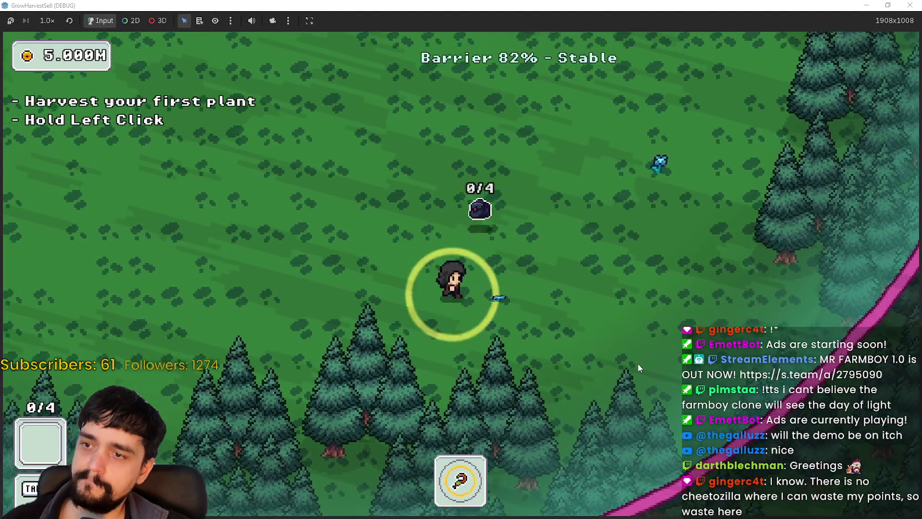
{"action": "key", "text": "d"}
{"action": "key", "text": "w"}
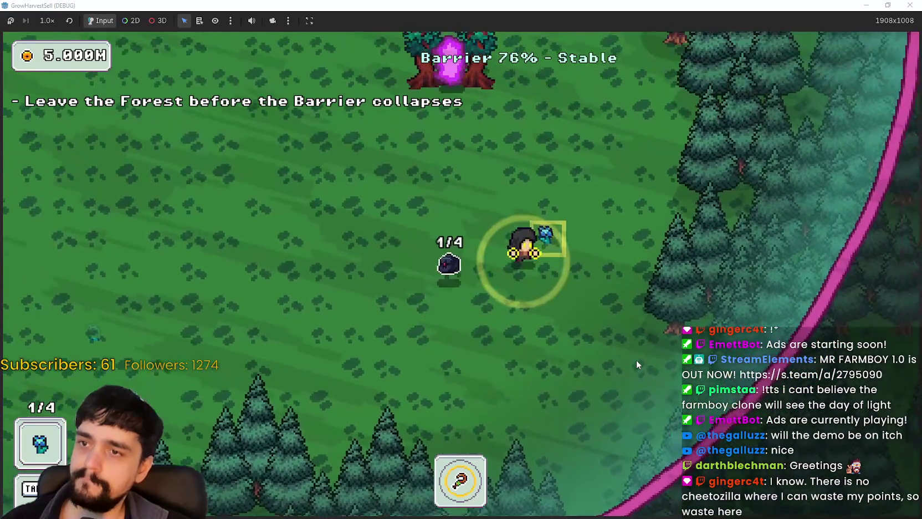
{"action": "key", "text": "a"}
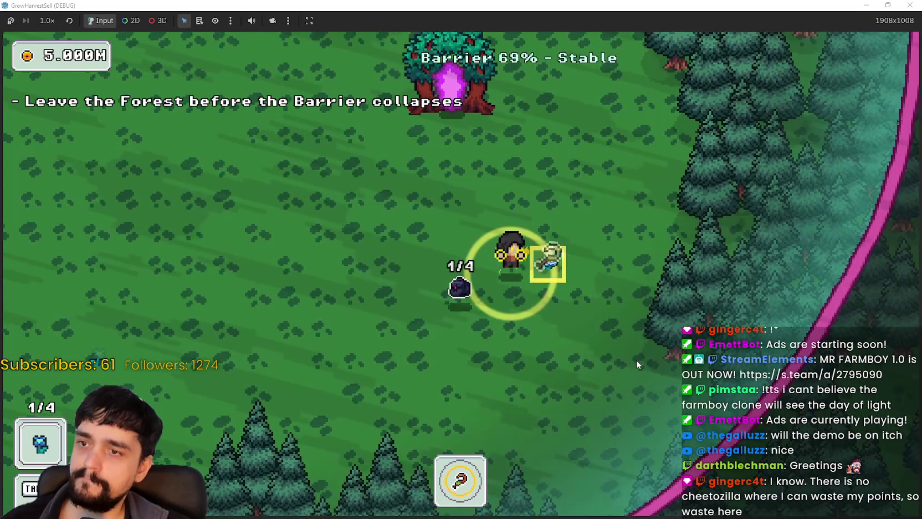
{"action": "key", "text": "a"}
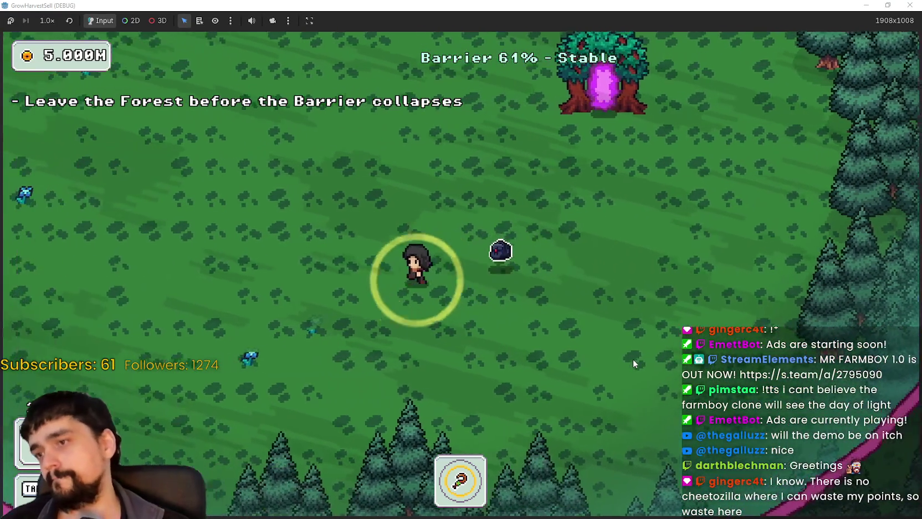
{"action": "key", "text": "a"}
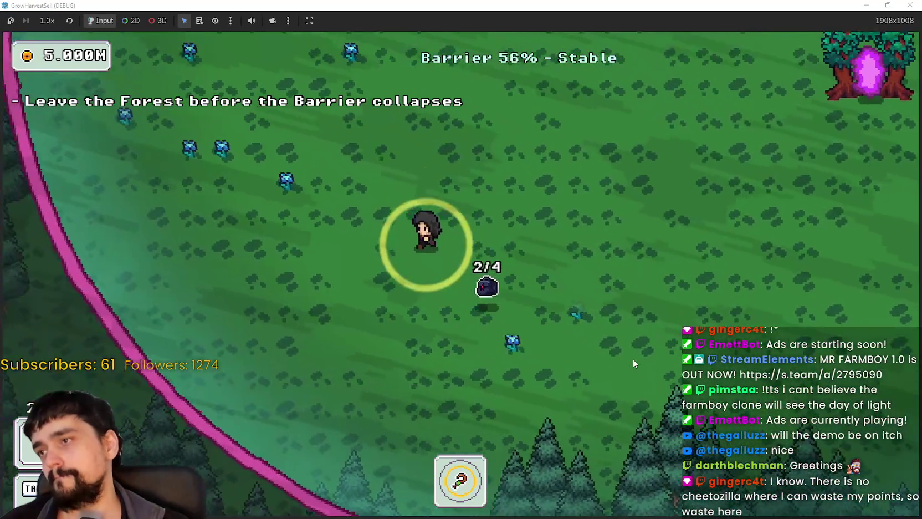
{"action": "key", "text": "a"}
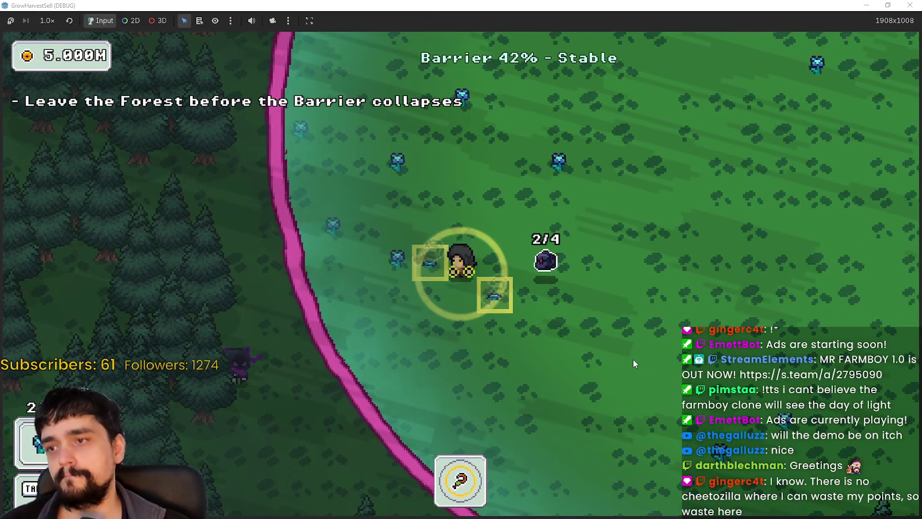
{"action": "key", "text": "d"}
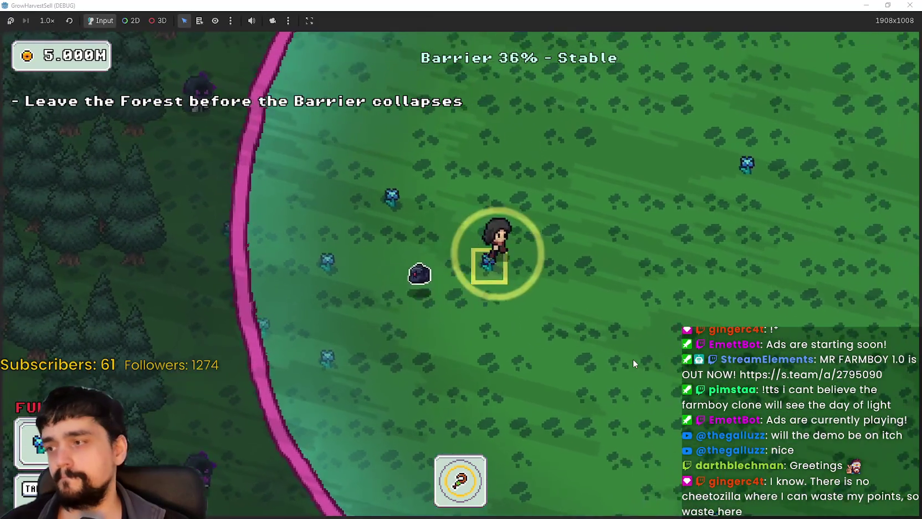
{"action": "key", "text": "w"}
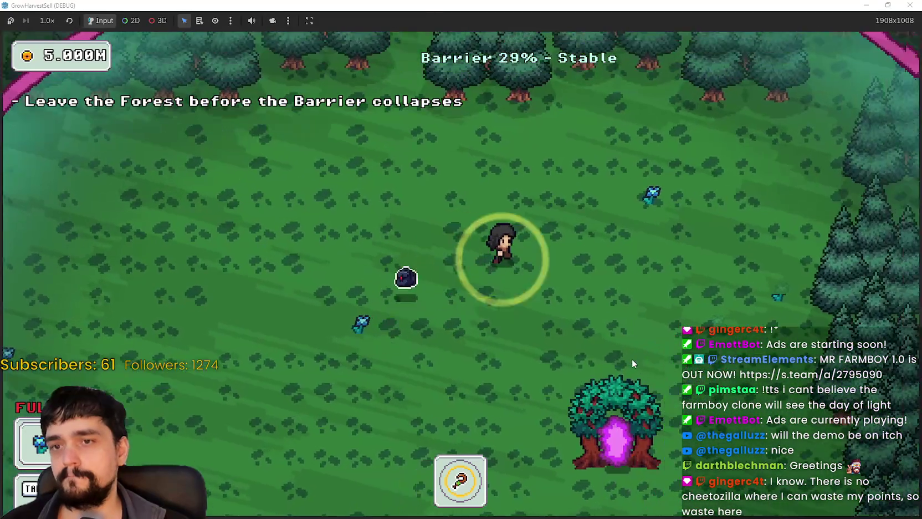
{"action": "key", "text": "d"}
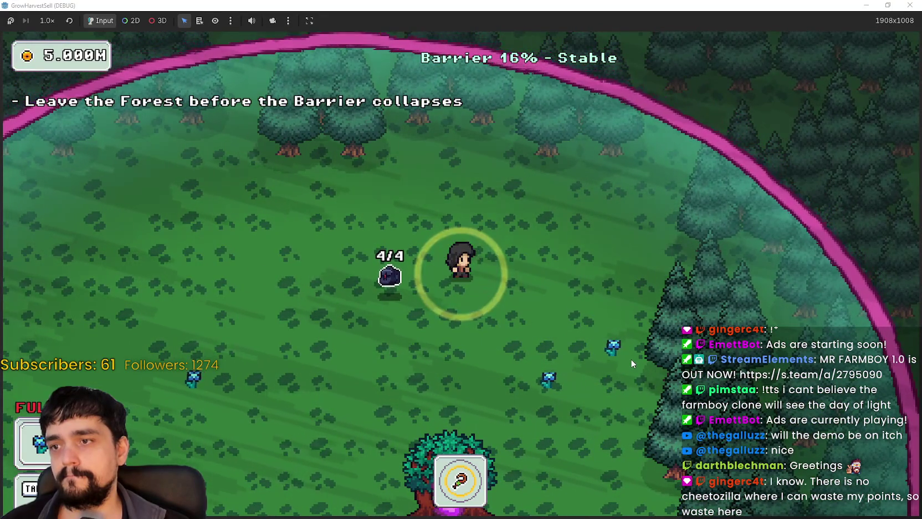
{"action": "key", "text": "s"}
{"action": "key", "text": "a"}
{"action": "key", "text": "a"}
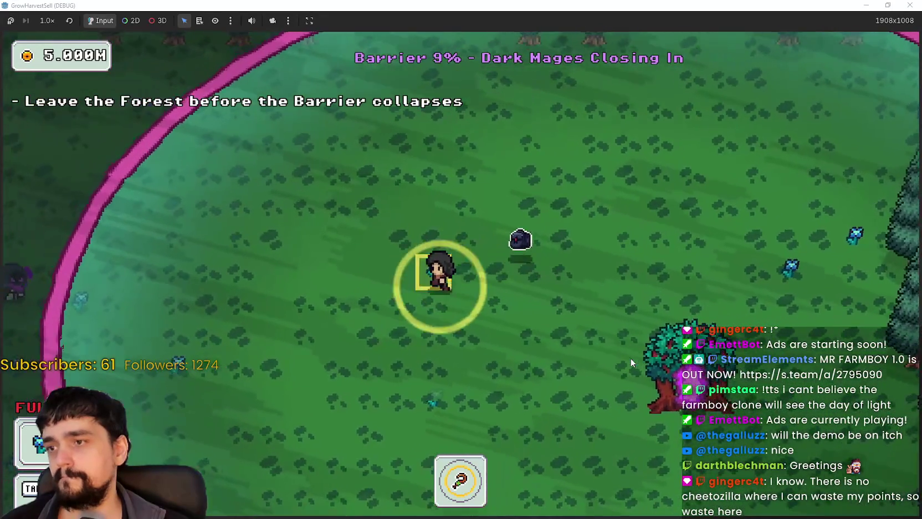
{"action": "key", "text": "a"}
{"action": "key", "text": "s"}
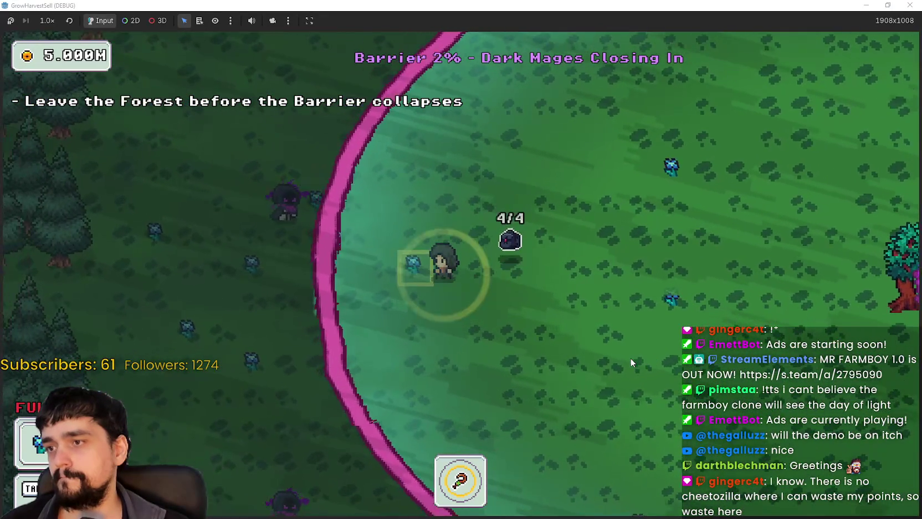
Walk into the portal tree to return to the village.
{"action": "key", "text": "d"}
{"action": "key", "text": "w"}
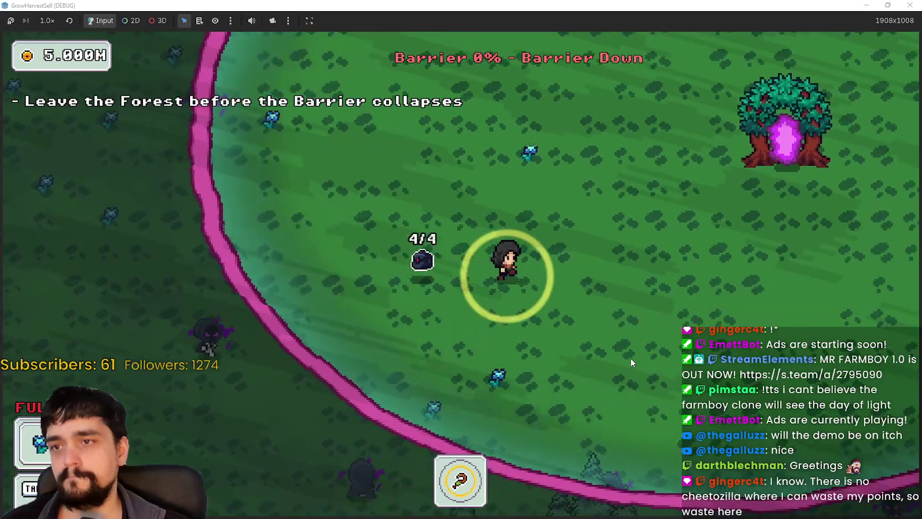
{"action": "key", "text": "w"}
{"action": "key", "text": "d"}
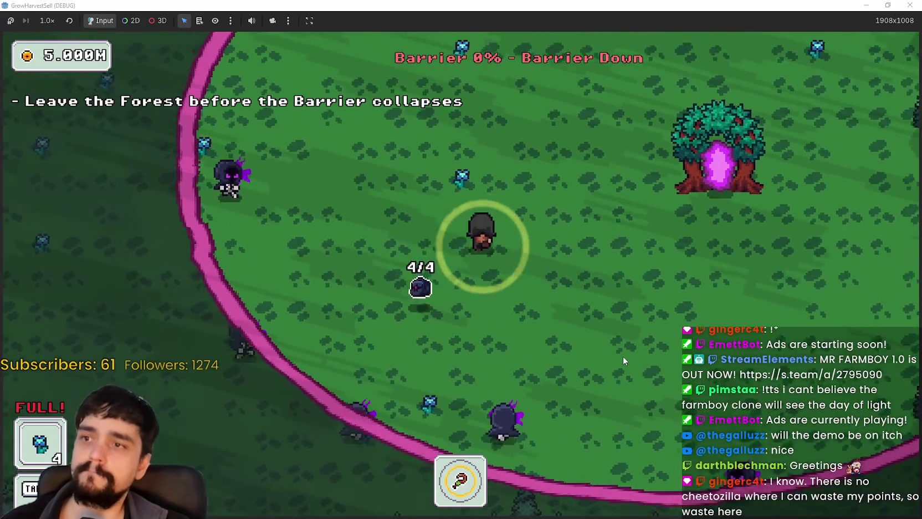
{"action": "key", "text": "d"}
{"action": "key", "text": "w"}
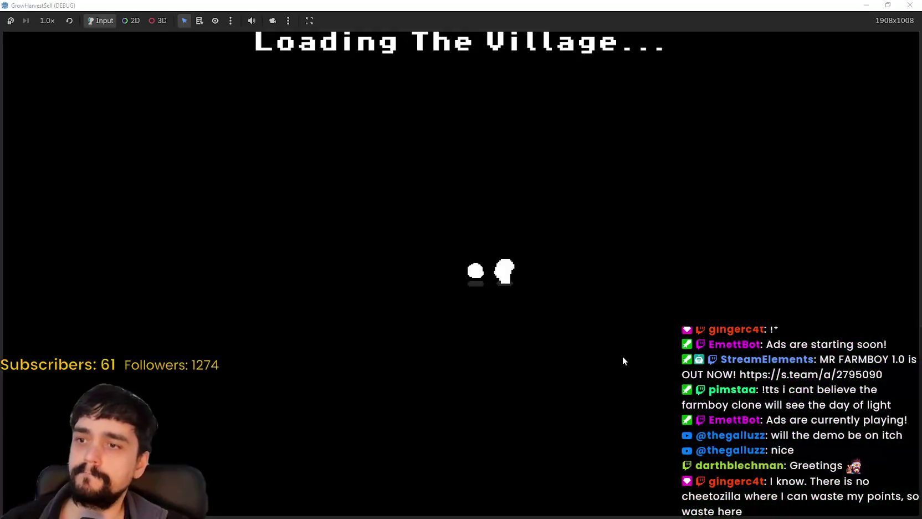
Sell the harvested plants at the village market stand.
{"action": "key", "text": "d"}
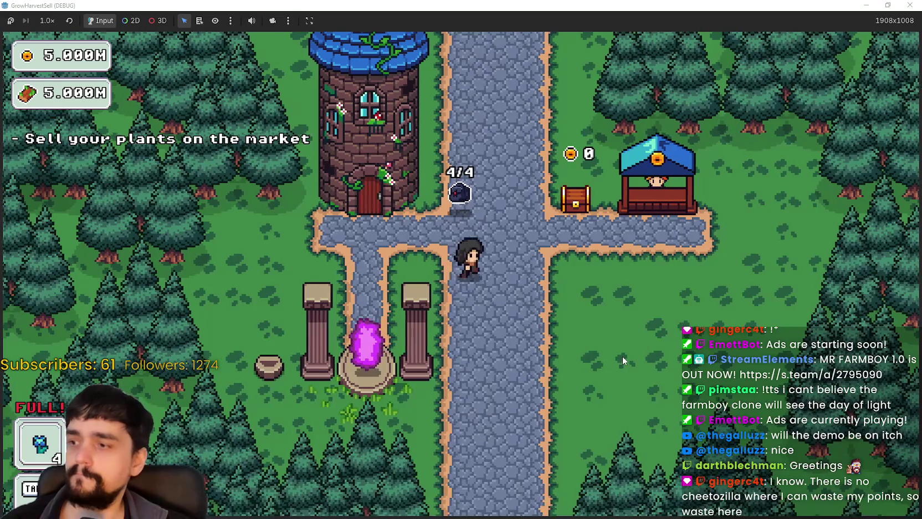
{"action": "key", "text": "d"}
{"action": "key", "text": "w"}
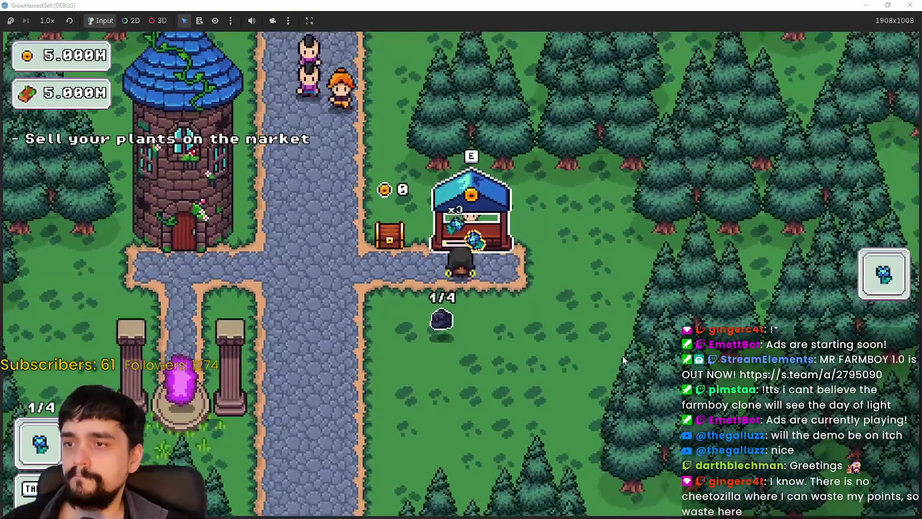
{"action": "key", "text": "a"}
{"action": "key", "text": "s"}
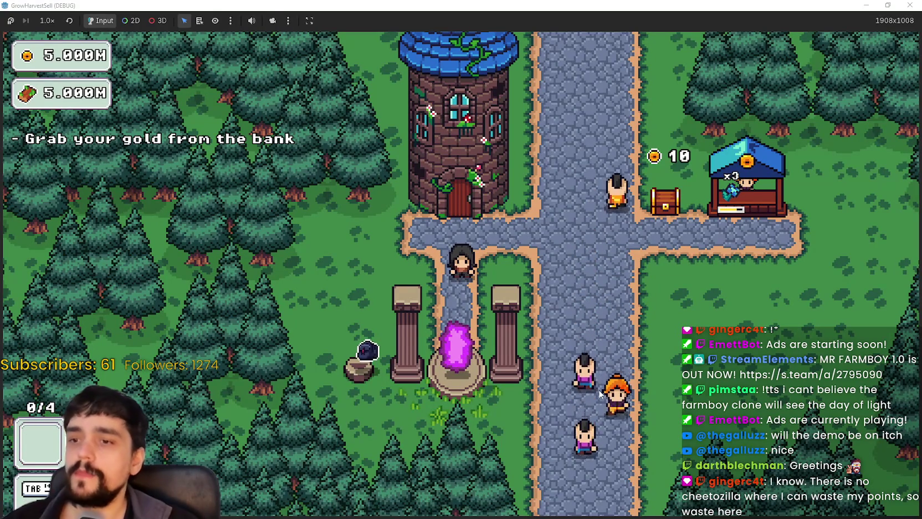
Stop the game with F8 and expand the tomato texture's atlas settings.
{"action": "key", "text": "F8"}
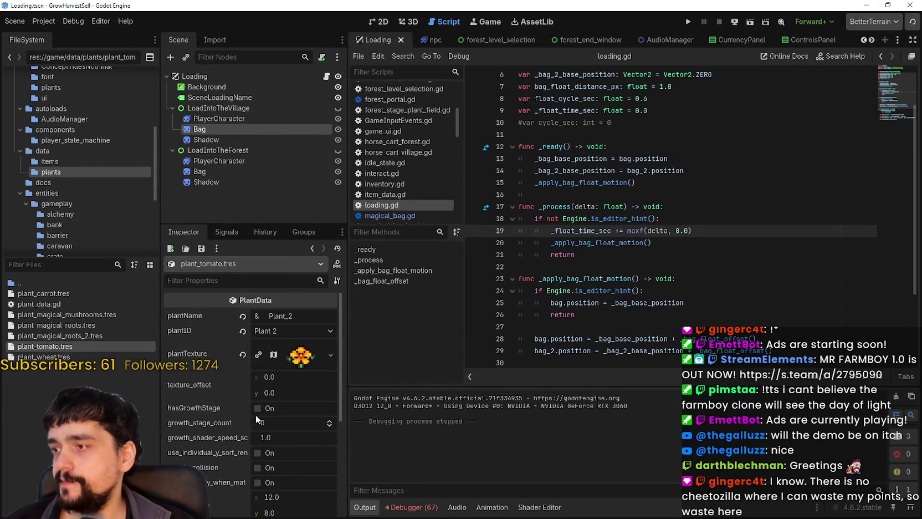
{"action": "left_click", "coordinate": [304, 362]}
{"action": "scroll", "coordinate": [261, 472], "scroll_direction": "down", "scroll_amount": 3}
In the Region Editor, pull in the tomato region's edge to make it 15×13.
{"action": "left_click", "coordinate": [261, 471]}
{"action": "left_click_drag", "start_coordinate": [410, 307], "coordinate": [340, 258]}
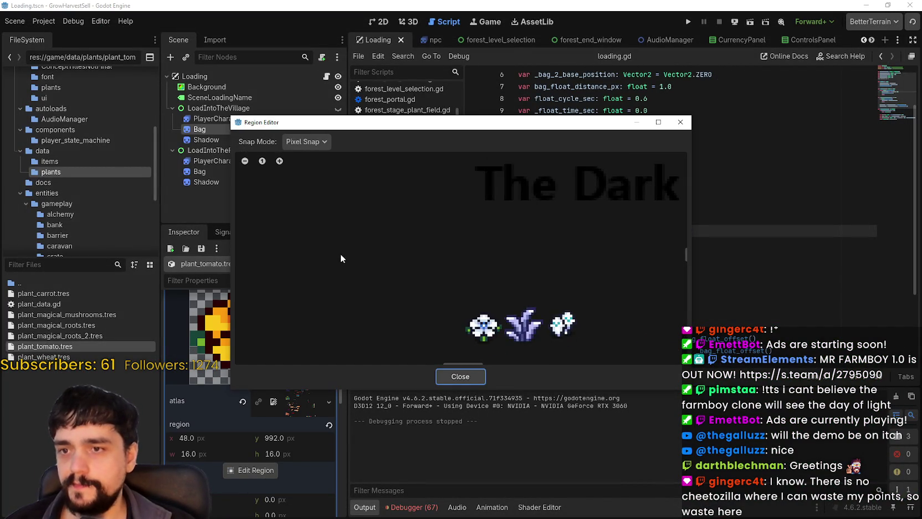
{"action": "scroll", "coordinate": [365, 318], "scroll_direction": "down", "scroll_amount": 5}
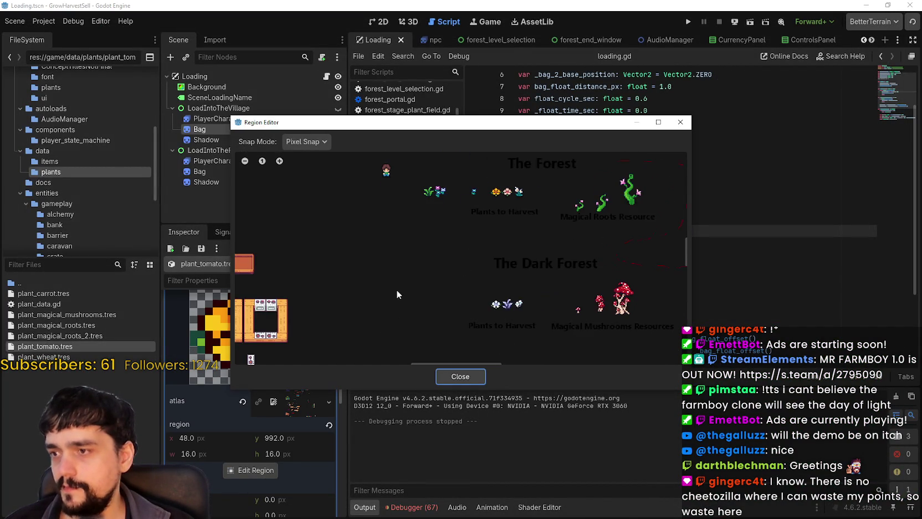
{"action": "left_click_drag", "start_coordinate": [243, 251], "coordinate": [433, 216]}
{"action": "scroll", "coordinate": [426, 231], "scroll_direction": "up", "scroll_amount": 8}
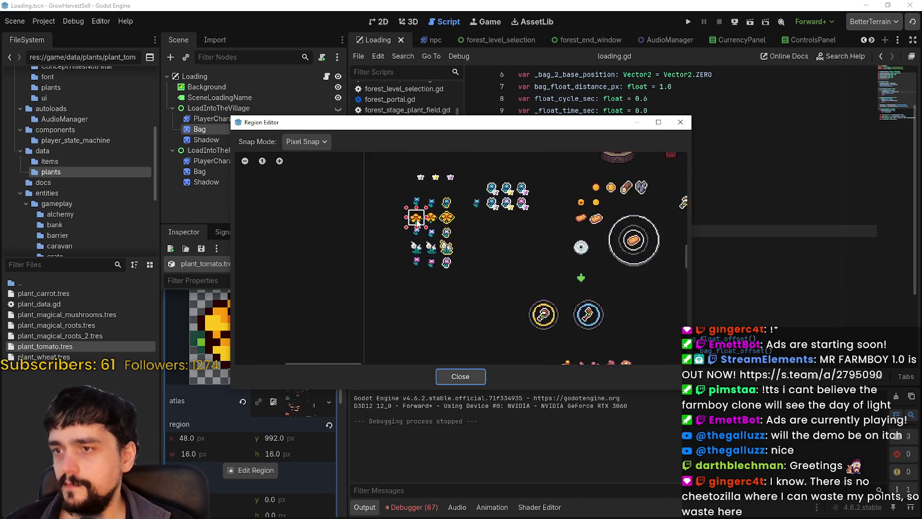
{"action": "scroll", "coordinate": [427, 231], "scroll_direction": "up", "scroll_amount": 6}
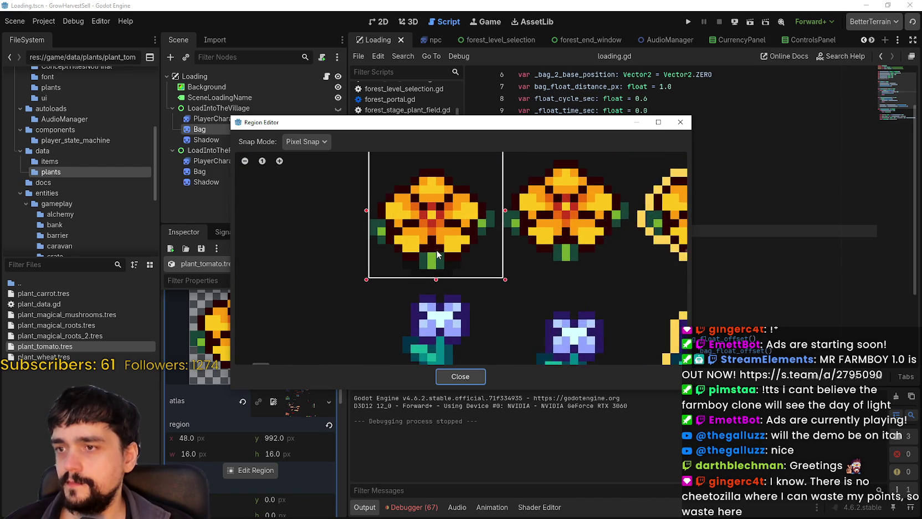
{"action": "left_click_drag", "start_coordinate": [526, 197], "coordinate": [518, 196]}
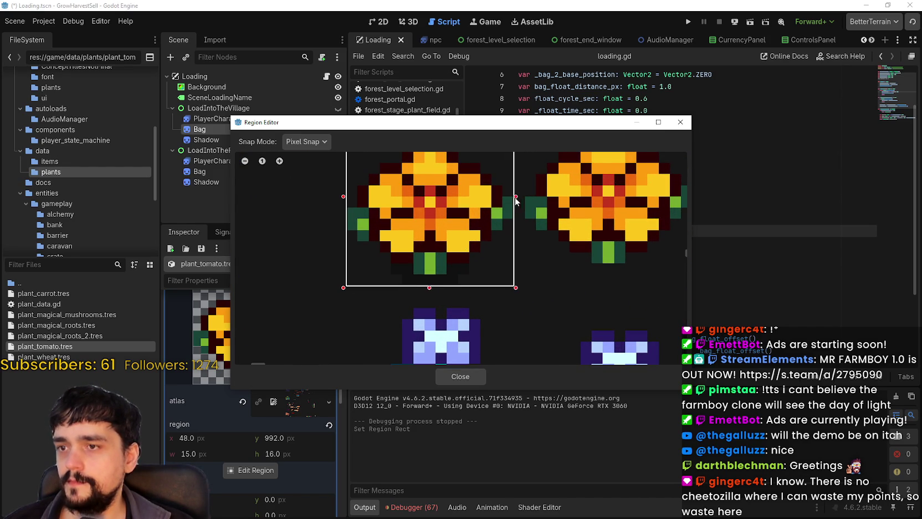
{"action": "scroll", "coordinate": [447, 332], "scroll_direction": "up", "scroll_amount": 2}
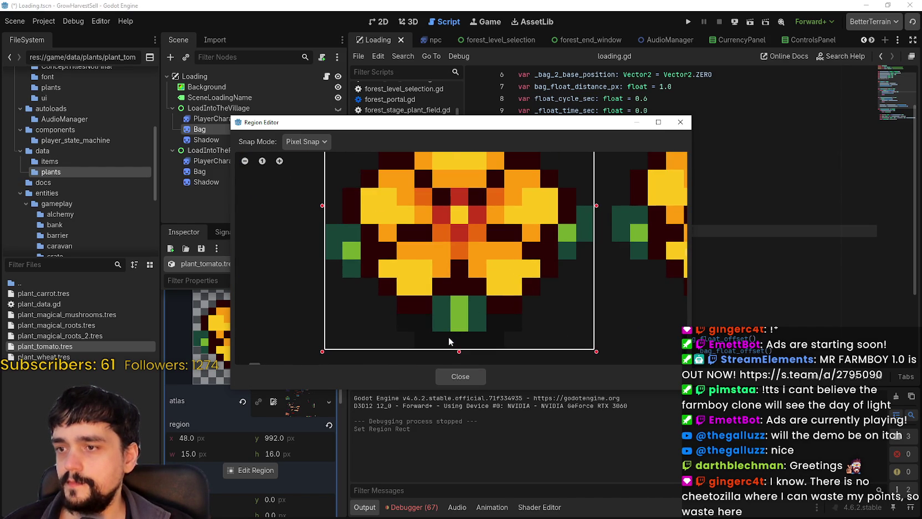
{"action": "scroll", "coordinate": [423, 299], "scroll_direction": "down", "scroll_amount": 1}
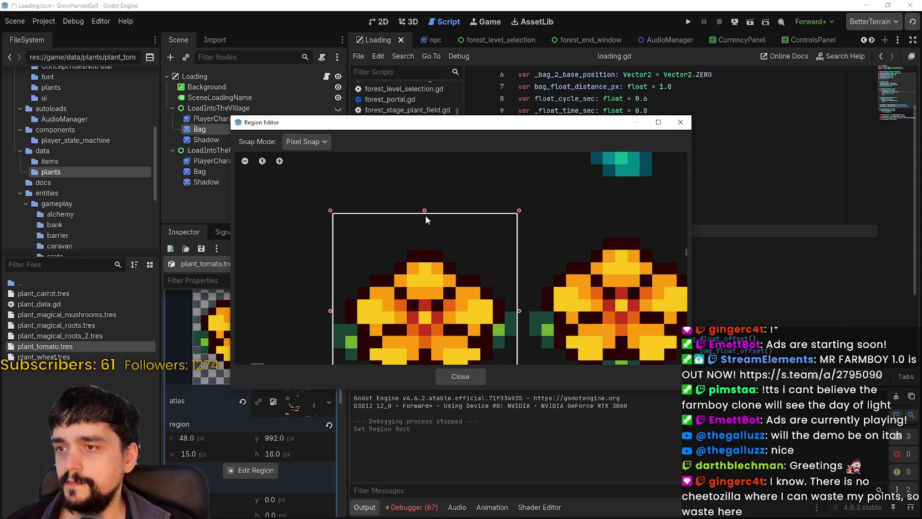
{"action": "scroll", "coordinate": [438, 288], "scroll_direction": "down", "scroll_amount": 2}
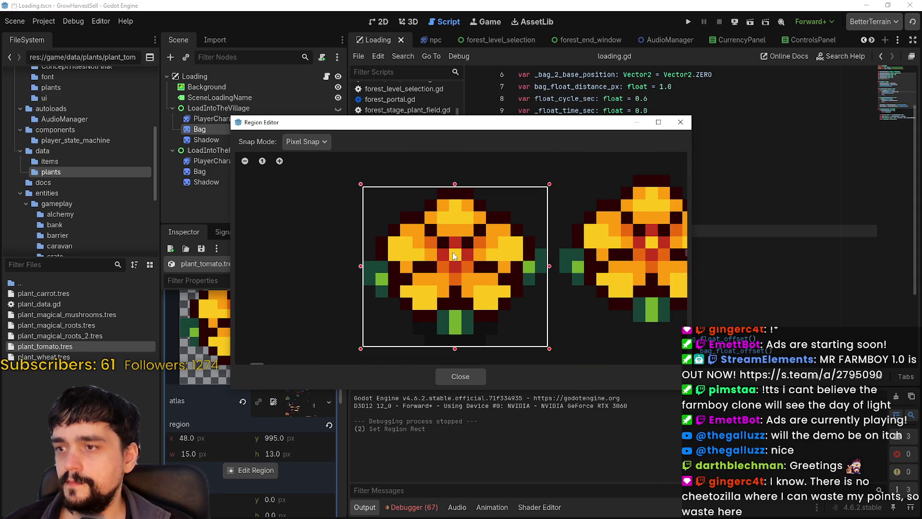
{"action": "scroll", "coordinate": [456, 274], "scroll_direction": "down", "scroll_amount": 2}
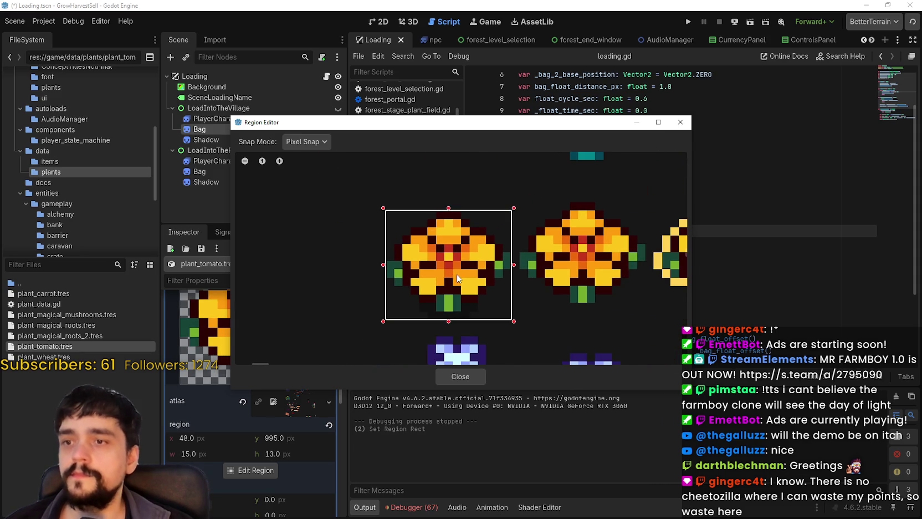
{"action": "scroll", "coordinate": [481, 306], "scroll_direction": "down", "scroll_amount": 2}
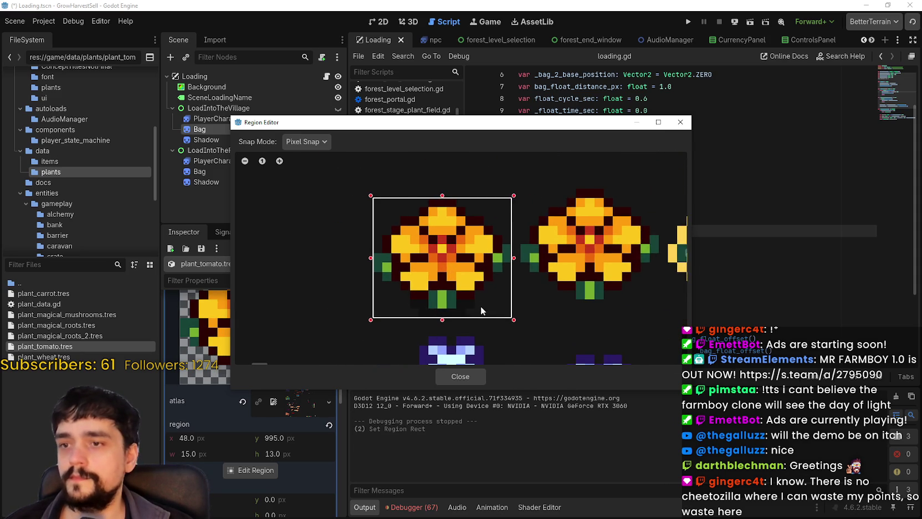
Close the Region Editor and save the scene with Ctrl+S.
{"action": "left_click", "coordinate": [460, 377]}
{"action": "scroll", "coordinate": [269, 411], "scroll_direction": "up", "scroll_amount": 2}
{"action": "key", "text": "ctrl+s"}
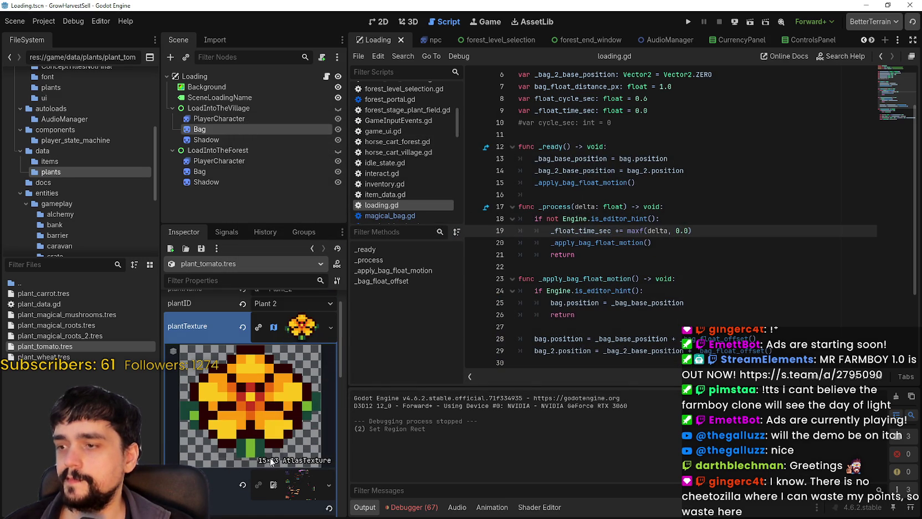
{"action": "scroll", "coordinate": [274, 410], "scroll_direction": "up", "scroll_amount": 1}
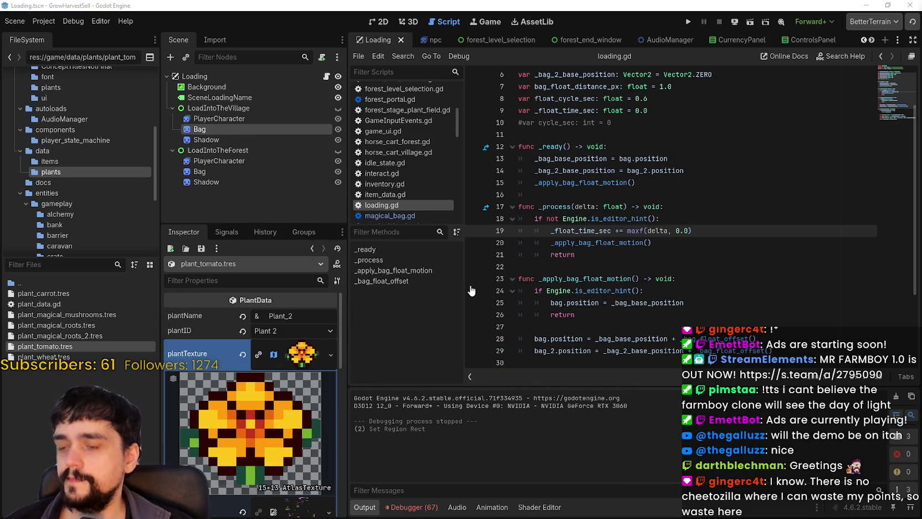
{"action": "left_click", "coordinate": [665, 252]}
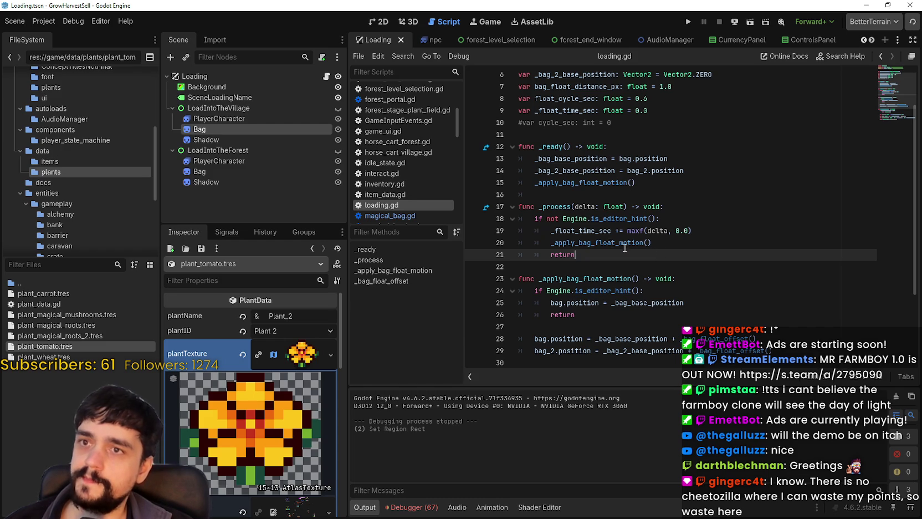
{"action": "left_click", "coordinate": [288, 351]}
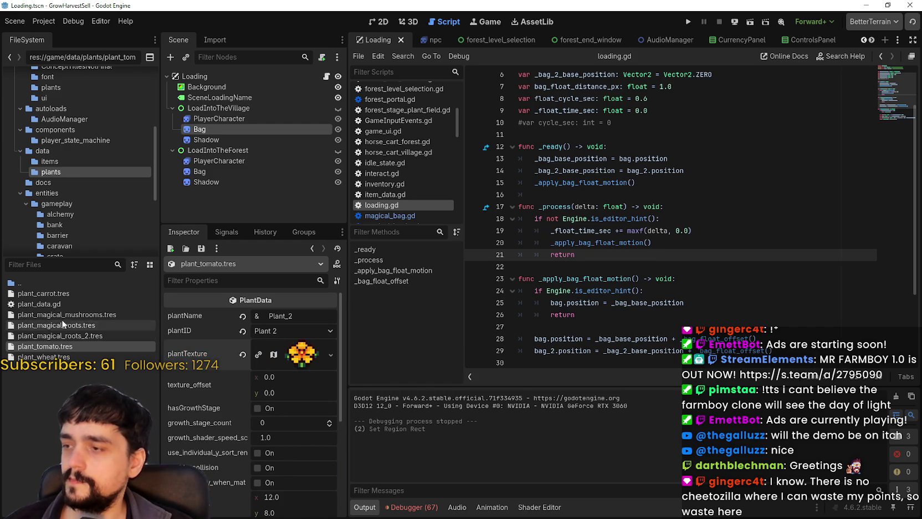
Open plant_carrot.tres and move its region's top edge down, making it 16×15 at y 1025.
{"action": "left_click", "coordinate": [75, 293]}
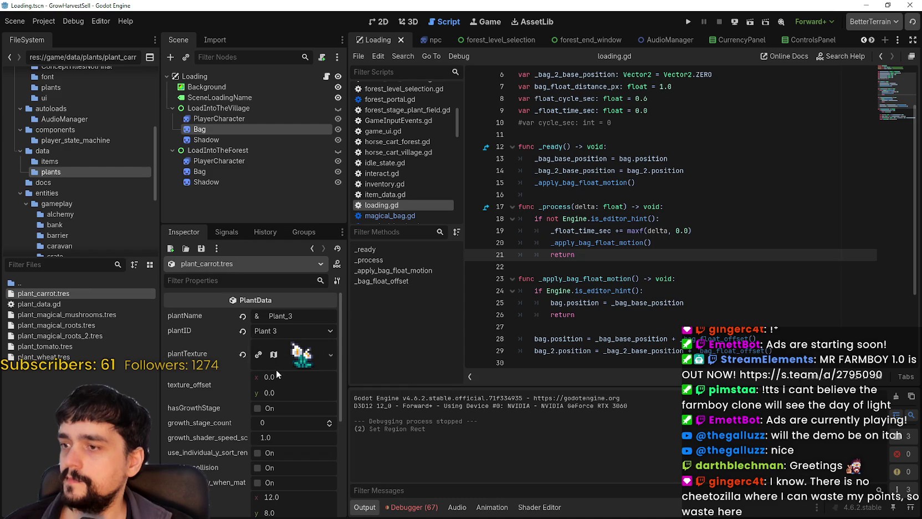
{"action": "left_click", "coordinate": [299, 358]}
{"action": "scroll", "coordinate": [247, 460], "scroll_direction": "down", "scroll_amount": 2}
{"action": "left_click", "coordinate": [245, 497]}
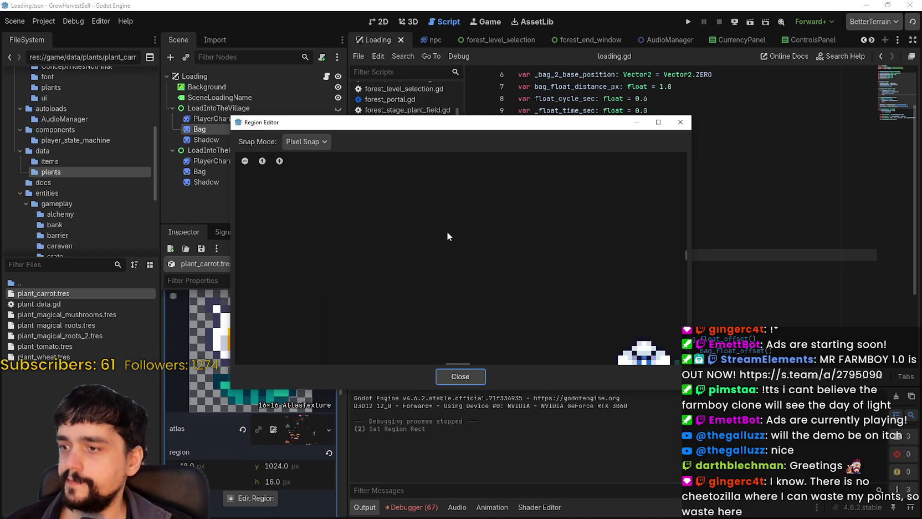
{"action": "scroll", "coordinate": [311, 315], "scroll_direction": "down", "scroll_amount": 3}
{"action": "scroll", "coordinate": [414, 242], "scroll_direction": "up", "scroll_amount": 3}
{"action": "scroll", "coordinate": [410, 266], "scroll_direction": "up", "scroll_amount": 5}
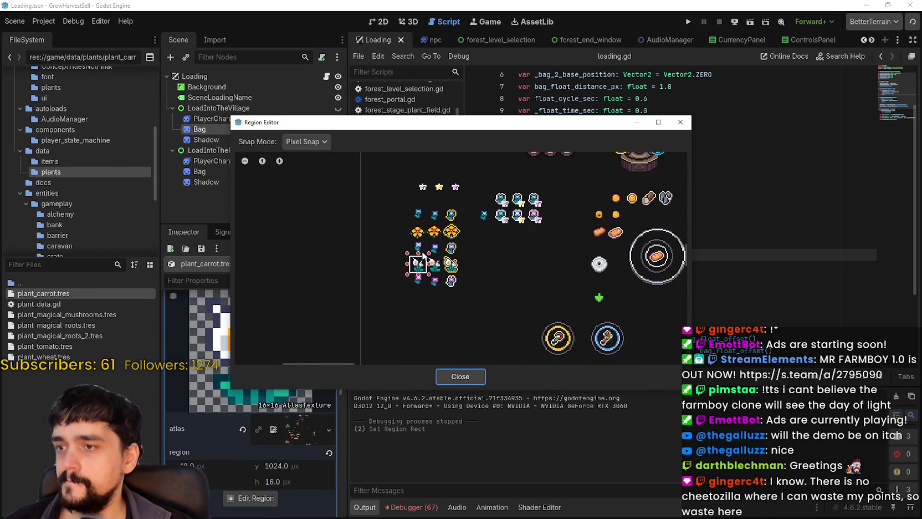
{"action": "scroll", "coordinate": [412, 292], "scroll_direction": "up", "scroll_amount": 4}
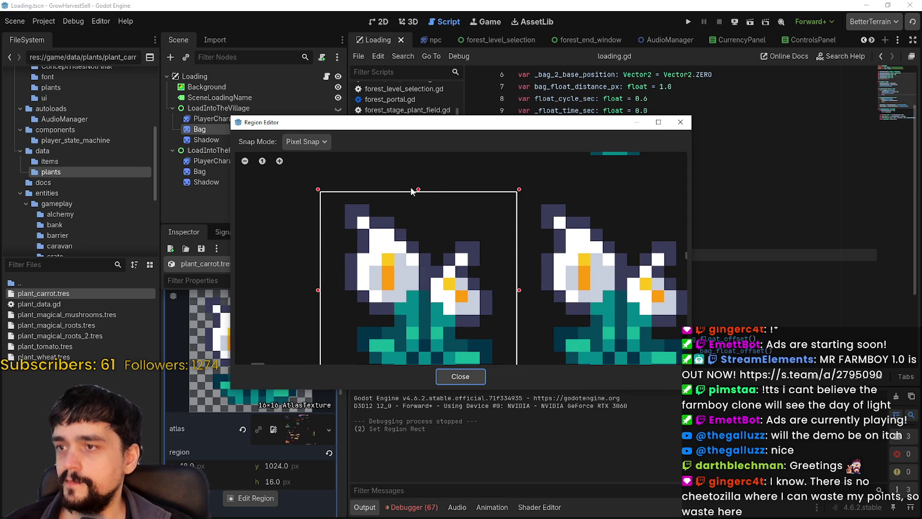
{"action": "left_click_drag", "start_coordinate": [419, 201], "coordinate": [420, 210]}
{"action": "scroll", "coordinate": [435, 250], "scroll_direction": "down", "scroll_amount": 2}
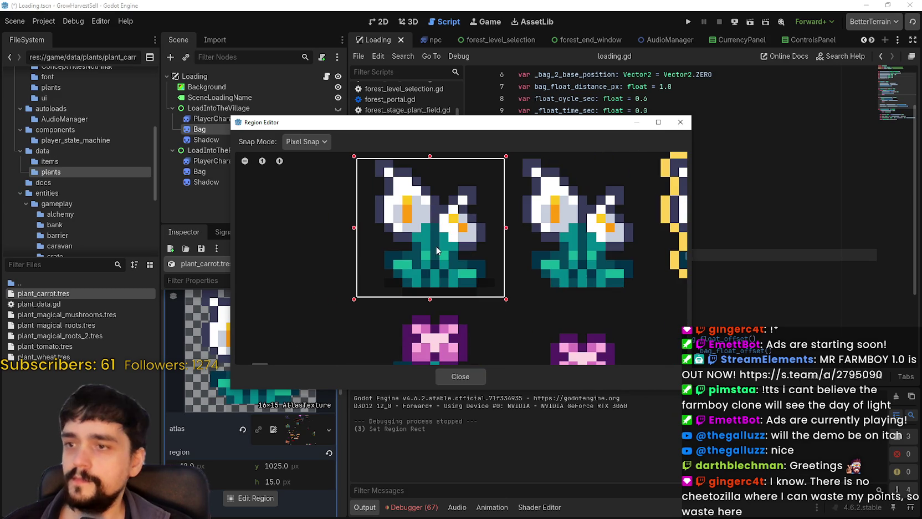
{"action": "left_click", "coordinate": [460, 376]}
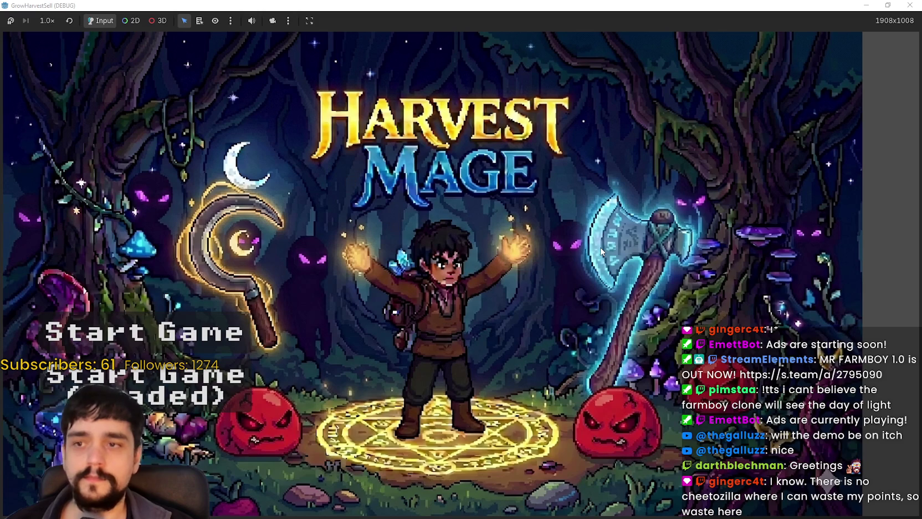
Start the game, unlock the Portal at the Mage Tower, and travel to The Forest (forest_1).
{"action": "left_click", "coordinate": [170, 399]}
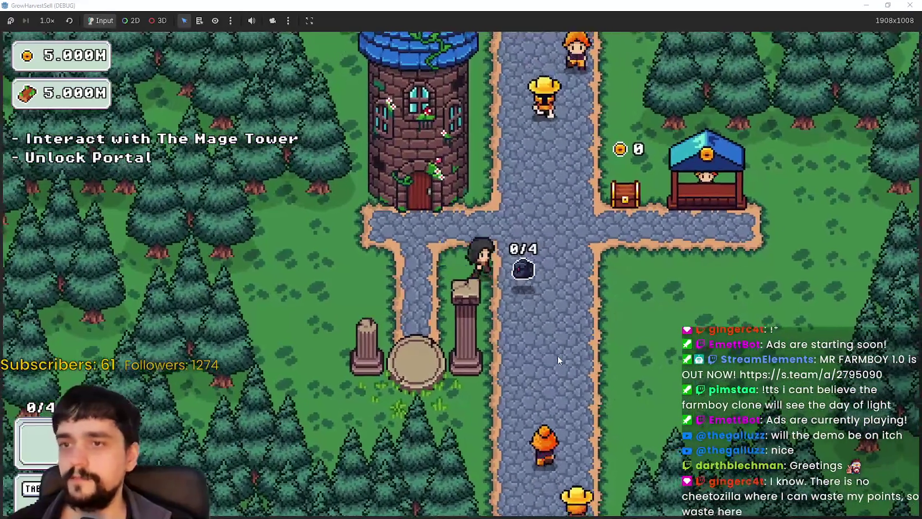
{"action": "key", "text": "d"}
{"action": "key", "text": "a"}
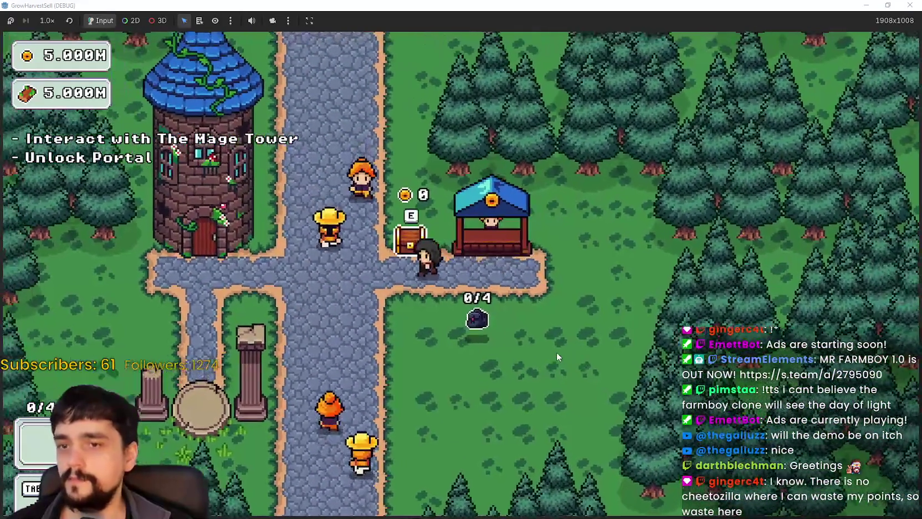
{"action": "key", "text": "w"}
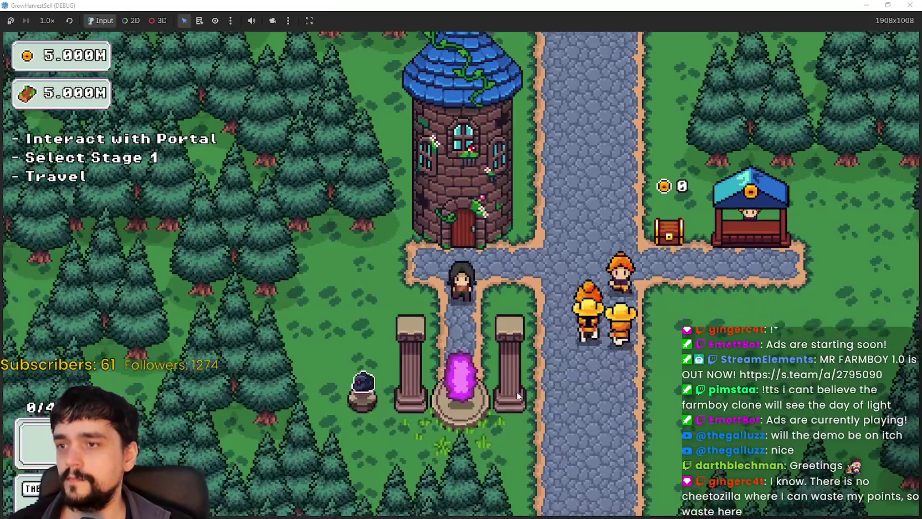
{"action": "key", "text": "e"}
{"action": "left_click", "coordinate": [250, 441]}
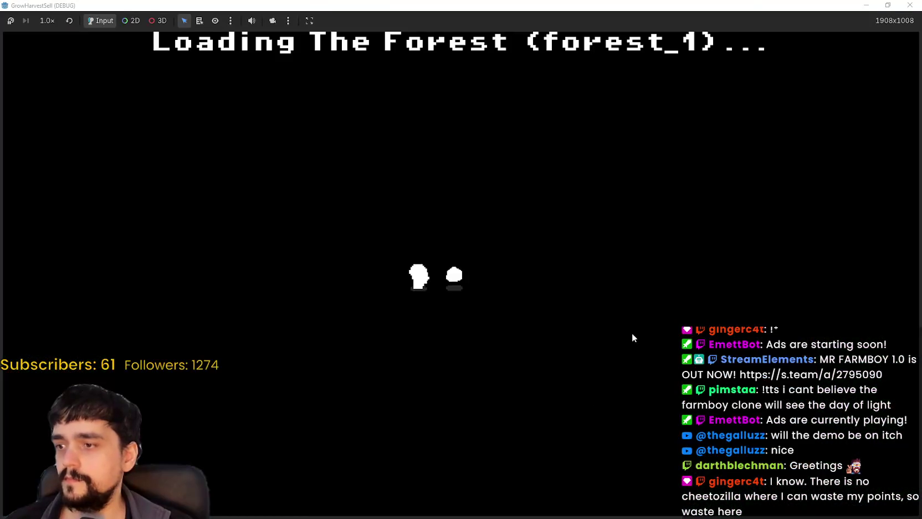
Walk around the forest among the plants, then enter the portal back to the village.
{"action": "key", "text": "a"}
{"action": "key", "text": "d"}
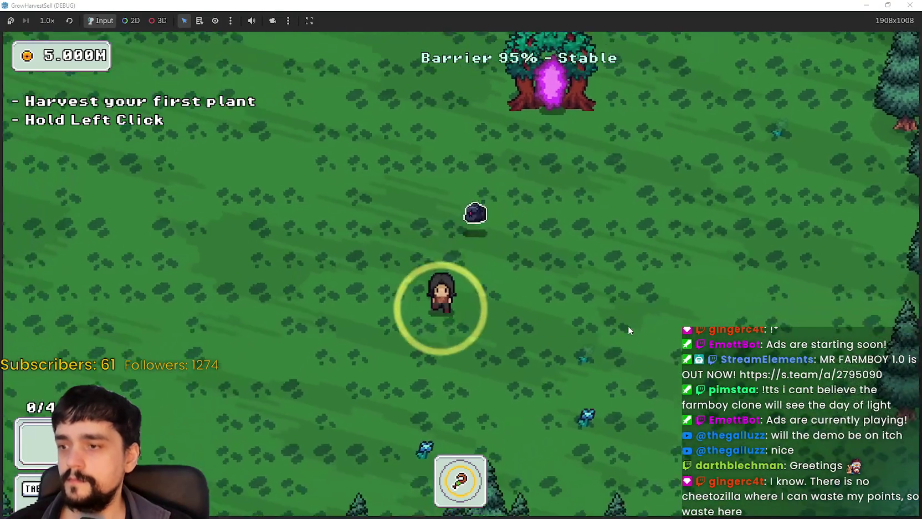
{"action": "key", "text": "d"}
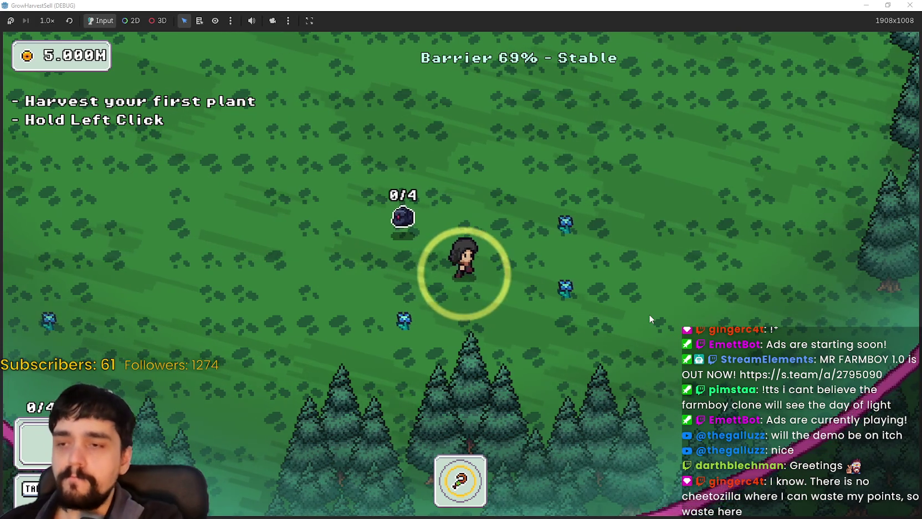
{"action": "key", "text": "d"}
{"action": "key", "text": "w"}
{"action": "key", "text": "a"}
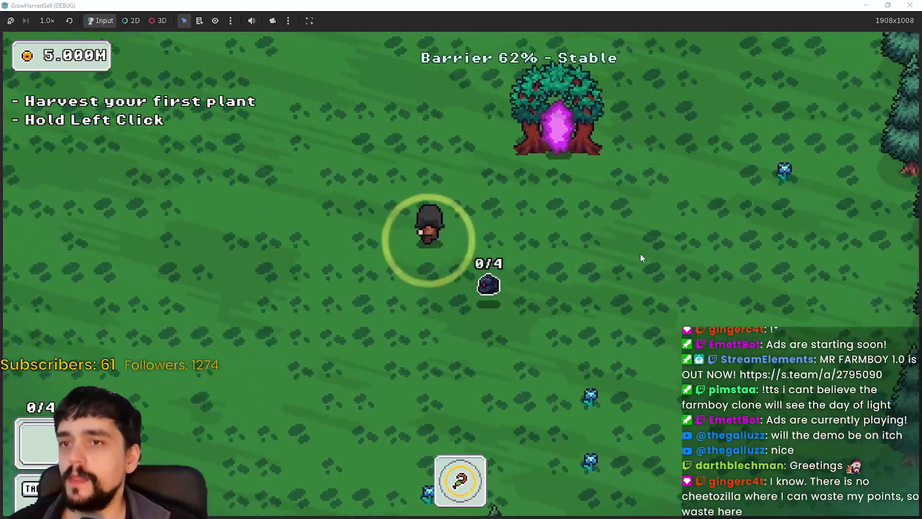
{"action": "key", "text": "a"}
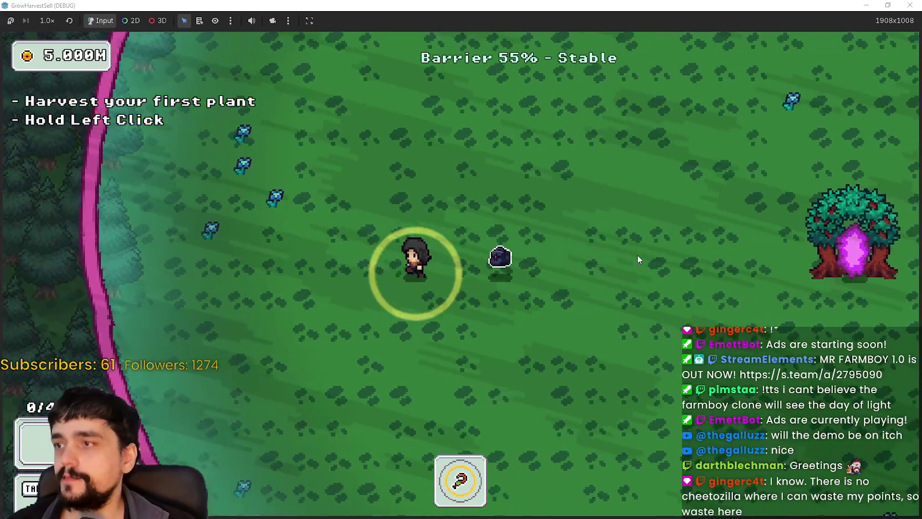
{"action": "key", "text": "d"}
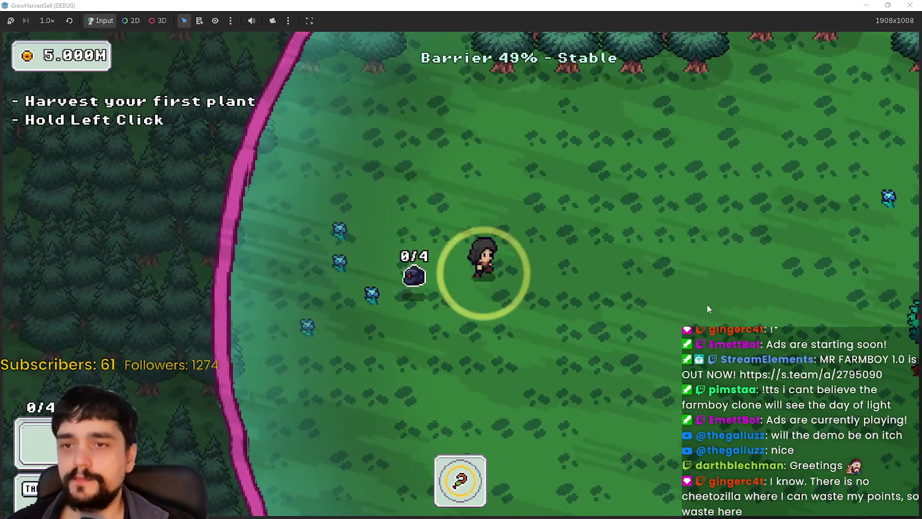
{"action": "key", "text": "d"}
{"action": "key", "text": "s"}
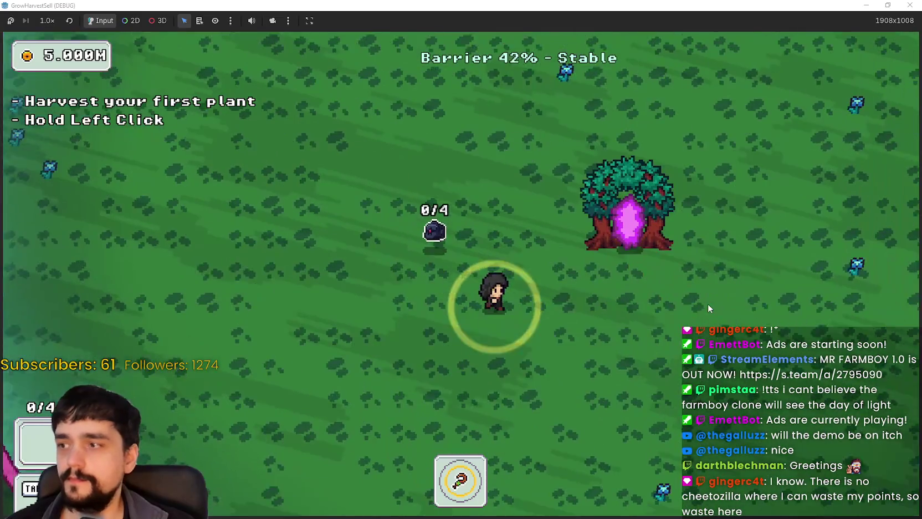
{"action": "key", "text": "d"}
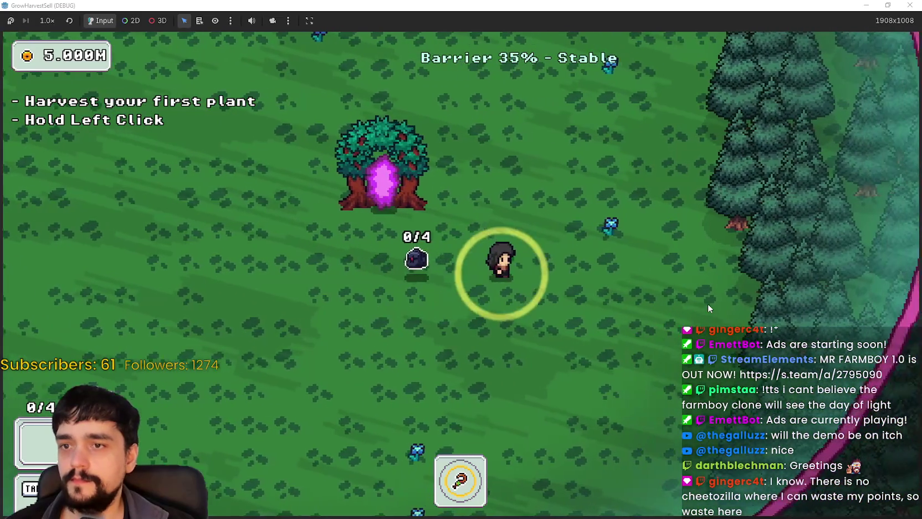
{"action": "key", "text": "w"}
{"action": "key", "text": "a"}
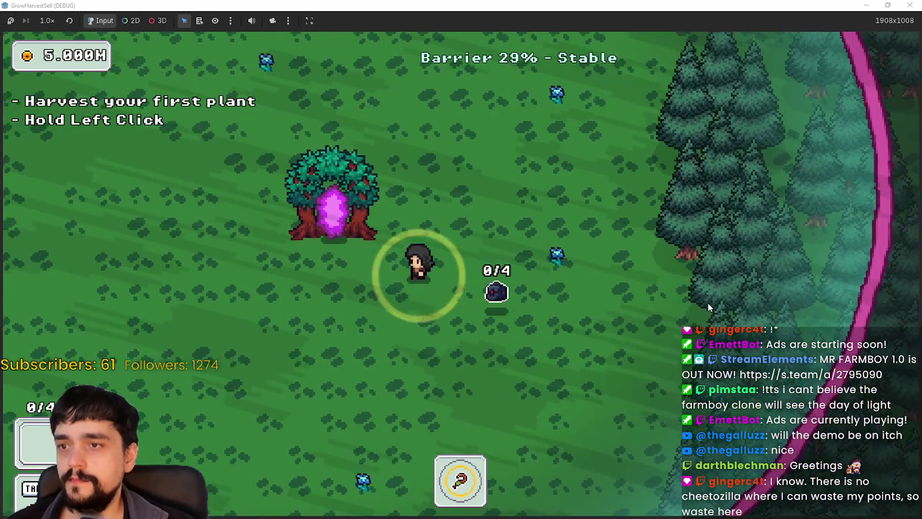
{"action": "key", "text": "s"}
{"action": "key", "text": "s"}
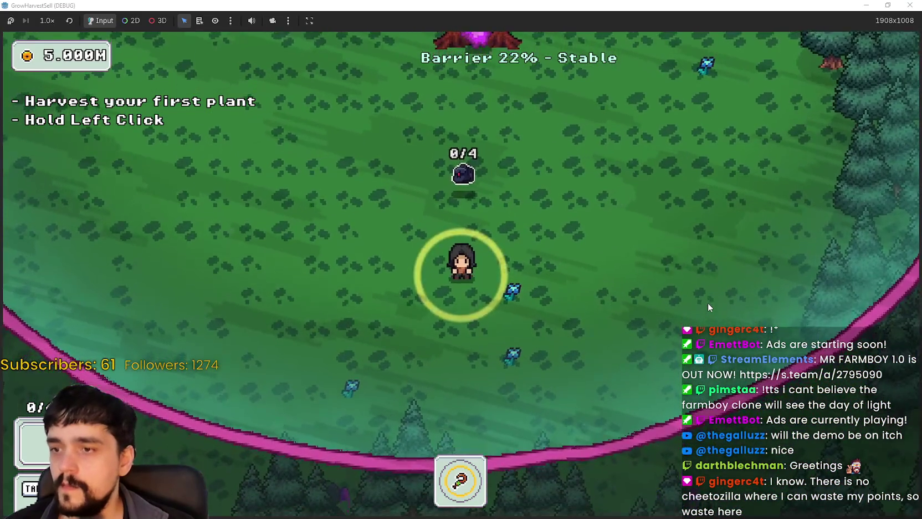
{"action": "key", "text": "d"}
{"action": "key", "text": "w"}
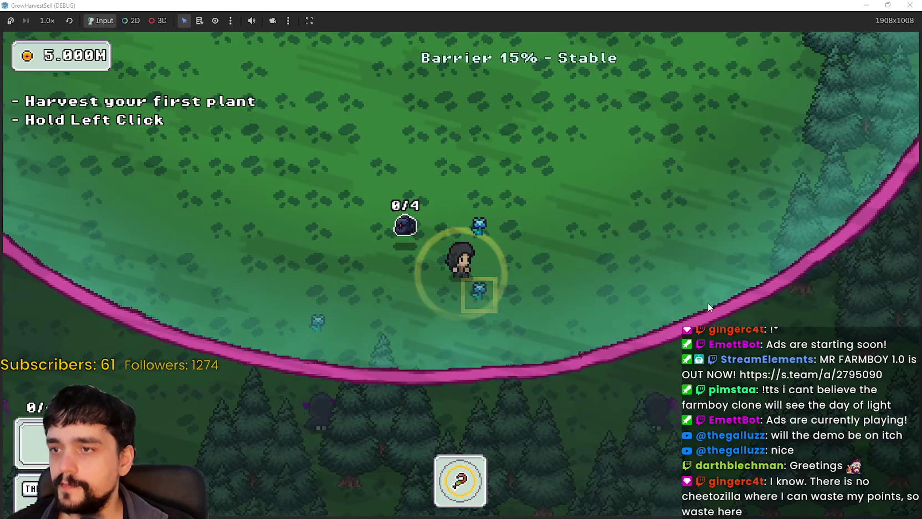
{"action": "key", "text": "a"}
{"action": "key", "text": "w"}
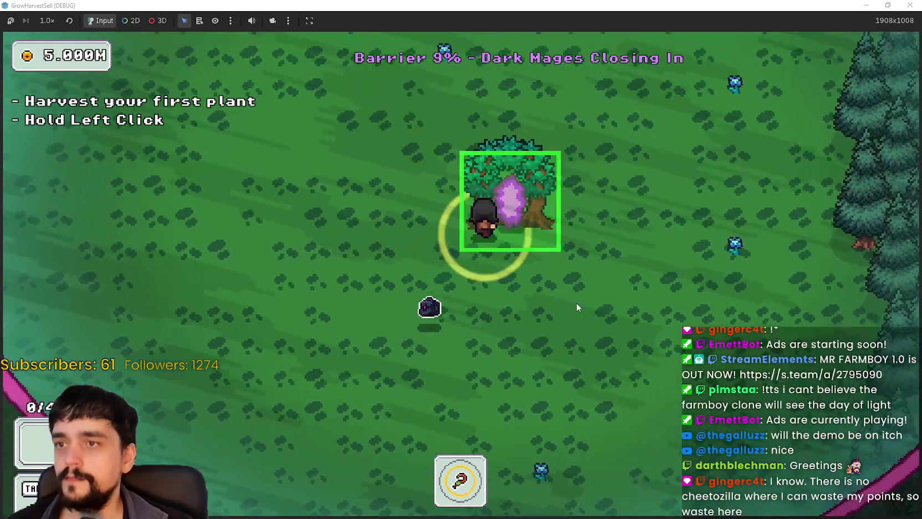
Walk to the tower and open the Prestige Lvl 0 skill tree.
{"action": "key", "text": "w"}
{"action": "key", "text": "a"}
{"action": "scroll", "coordinate": [492, 257], "scroll_direction": "down", "scroll_amount": 4}
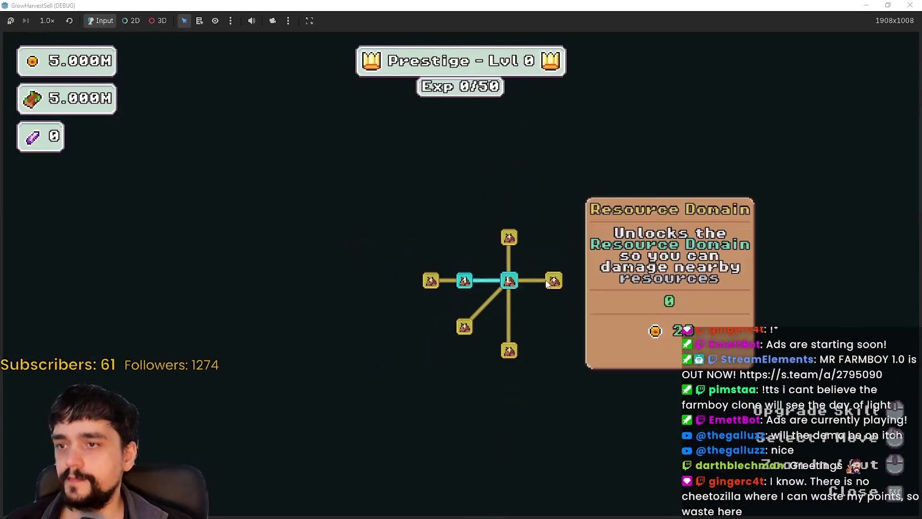
Buy the first Prestige skill nodes along the upper branches, including Plant Merchant.
{"action": "left_click", "coordinate": [429, 282]}
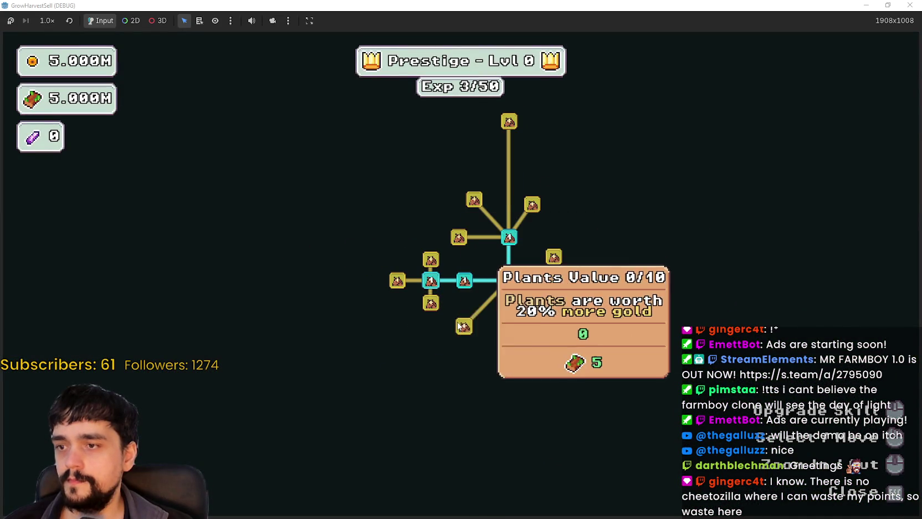
{"action": "left_click", "coordinate": [464, 326]}
{"action": "left_click", "coordinate": [431, 303]}
{"action": "left_click", "coordinate": [428, 261]}
{"action": "left_click", "coordinate": [397, 281]}
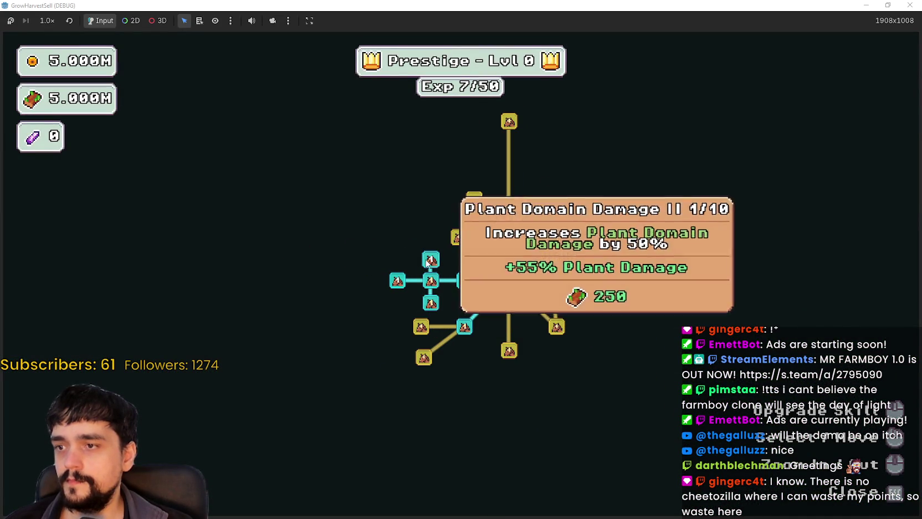
{"action": "left_click", "coordinate": [421, 327]}
{"action": "left_click", "coordinate": [424, 359]}
Buy the lower and right skill nodes, including Barrier Energy II and Domain Range.
{"action": "left_click", "coordinate": [509, 351]}
{"action": "left_click", "coordinate": [557, 327]}
{"action": "left_click", "coordinate": [484, 384]}
{"action": "left_click", "coordinate": [509, 394]}
{"action": "left_click", "coordinate": [531, 371]}
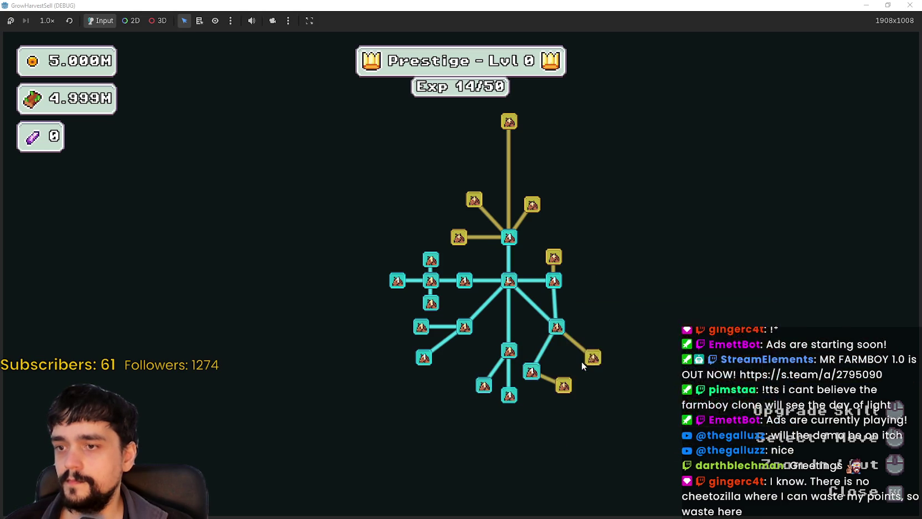
{"action": "left_click", "coordinate": [593, 357]}
{"action": "left_click", "coordinate": [564, 385]}
{"action": "left_click", "coordinate": [618, 381]}
{"action": "left_click", "coordinate": [555, 259]}
{"action": "left_click", "coordinate": [579, 317]}
{"action": "left_click", "coordinate": [579, 338]}
{"action": "left_click", "coordinate": [579, 359]}
Buy all the newly unlocked yellow skill nodes across the top of the tree.
{"action": "left_click", "coordinate": [512, 272]}
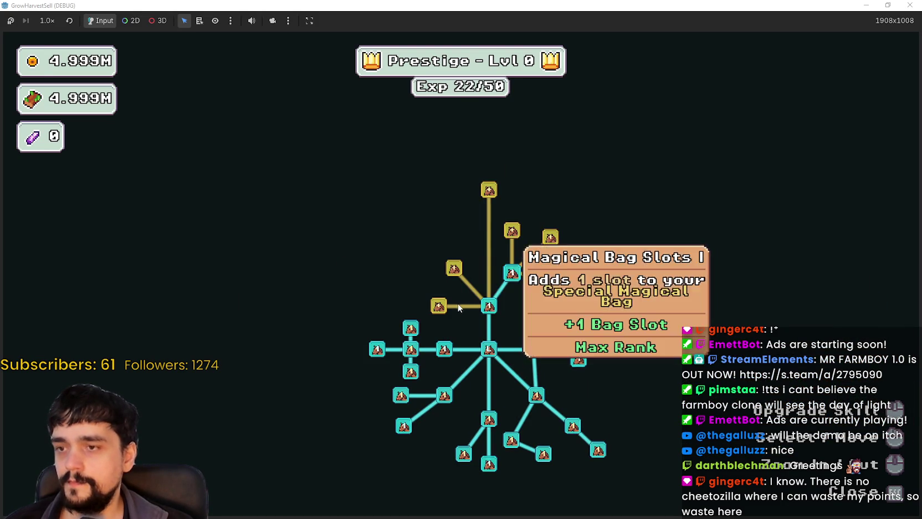
{"action": "left_click", "coordinate": [438, 305]}
{"action": "left_click", "coordinate": [454, 268]}
{"action": "left_click", "coordinate": [512, 230]}
{"action": "left_click", "coordinate": [551, 237]}
{"action": "left_click", "coordinate": [549, 273]}
{"action": "left_click", "coordinate": [583, 236]}
{"action": "left_click", "coordinate": [552, 213]}
{"action": "left_click", "coordinate": [512, 188]}
{"action": "left_click", "coordinate": [489, 190]}
{"action": "left_click", "coordinate": [445, 213]}
{"action": "left_click", "coordinate": [429, 245]}
{"action": "left_click", "coordinate": [409, 266]}
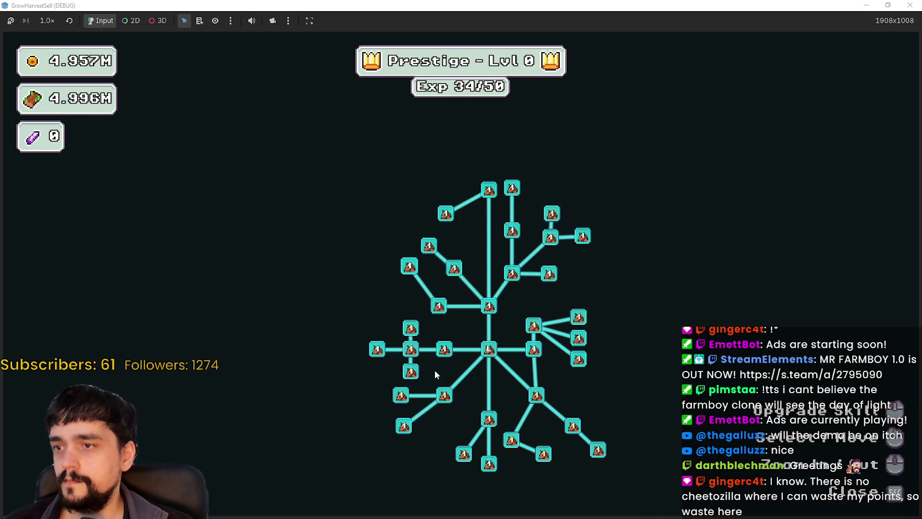
Max out Plant Domain Damage II and Plant Domain Damage, and upgrade Apple Sickle to full rank.
{"action": "scroll", "coordinate": [434, 332], "scroll_direction": "down", "scroll_amount": 2}
{"action": "left_click", "coordinate": [412, 263]}
{"action": "triple_click", "coordinate": [414, 264]}
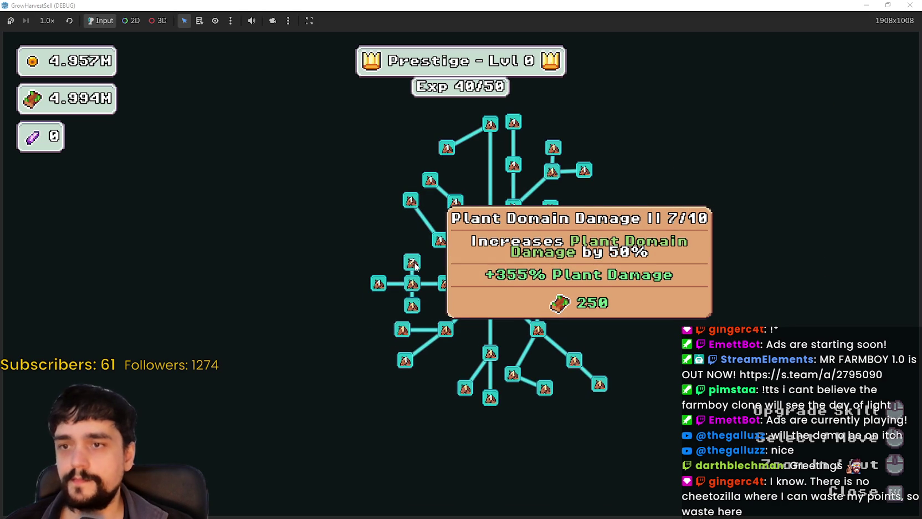
{"action": "left_click", "coordinate": [414, 265]}
{"action": "left_click", "coordinate": [417, 284]}
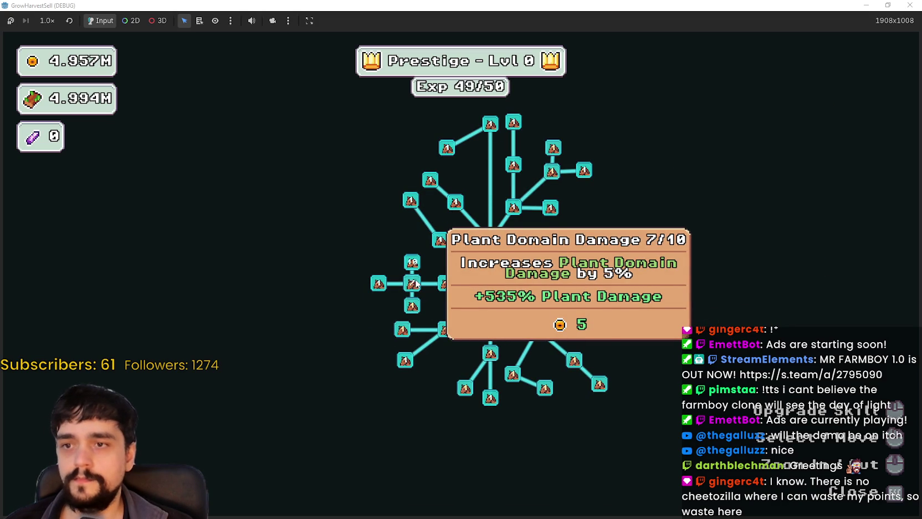
{"action": "left_click", "coordinate": [417, 284]}
{"action": "double_click", "coordinate": [416, 305]}
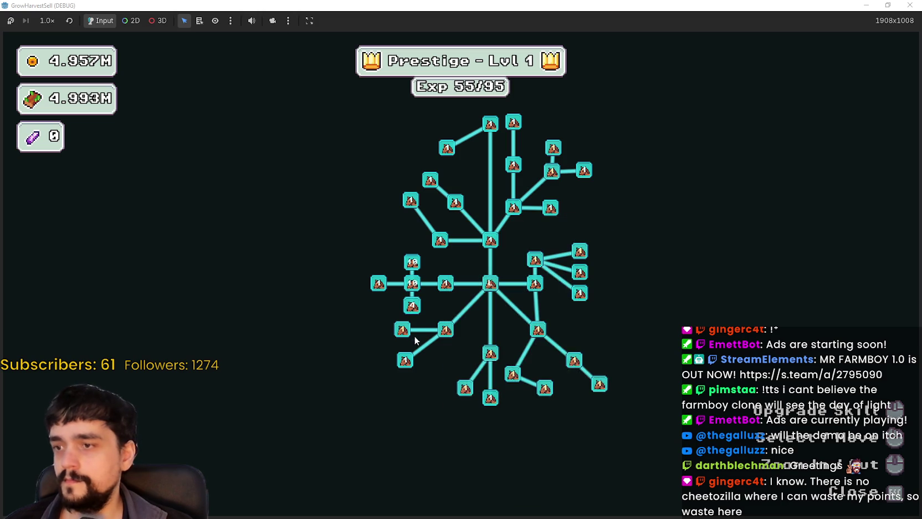
Max out Forest 1-3 Spawn Rate and Plants Value, and finish buying Plant Insurance.
{"action": "double_click", "coordinate": [409, 330]}
{"action": "double_click", "coordinate": [408, 332]}
{"action": "left_click", "coordinate": [408, 333]}
{"action": "left_click", "coordinate": [445, 333]}
{"action": "double_click", "coordinate": [444, 334]}
{"action": "left_click", "coordinate": [490, 328]}
Raise Light Feet to 3/4, max Resource Domain Damage, and upgrade Resource Domain Damage II.
{"action": "left_click", "coordinate": [458, 353]}
{"action": "left_click", "coordinate": [458, 354]}
{"action": "left_click", "coordinate": [458, 353]}
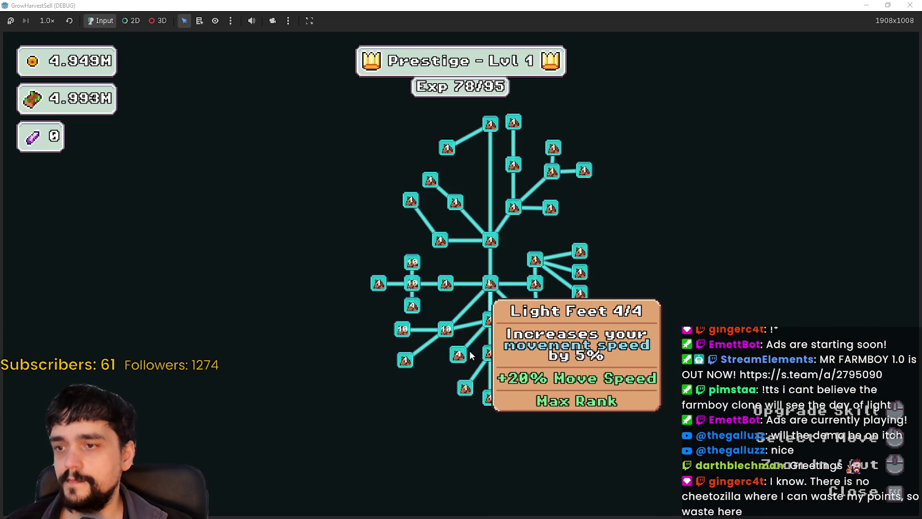
{"action": "left_click", "coordinate": [535, 262]}
{"action": "left_click", "coordinate": [537, 263]}
{"action": "left_click", "coordinate": [537, 263]}
{"action": "left_click", "coordinate": [536, 262]}
{"action": "left_click", "coordinate": [537, 263]}
{"action": "left_click", "coordinate": [581, 256]}
{"action": "left_click", "coordinate": [581, 258]}
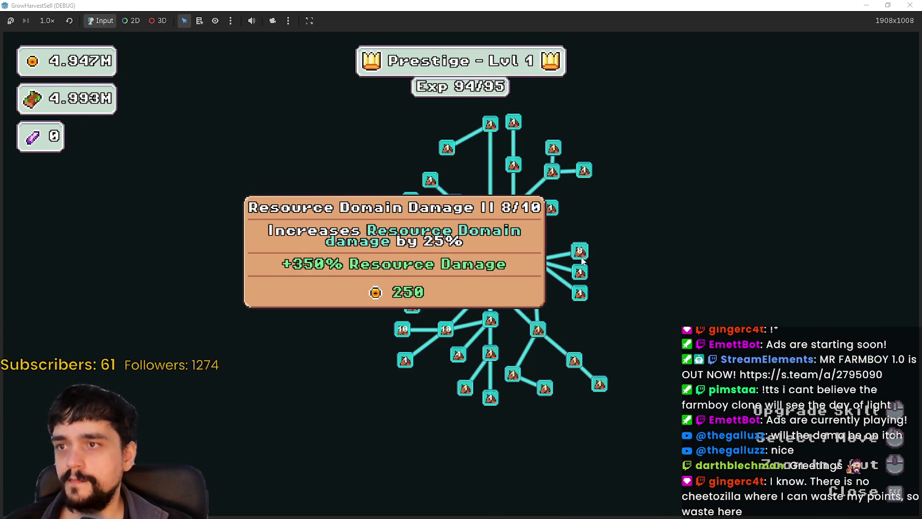
{"action": "left_click", "coordinate": [581, 258]}
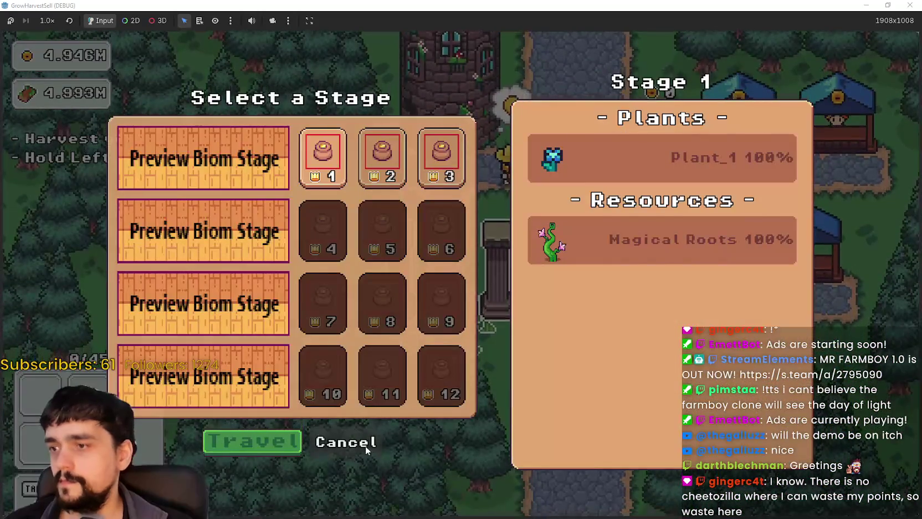
Dismiss the stage selection, reopen it at the portal, and travel to Stage 2.
{"action": "left_click", "coordinate": [366, 444]}
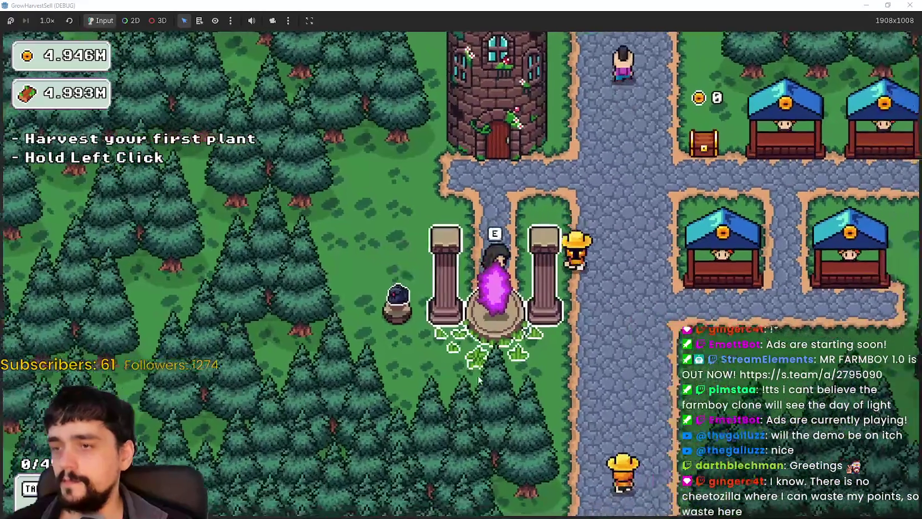
{"action": "key", "text": "e"}
{"action": "left_click", "coordinate": [392, 159]}
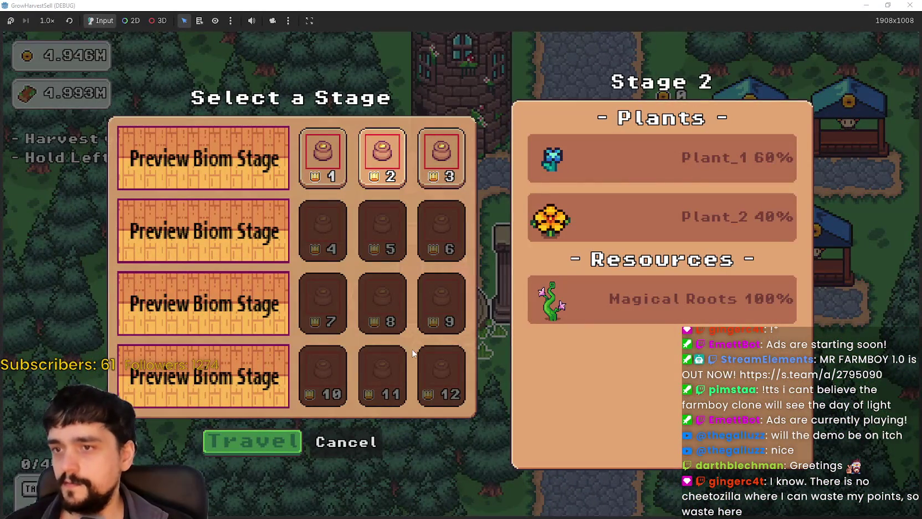
{"action": "left_click", "coordinate": [263, 447]}
Walk the player through the Stage 2 forest and harvest the flower in the target square.
{"action": "key", "text": "a"}
{"action": "key", "text": "d"}
{"action": "key", "text": "s"}
{"action": "key", "text": "w"}
{"action": "key", "text": "a"}
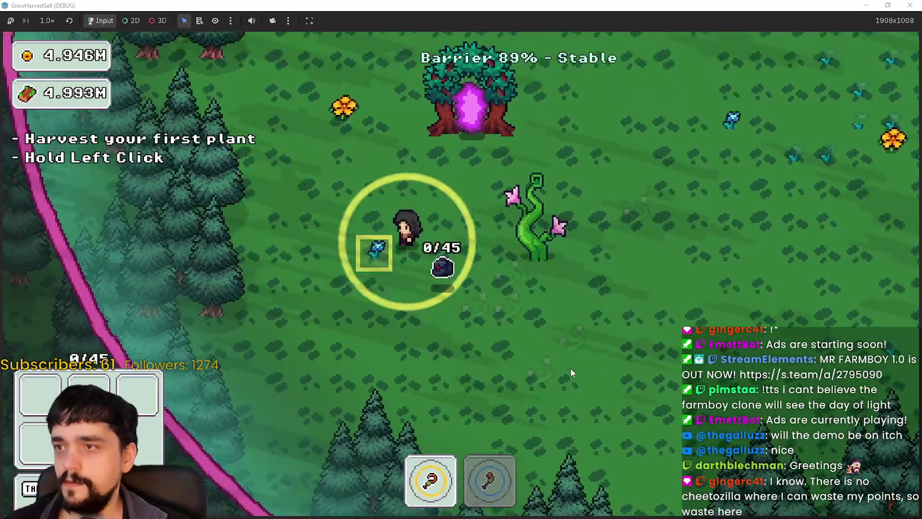
{"action": "key", "text": "d"}
{"action": "key", "text": "d"}
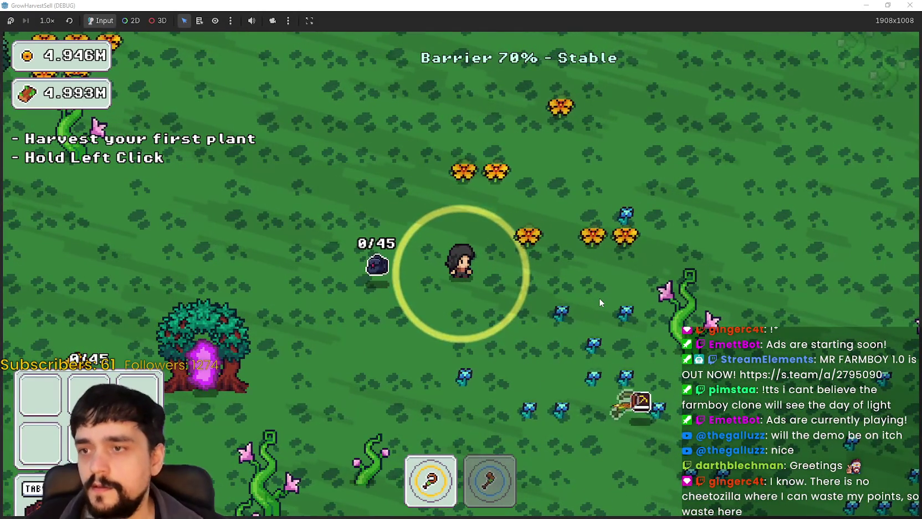
{"action": "key", "text": "d"}
{"action": "key", "text": "d"}
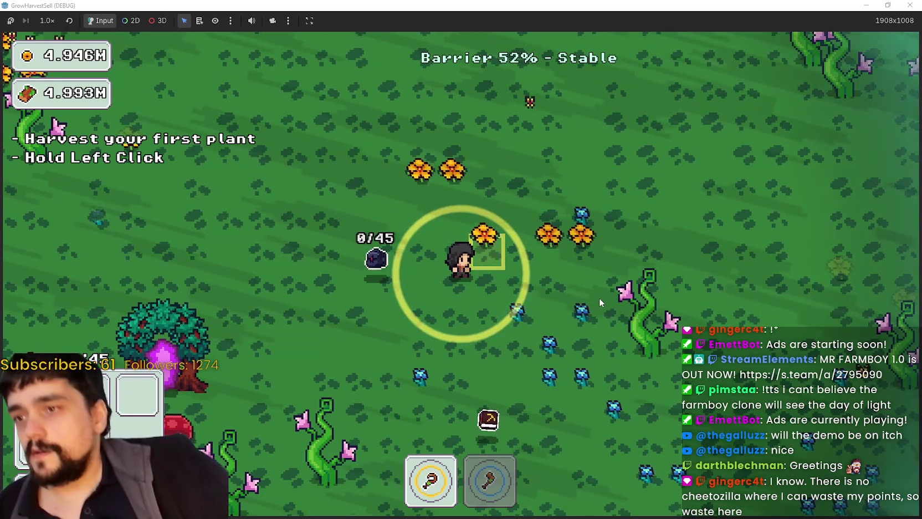
{"action": "left_click", "coordinate": [498, 231]}
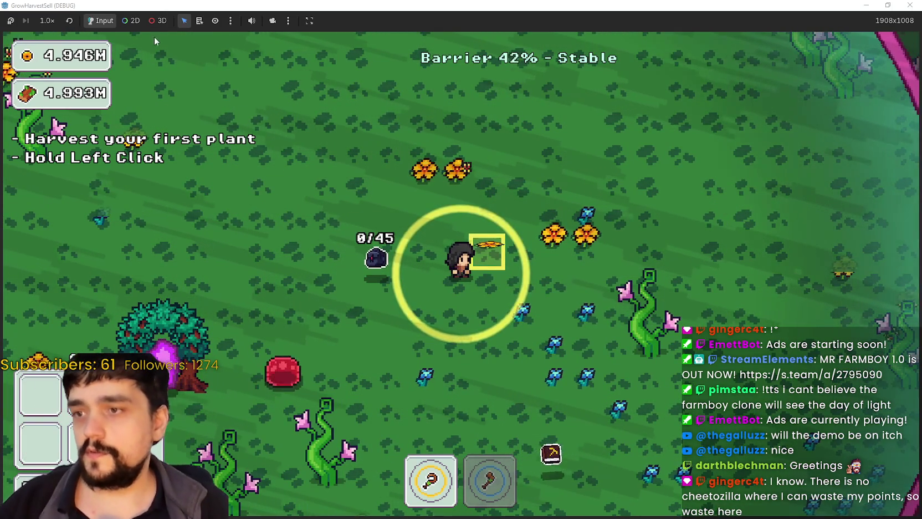
Pause the running game and switch back to the Godot editor.
{"action": "left_click", "coordinate": [47, 21]}
{"action": "left_click", "coordinate": [11, 21]}
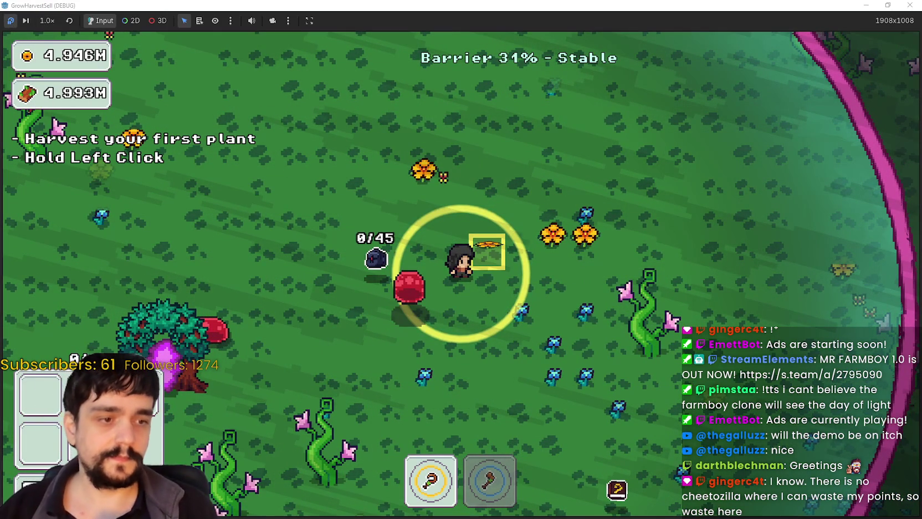
{"action": "key", "text": "alt+Tab"}
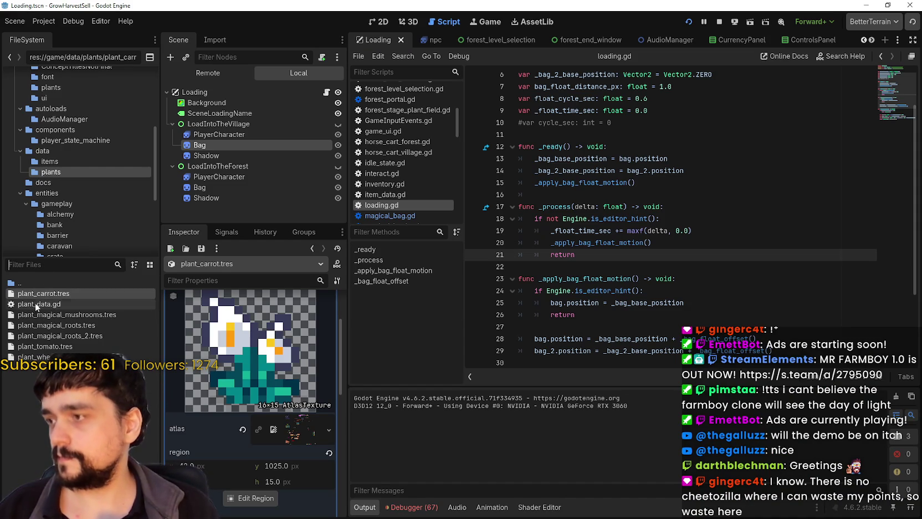
Inspect plant_tomato.tres in the Inspector, then relaunch the game with F5 and walk left.
{"action": "left_click", "coordinate": [58, 346]}
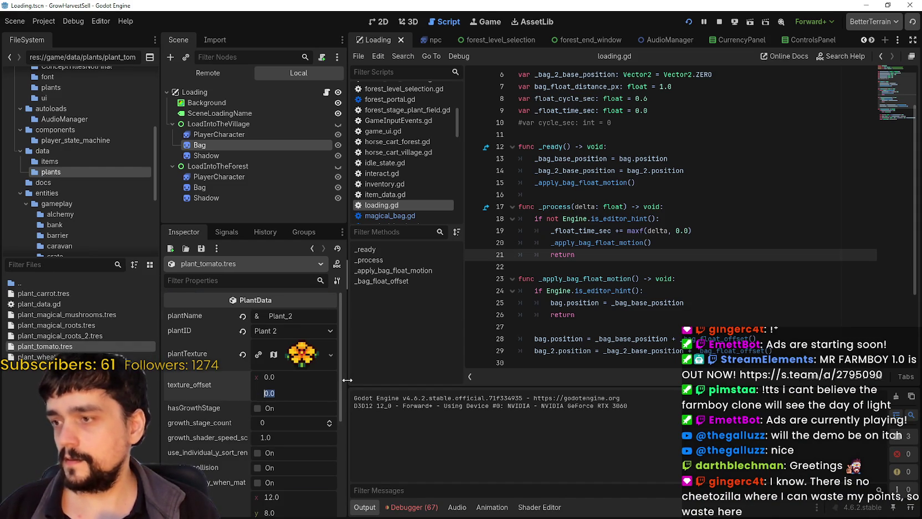
{"action": "key", "text": "F5"}
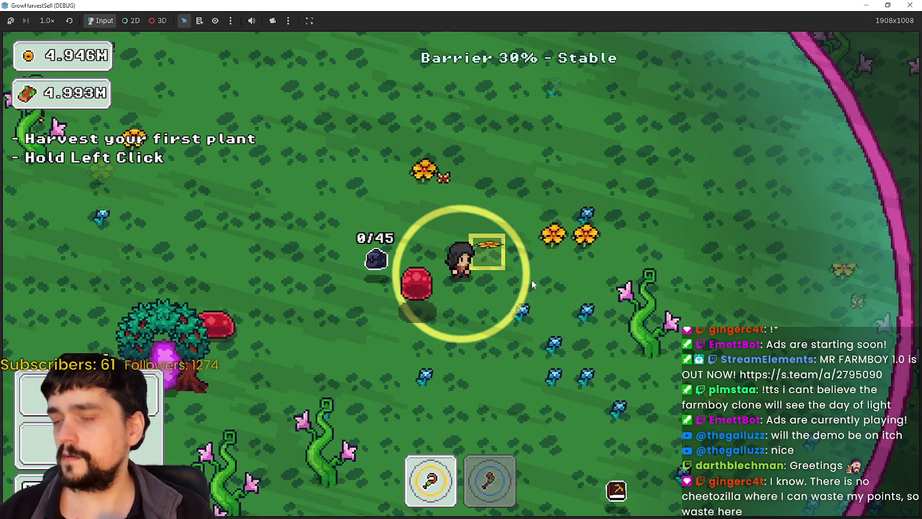
{"action": "key", "text": "a"}
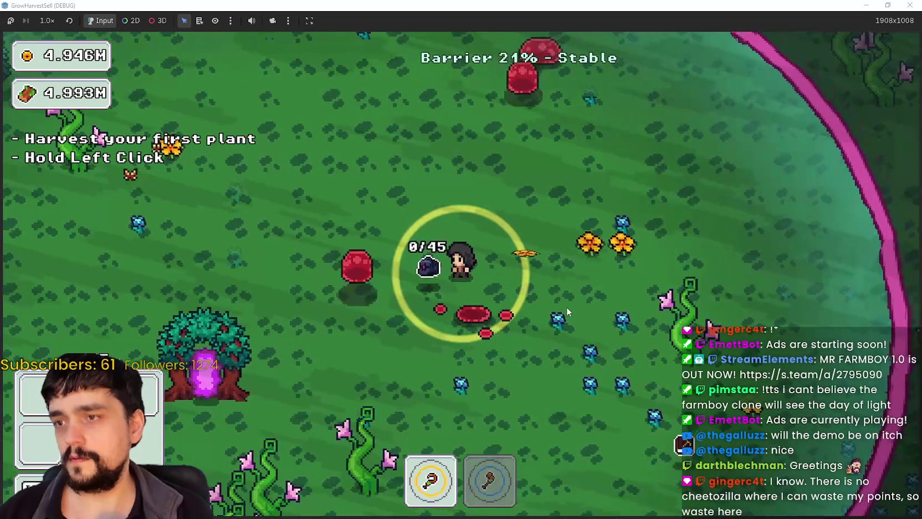
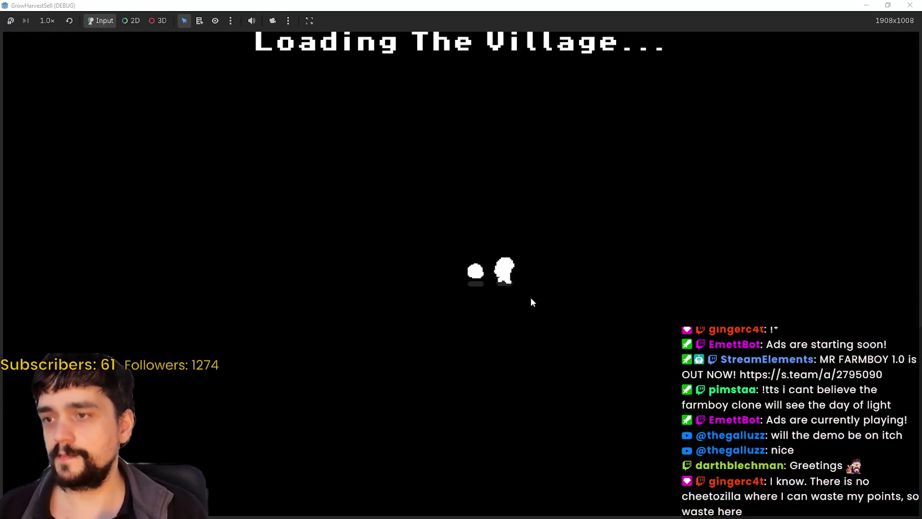
Walk to the village portal and travel to forest stage 2.
{"action": "key", "text": "a"}
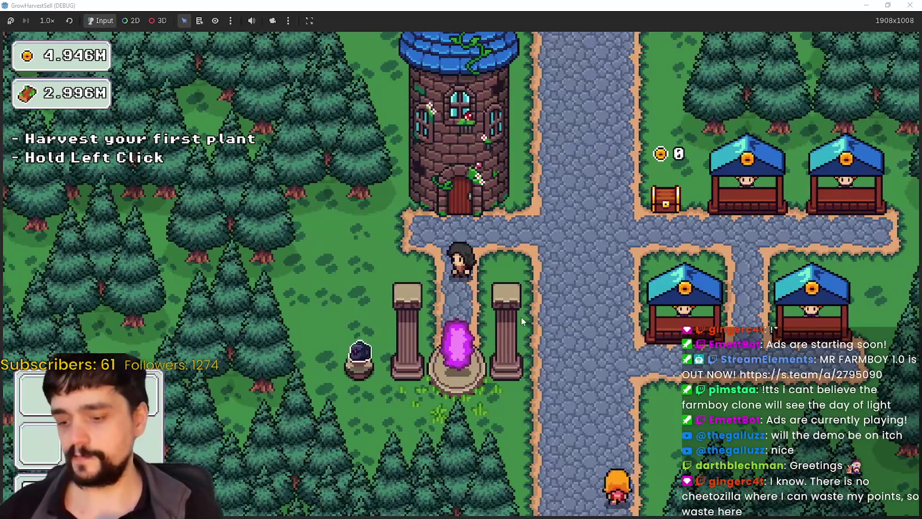
{"action": "key", "text": "d"}
{"action": "key", "text": "a"}
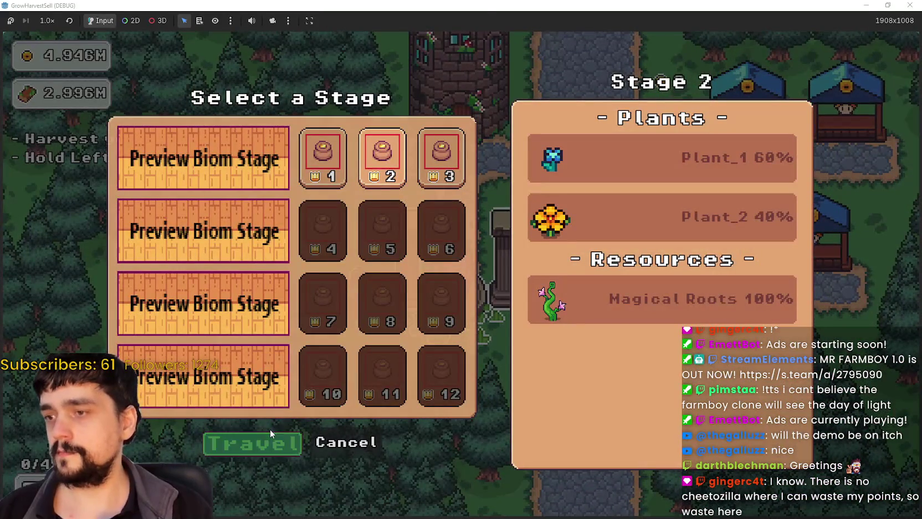
{"action": "left_click", "coordinate": [269, 434]}
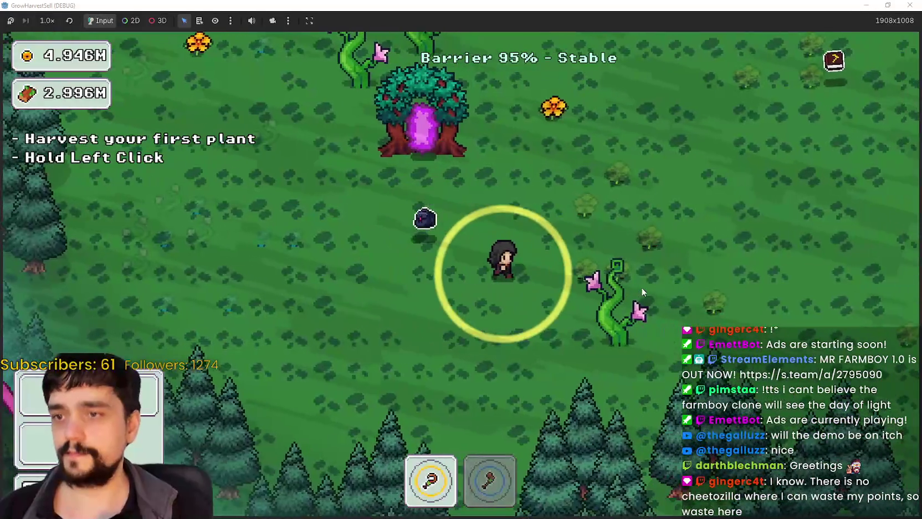
Walk up past the portal tree and harvest the plants by the flower patches.
{"action": "key", "text": "d"}
{"action": "key", "text": "w"}
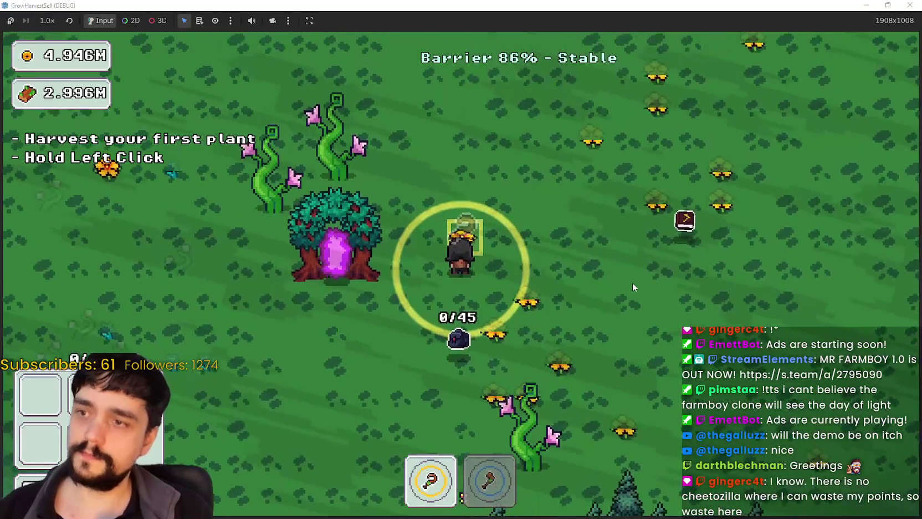
{"action": "key", "text": "a"}
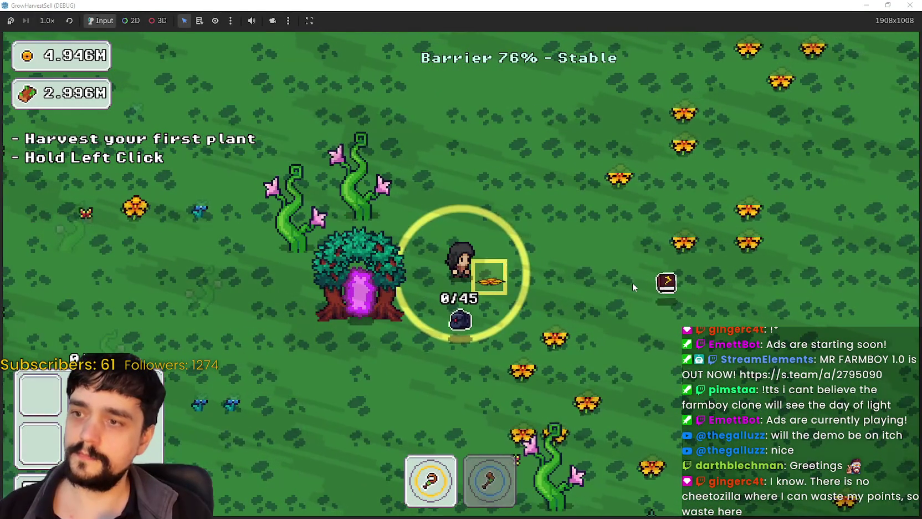
{"action": "key", "text": "d"}
{"action": "key", "text": "s"}
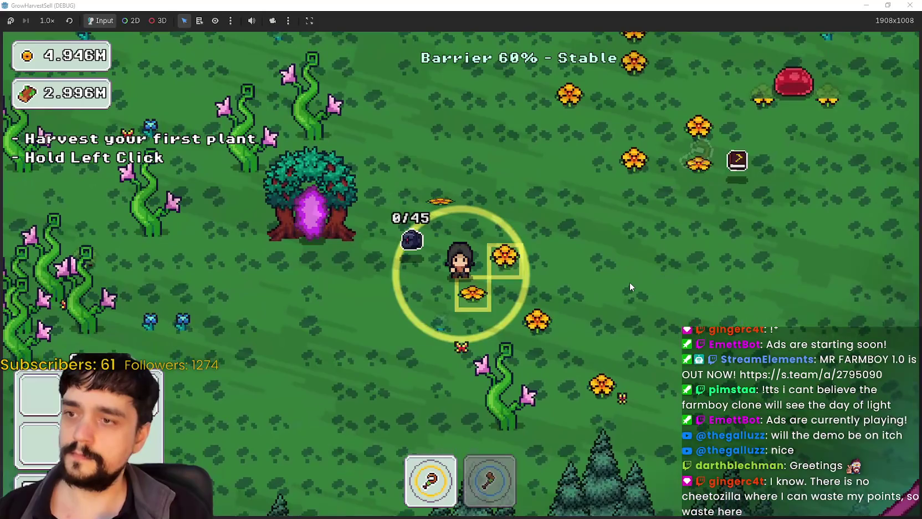
{"action": "left_click_drag", "start_coordinate": [630, 286], "coordinate": [627, 287]}
Roam inside the barrier harvesting more plants near its edge.
{"action": "key", "text": "a"}
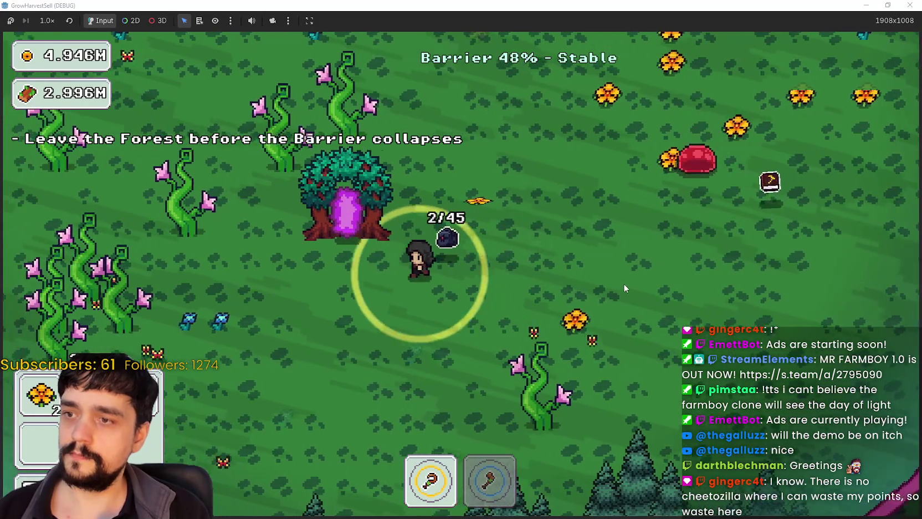
{"action": "key", "text": "w"}
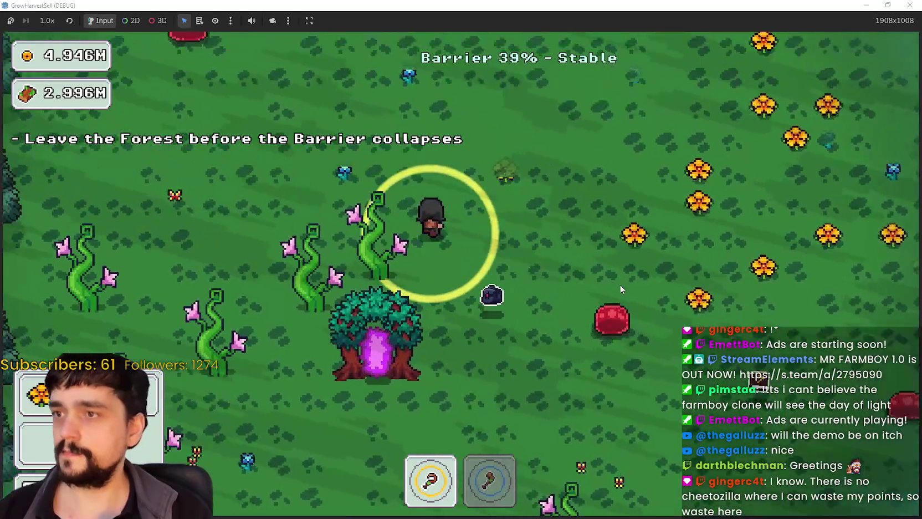
{"action": "key", "text": "d"}
{"action": "key", "text": "s"}
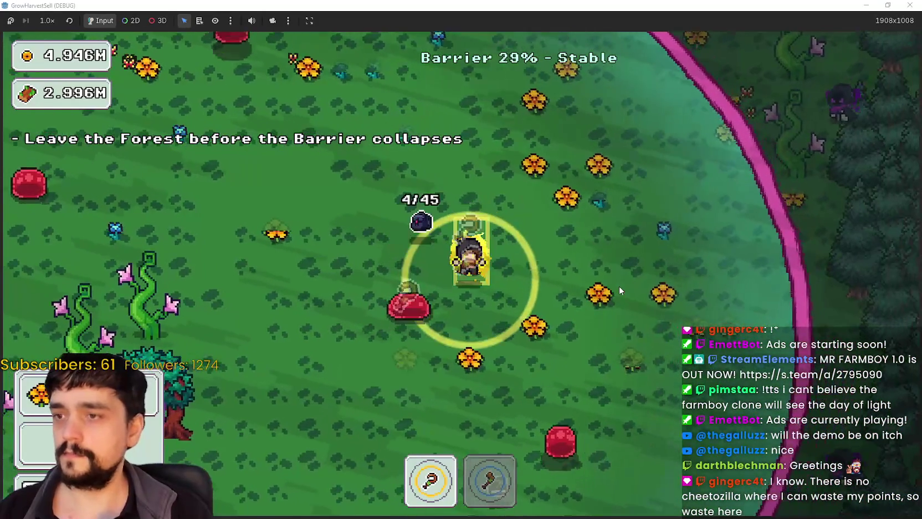
{"action": "key", "text": "d"}
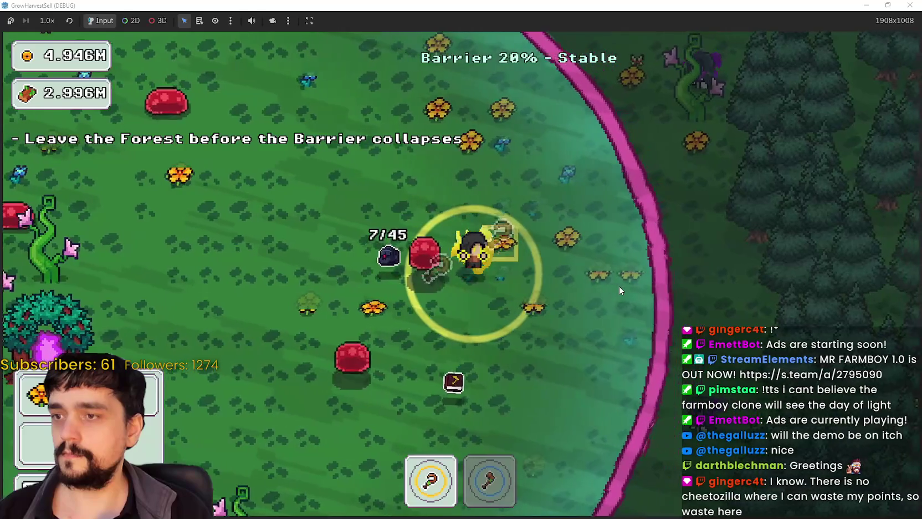
{"action": "key", "text": "w"}
{"action": "key", "text": "w"}
{"action": "key", "text": "a"}
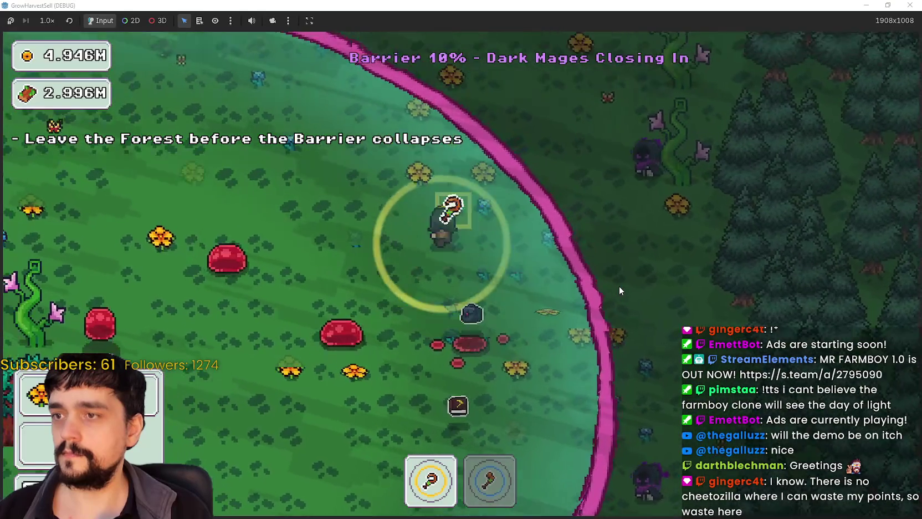
{"action": "key", "text": "a"}
{"action": "key", "text": "s"}
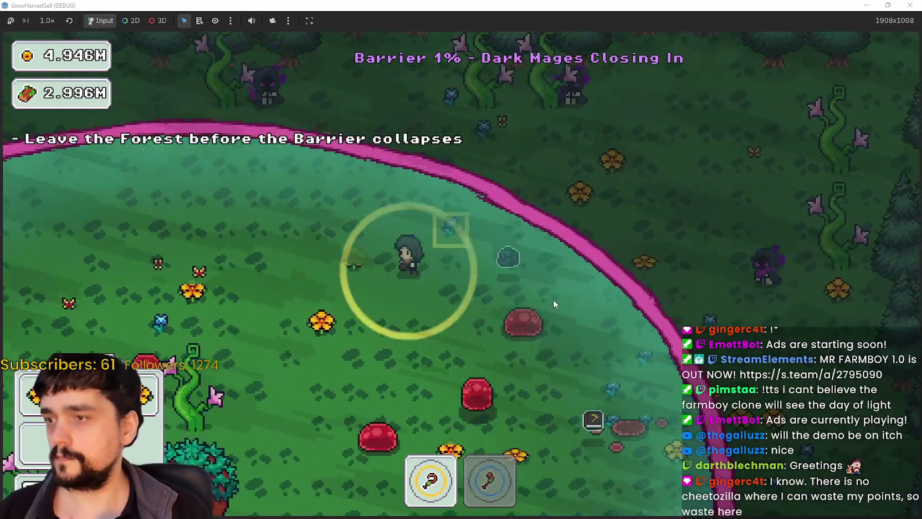
{"action": "key", "text": "s"}
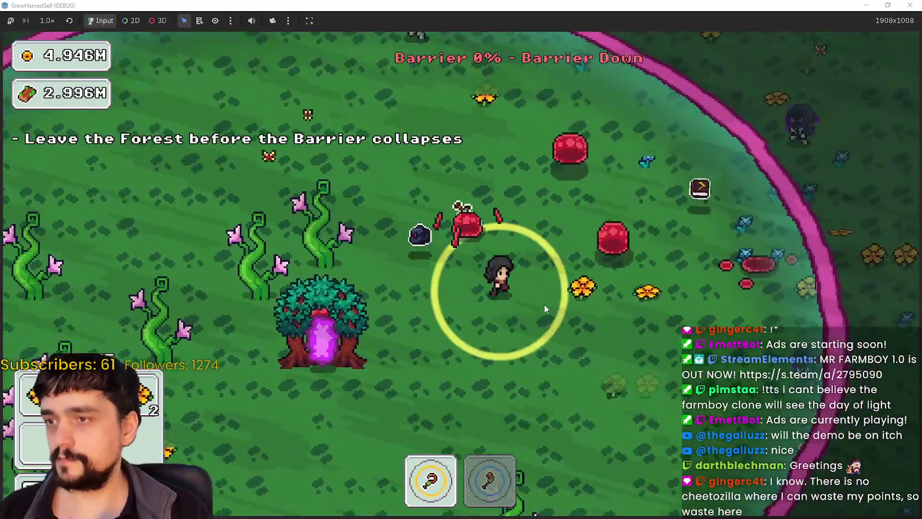
{"action": "key", "text": "d"}
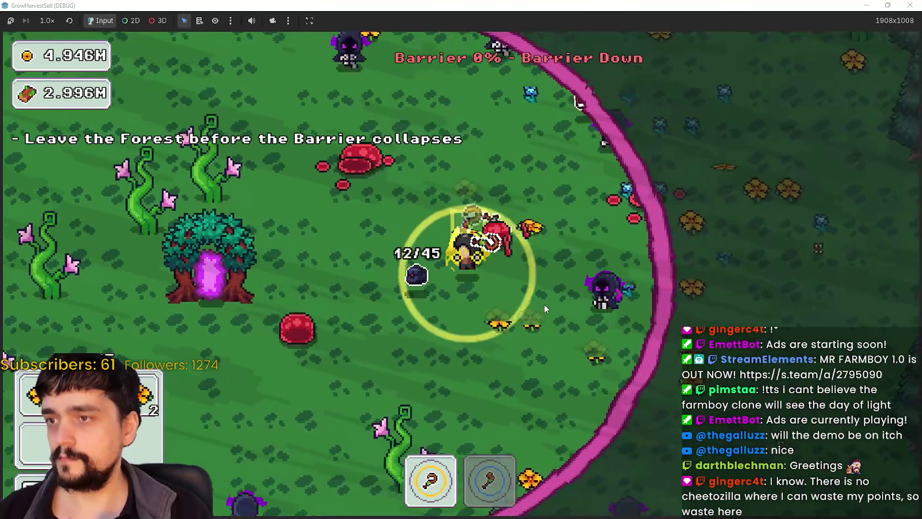
Walk back into the portal tree to return to the village.
{"action": "key", "text": "a"}
{"action": "key", "text": "s"}
{"action": "key", "text": "w"}
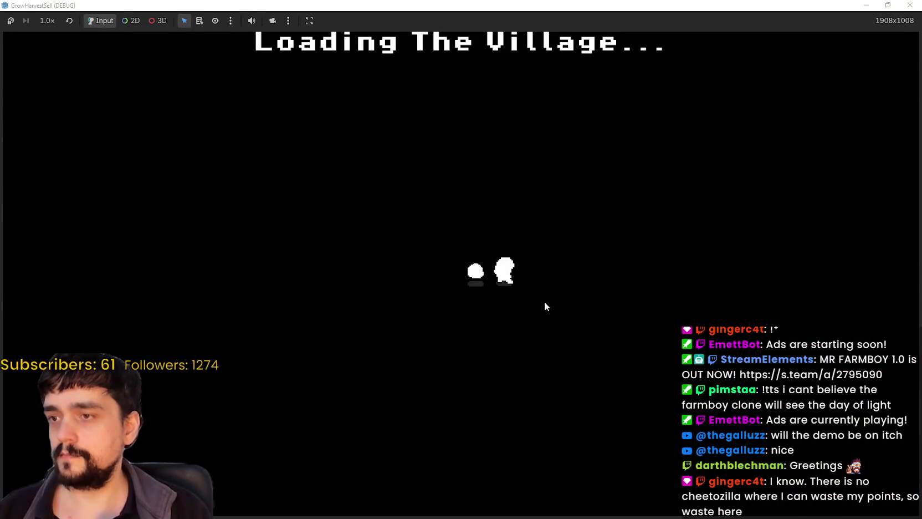
Walk to the bank stall to collect the 200 gold from sales.
{"action": "key", "text": "w"}
{"action": "key", "text": "d"}
{"action": "key", "text": "a"}
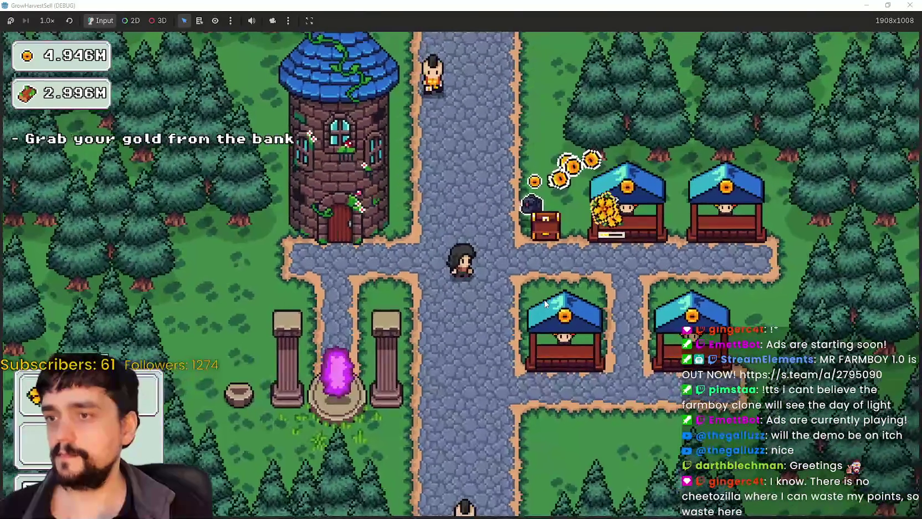
{"action": "key", "text": "d"}
Walk to the portal and travel to forest stage 3.
{"action": "key", "text": "a"}
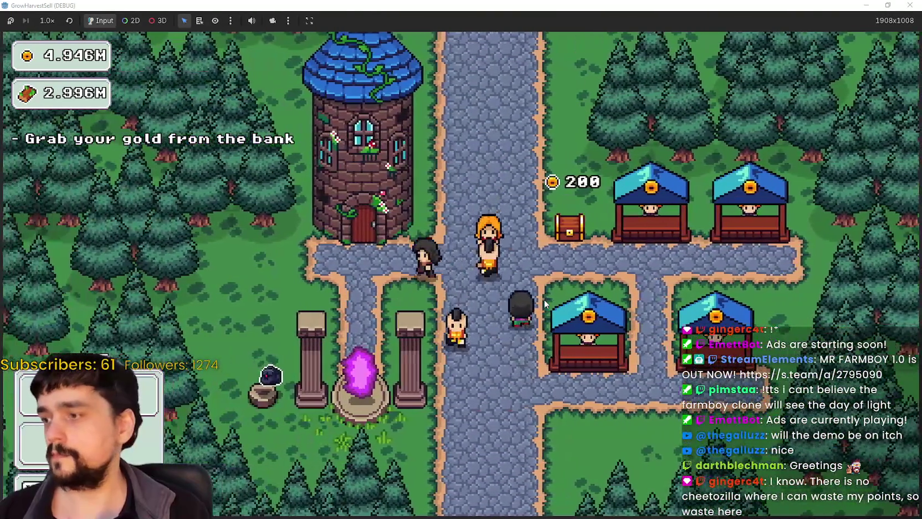
{"action": "key", "text": "s"}
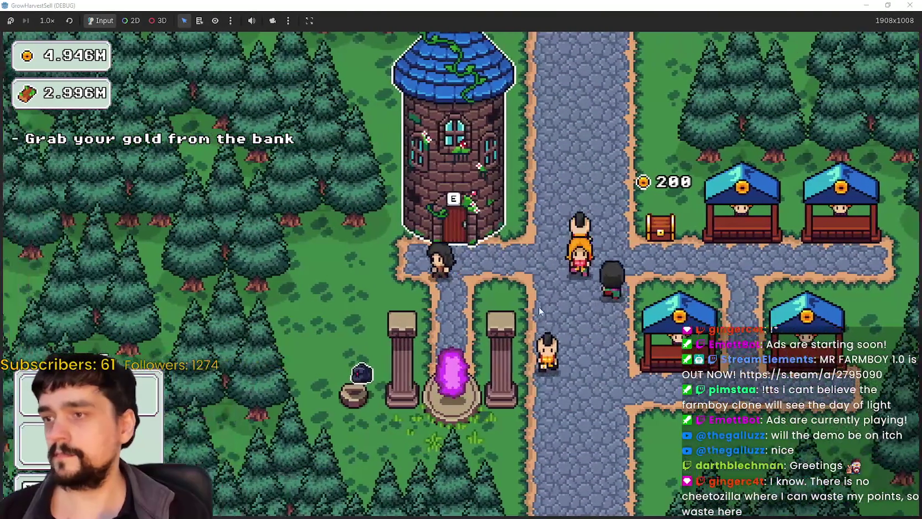
{"action": "key", "text": "e"}
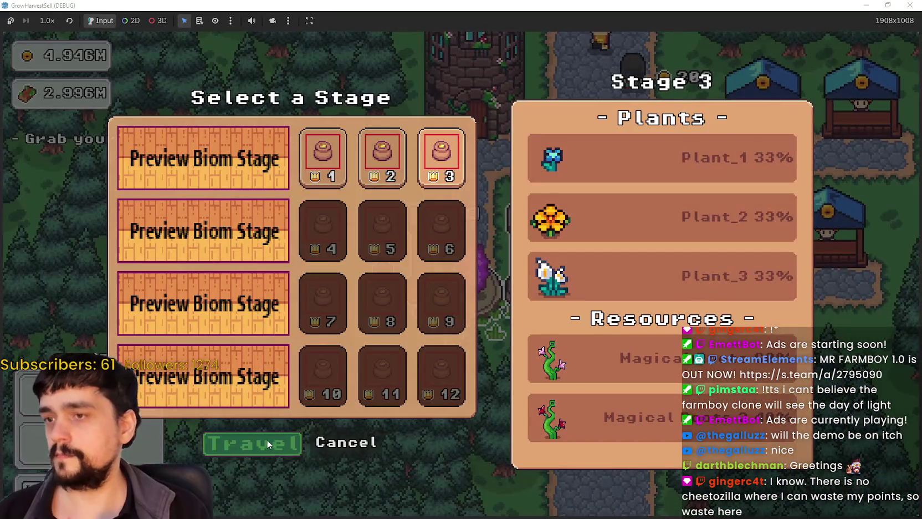
{"action": "left_click", "coordinate": [269, 444]}
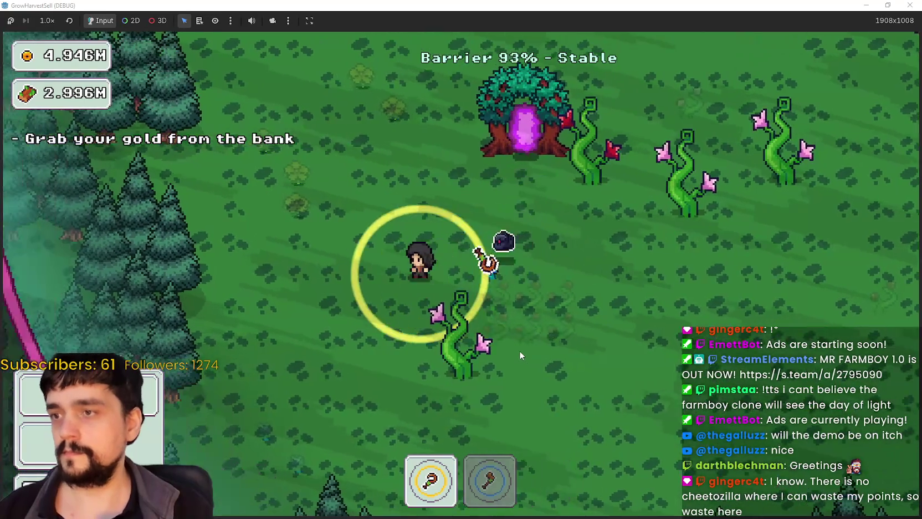
Walk around stage 3 among the white flowers and magical roots, then head back down-left.
{"action": "key", "text": "w"}
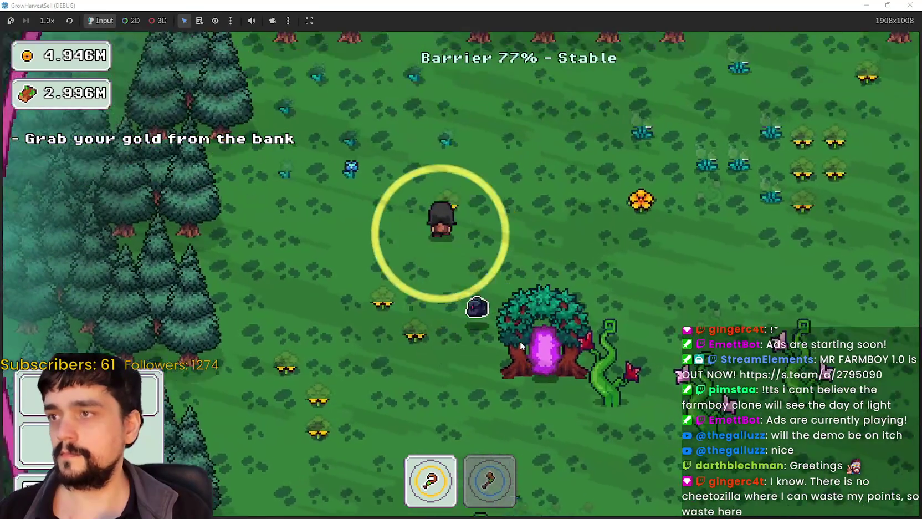
{"action": "key", "text": "d"}
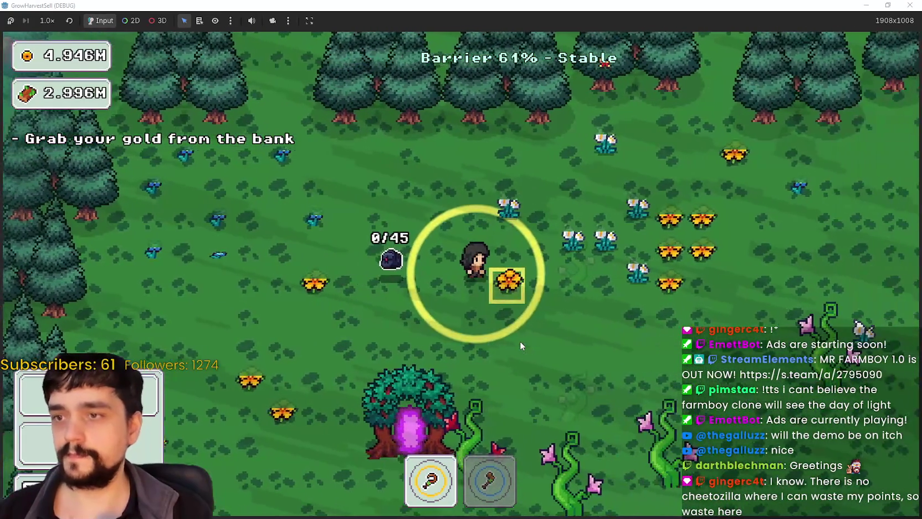
{"action": "key", "text": "d"}
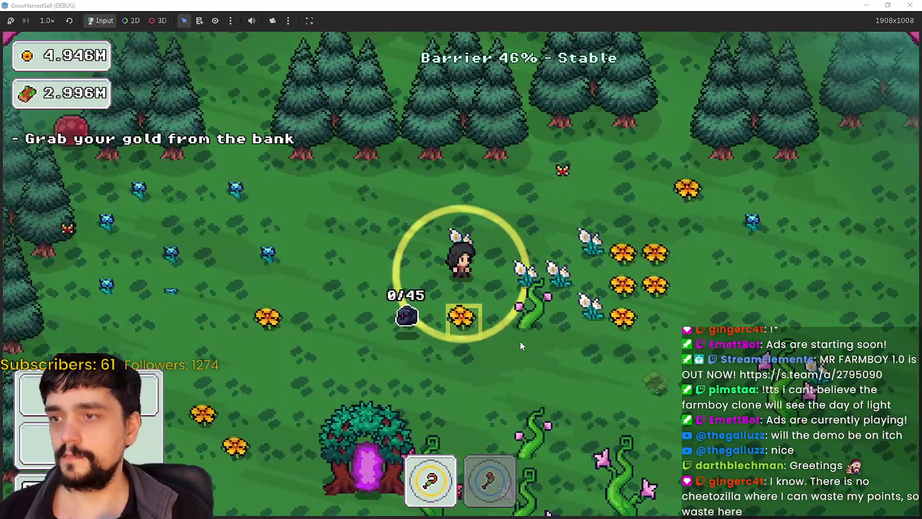
{"action": "key", "text": "d"}
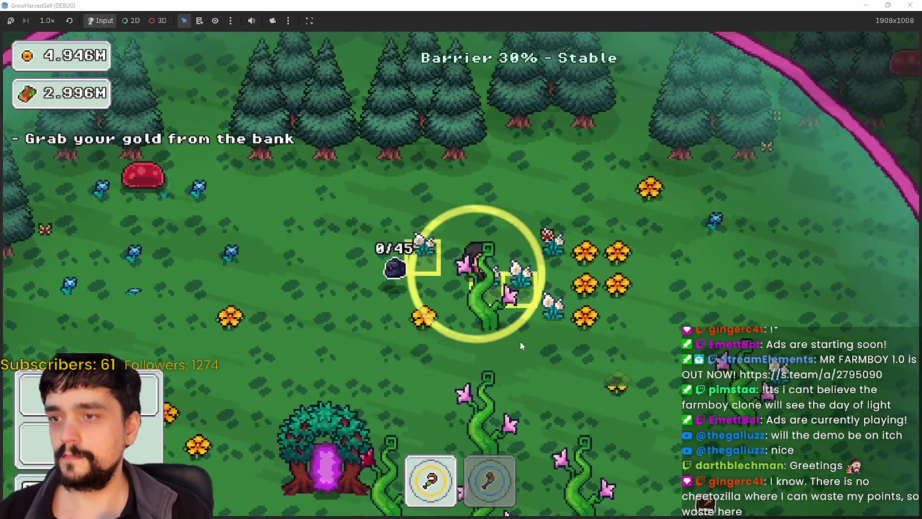
{"action": "key", "text": "s"}
{"action": "key", "text": "a"}
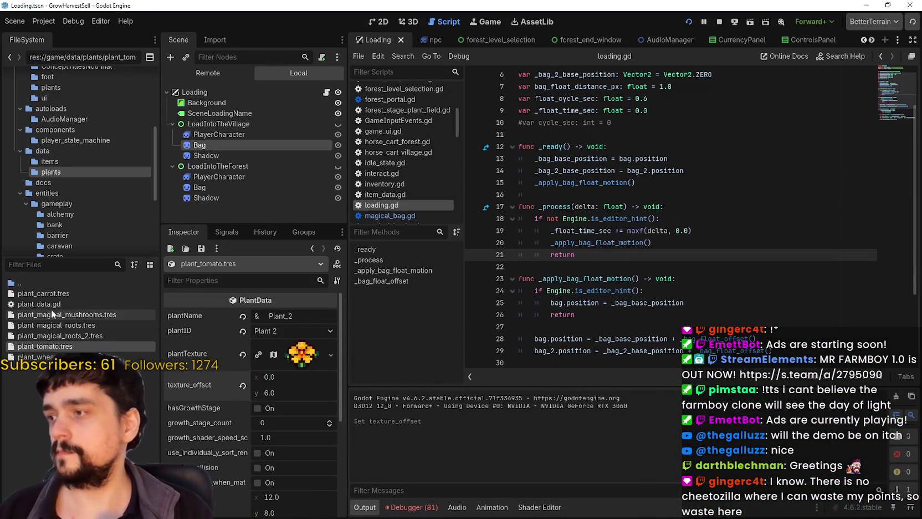
Set plant_carrot.tres texture_offset y to 6 and bring the running game back.
{"action": "left_click", "coordinate": [56, 293]}
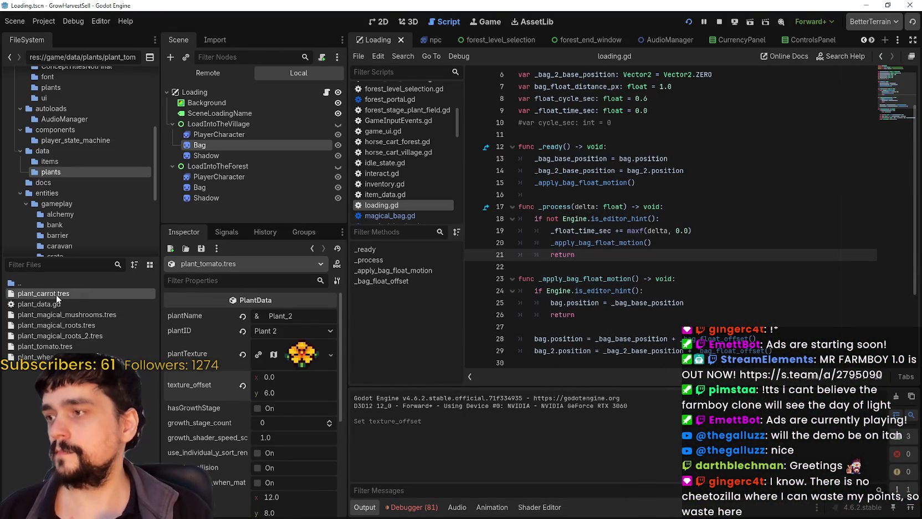
{"action": "scroll", "coordinate": [264, 427], "scroll_direction": "down", "scroll_amount": 3}
{"action": "scroll", "coordinate": [270, 443], "scroll_direction": "up", "scroll_amount": 5}
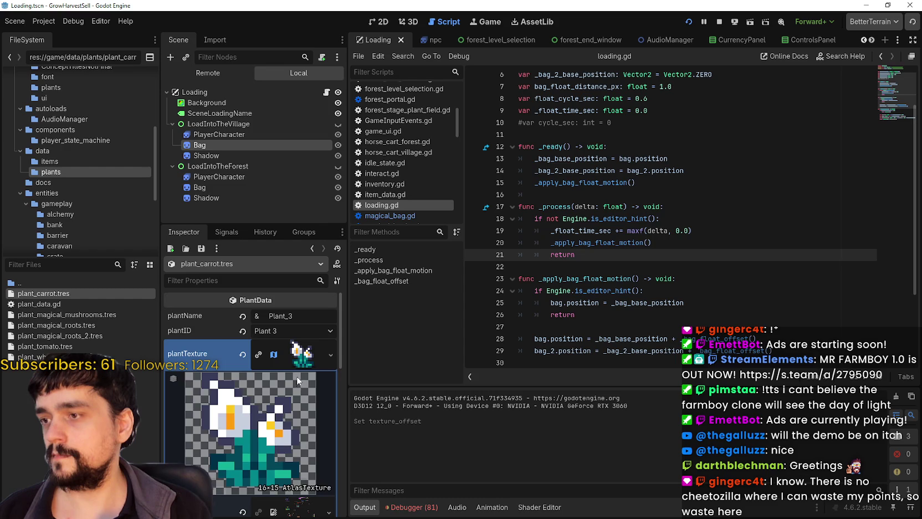
{"action": "left_click", "coordinate": [295, 369]}
{"action": "left_click", "coordinate": [281, 388]}
{"action": "type", "text": "6"}
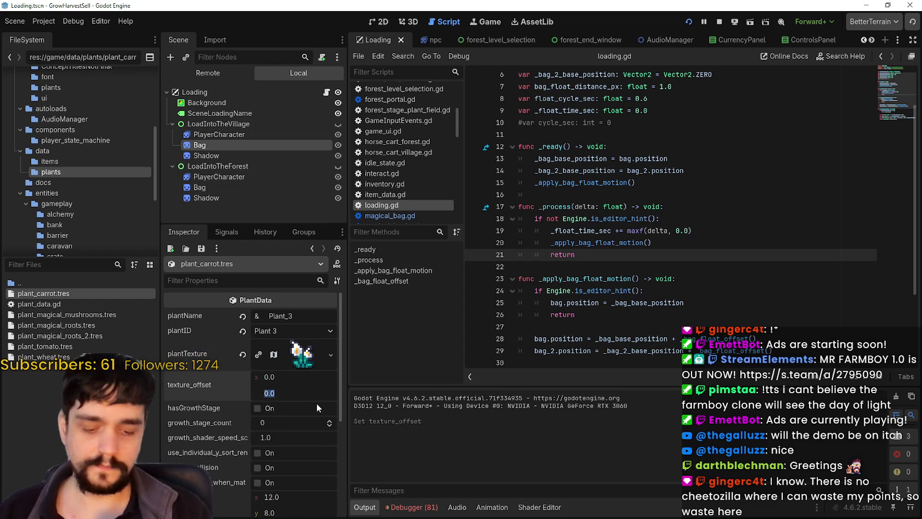
{"action": "key", "text": "Return"}
{"action": "key", "text": "F5"}
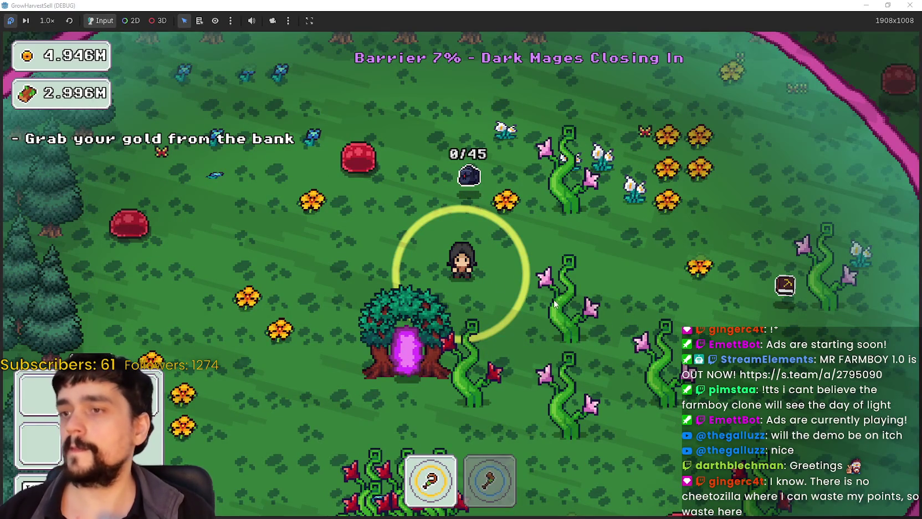
Keep walking down-left through the forest until the barrier drops to 0%.
{"action": "key", "text": "d"}
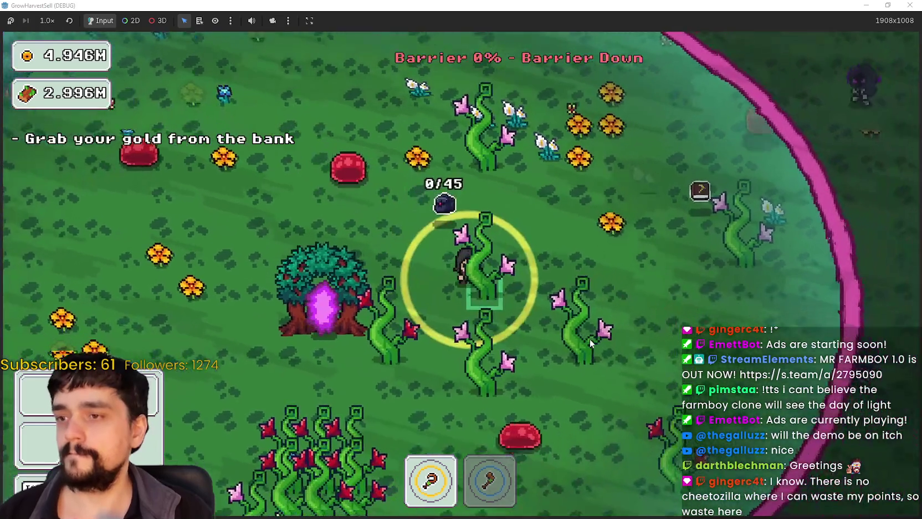
{"action": "key", "text": "s"}
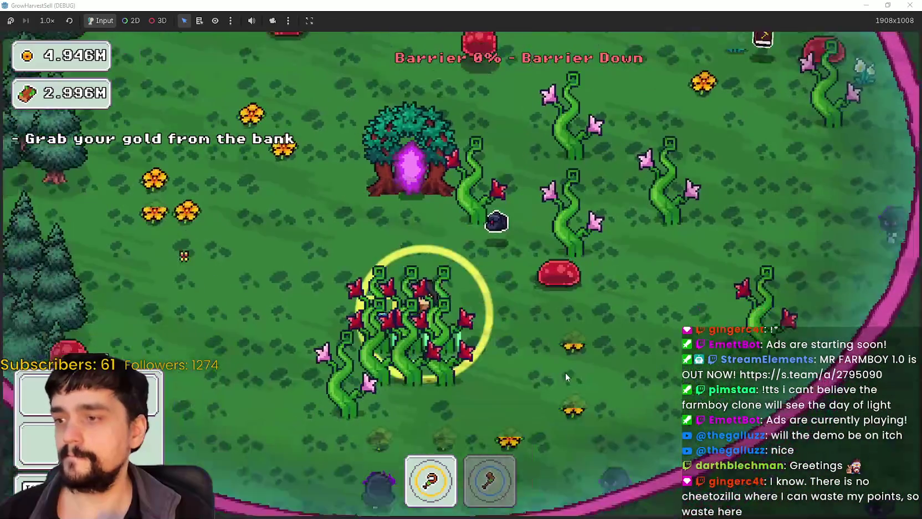
{"action": "key", "text": "2"}
{"action": "key", "text": "a"}
{"action": "key", "text": "s"}
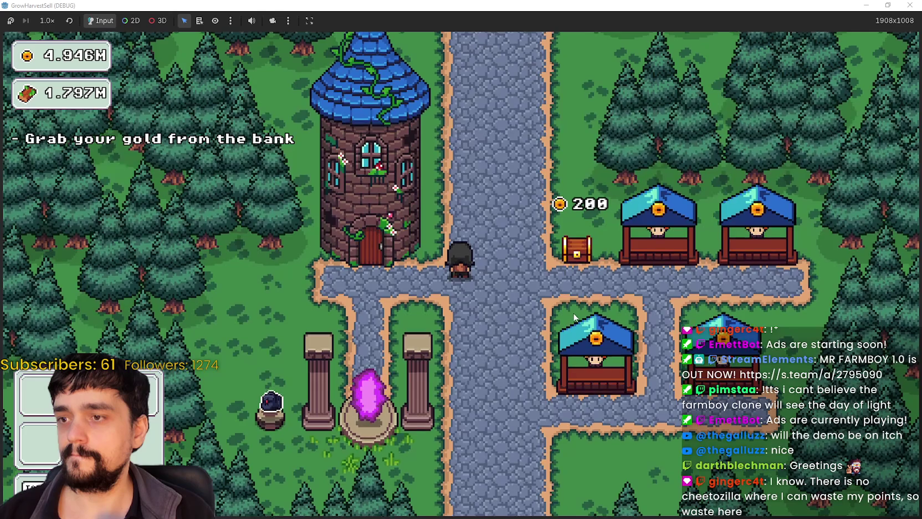
Collect the bank gold, then use the portal to travel to forest stage 3.
{"action": "key", "text": "d"}
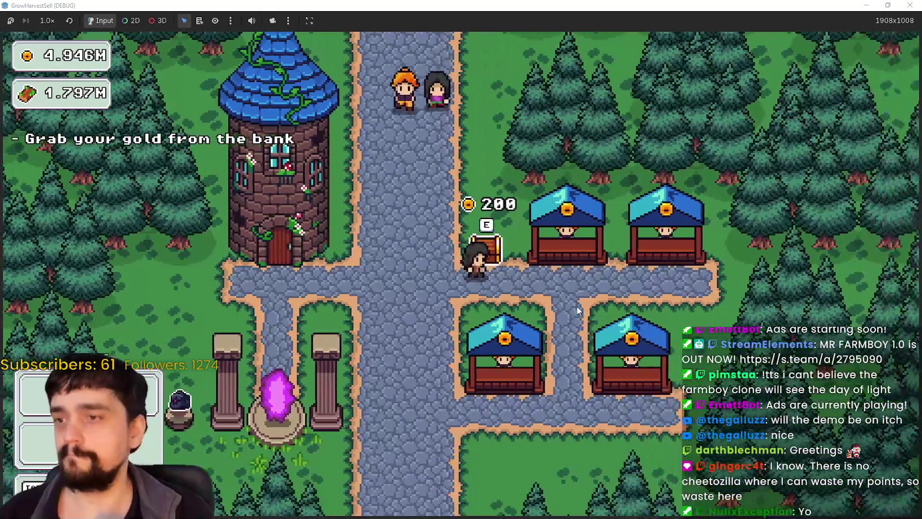
{"action": "key", "text": "e"}
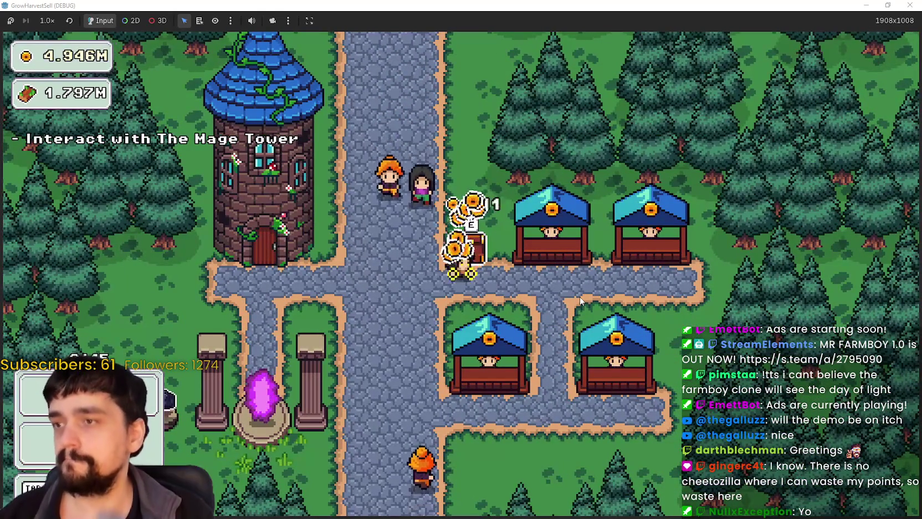
{"action": "key", "text": "a"}
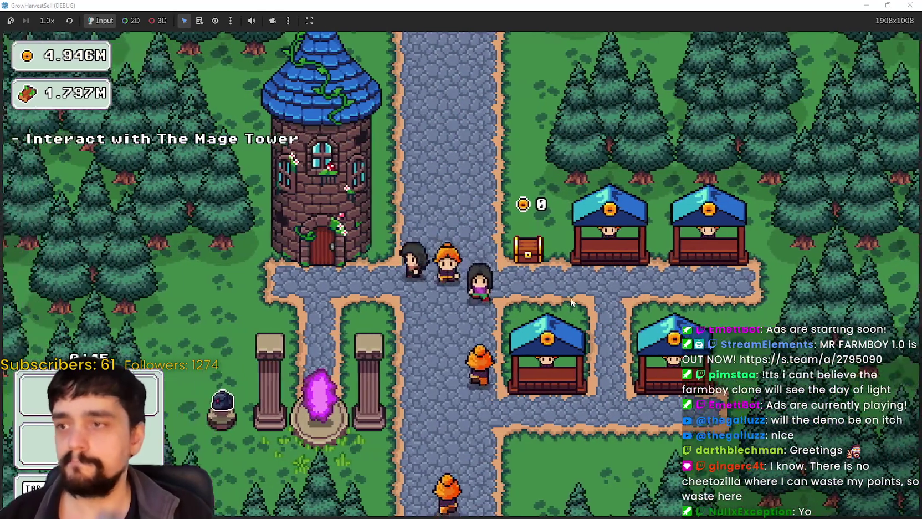
{"action": "key", "text": "e"}
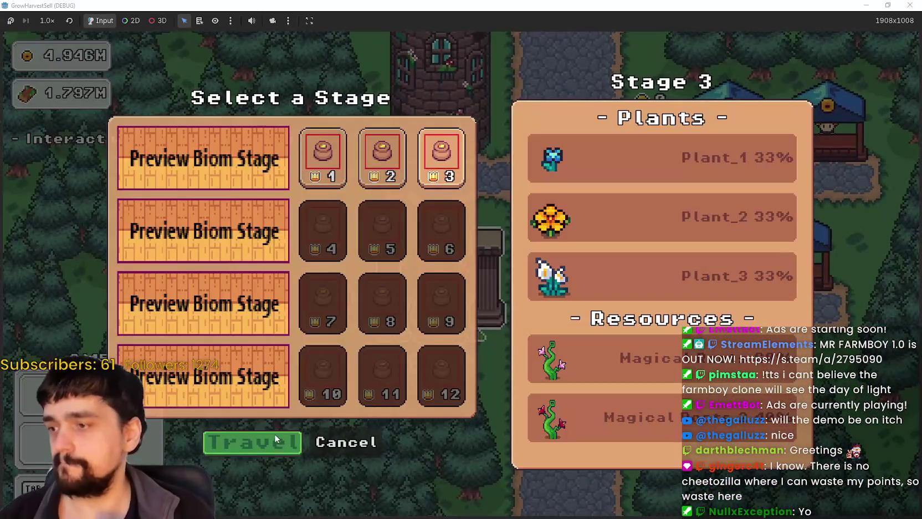
{"action": "left_click", "coordinate": [275, 439]}
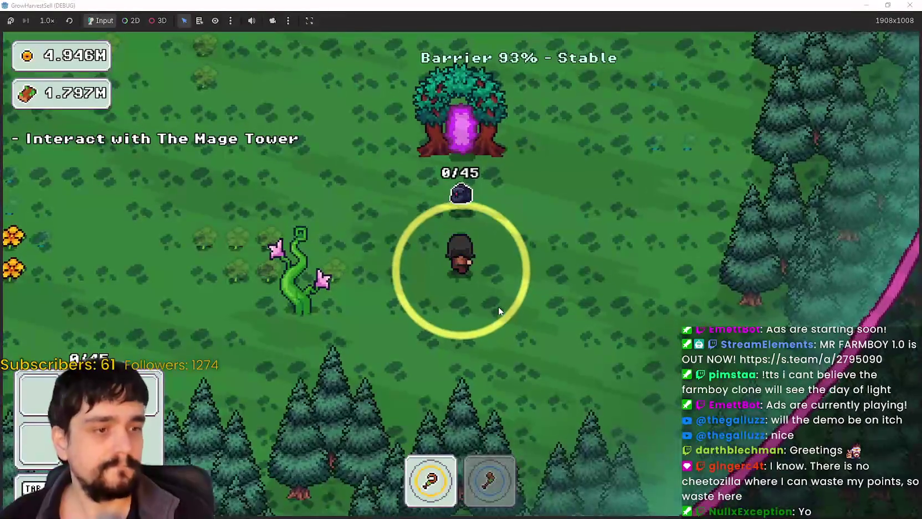
Walk up toward the tree portal, then down-left past the magical roots.
{"action": "key", "text": "w"}
{"action": "key", "text": "a"}
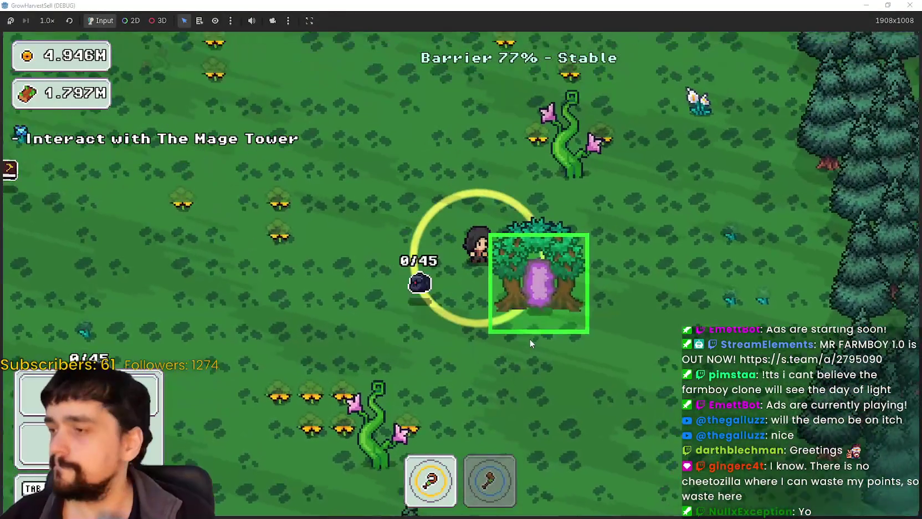
{"action": "key", "text": "s"}
{"action": "key", "text": "a"}
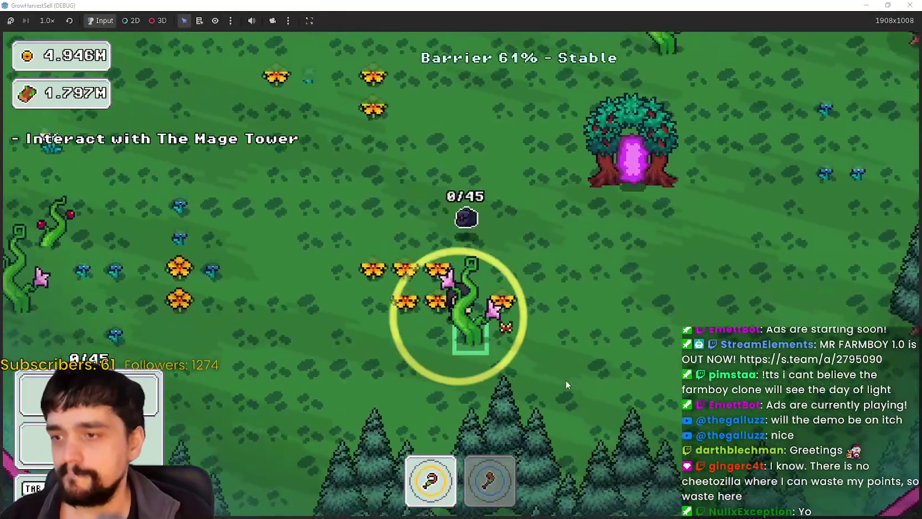
{"action": "key", "text": "s"}
{"action": "key", "text": "a"}
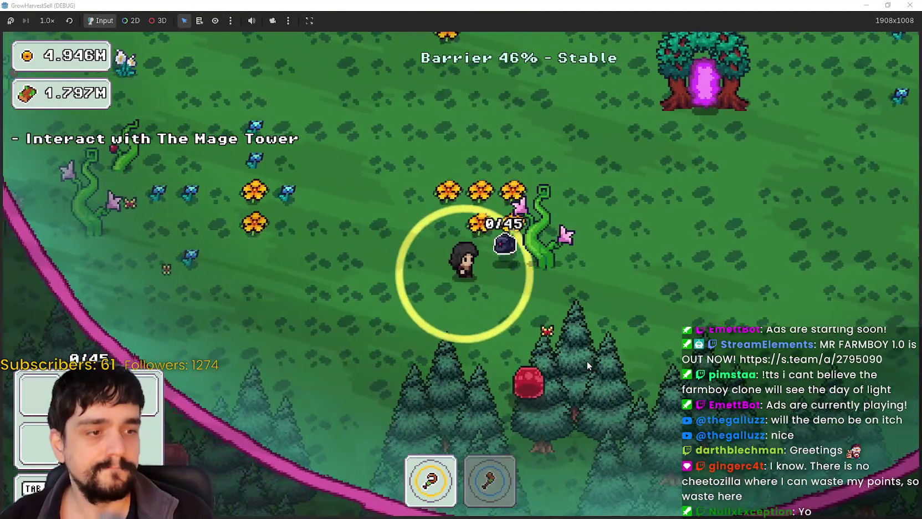
Roam among the flowers and roots up to the barrier edge, ending on a magical root.
{"action": "key", "text": "a"}
{"action": "key", "text": "w"}
{"action": "key", "text": "d"}
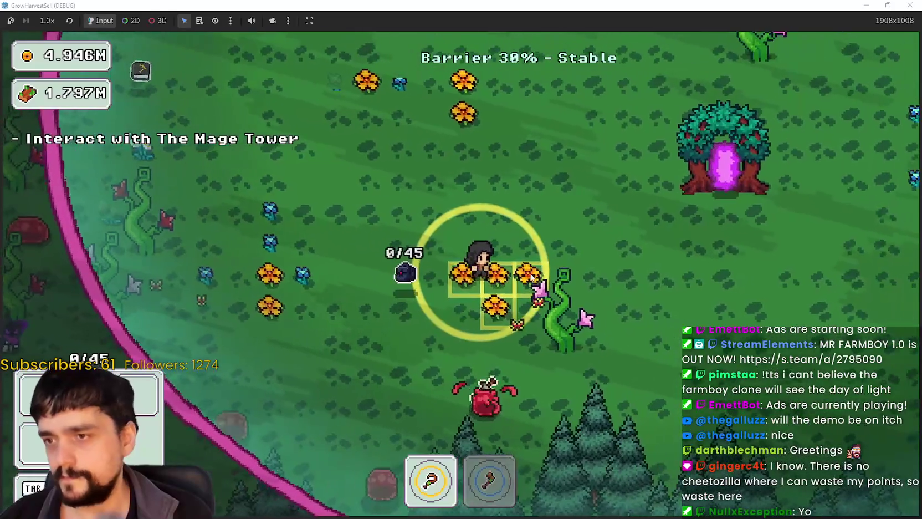
{"action": "key", "text": "w"}
{"action": "key", "text": "a"}
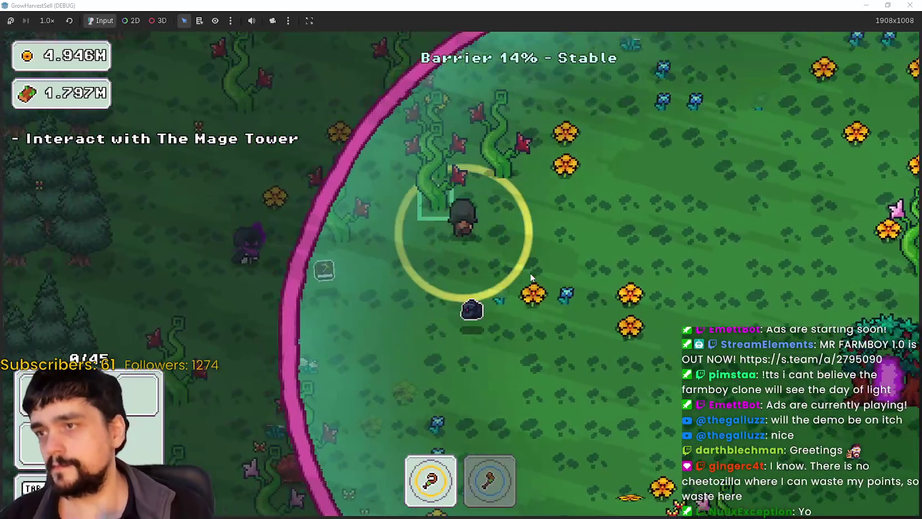
{"action": "key", "text": "d"}
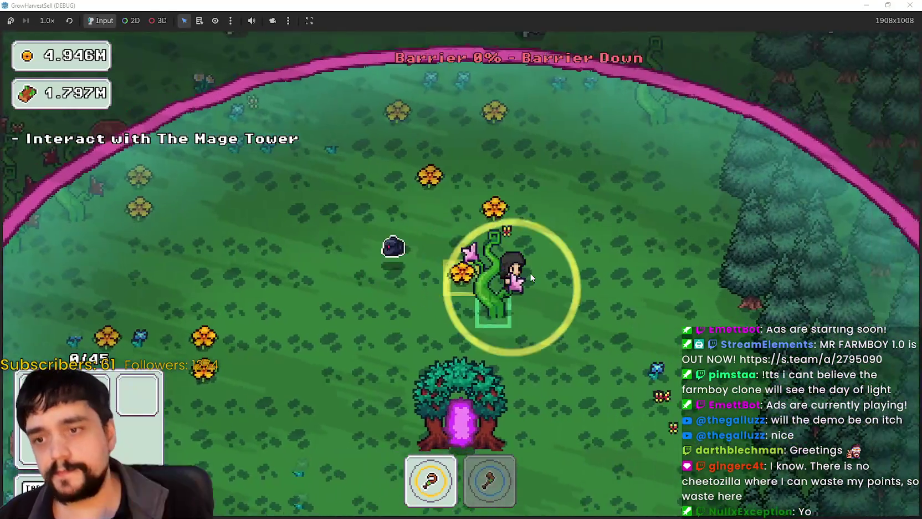
{"action": "key", "text": "s"}
{"action": "key", "text": "a"}
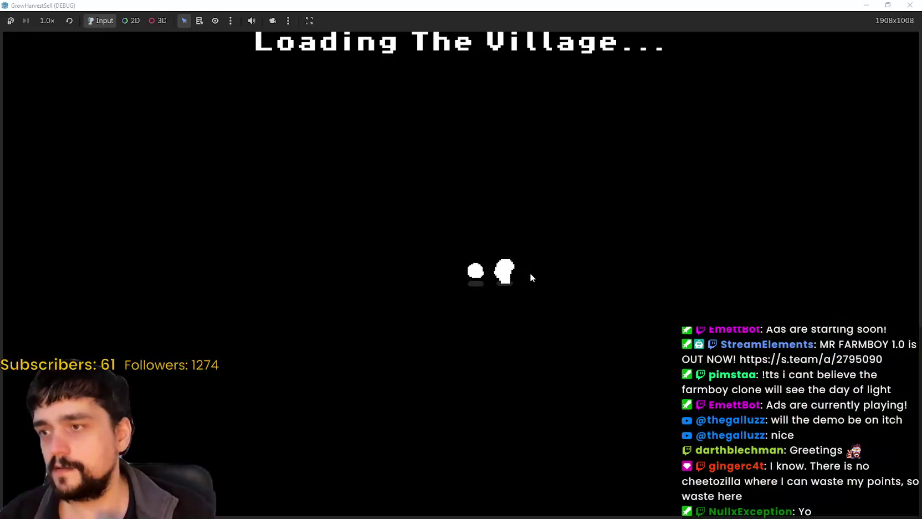
Go back to the village portal and travel to the forest stage again.
{"action": "key", "text": "a"}
{"action": "key", "text": "s"}
{"action": "key", "text": "e"}
{"action": "key", "text": "Return"}
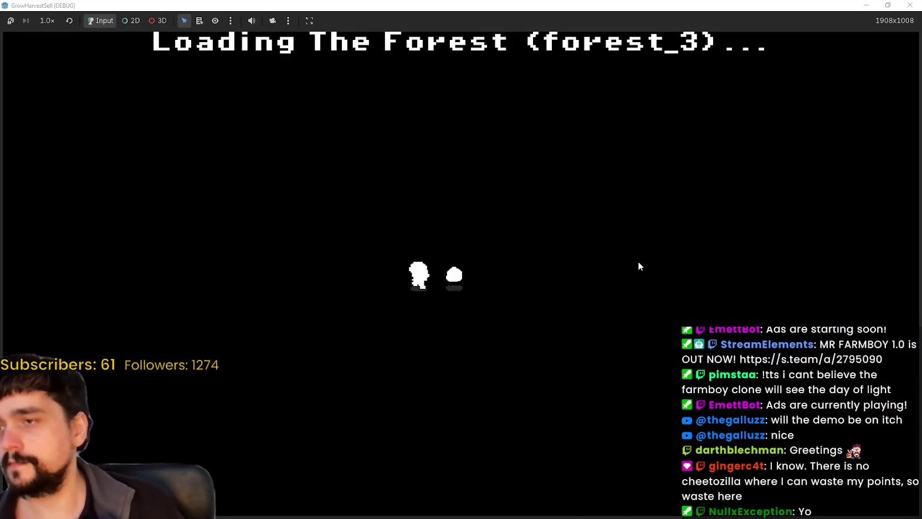
Walk across the forest toward the magical roots, then stop the running game.
{"action": "key", "text": "d"}
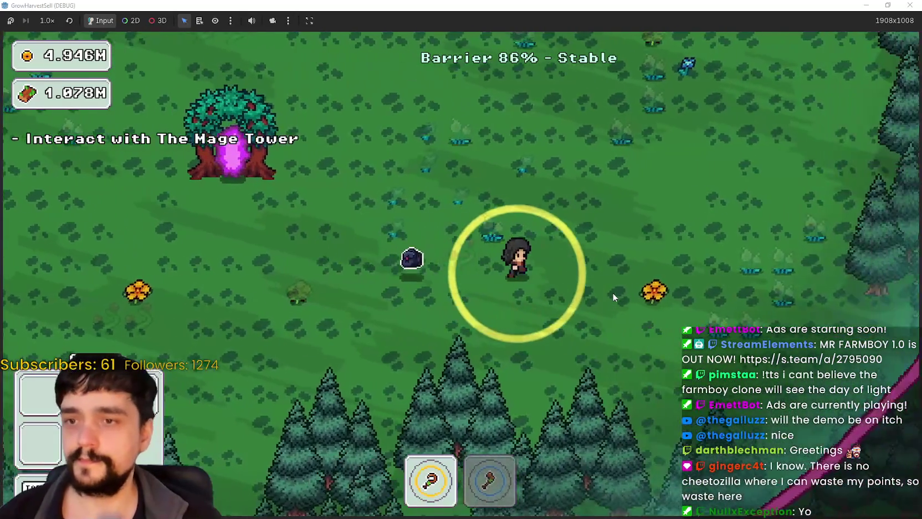
{"action": "key", "text": "w"}
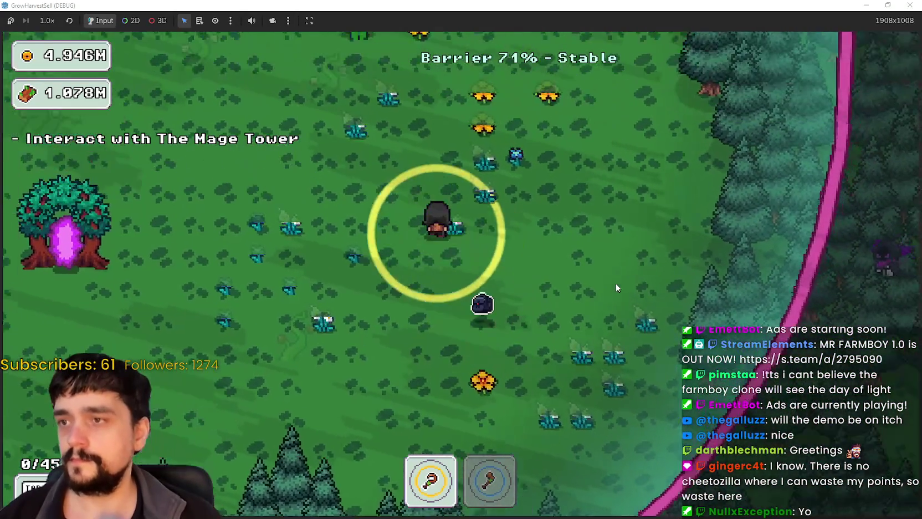
{"action": "key", "text": "a"}
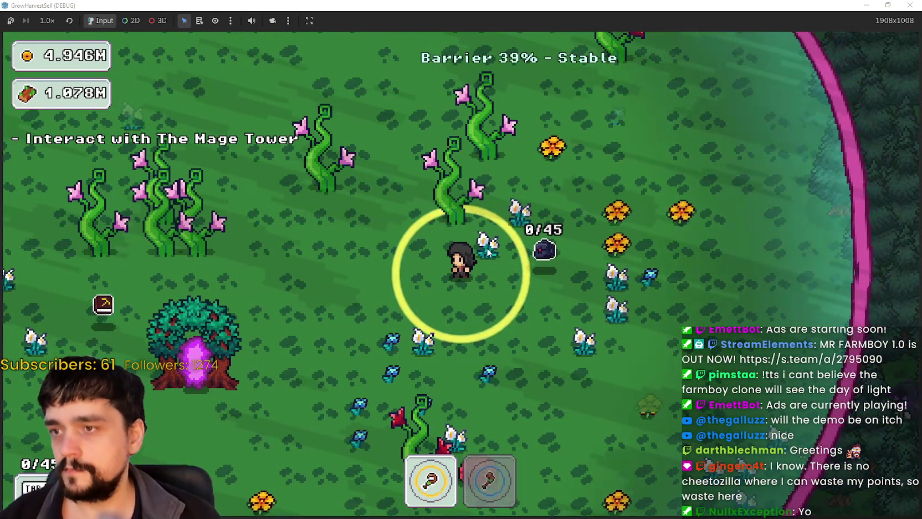
{"action": "key", "text": "F8"}
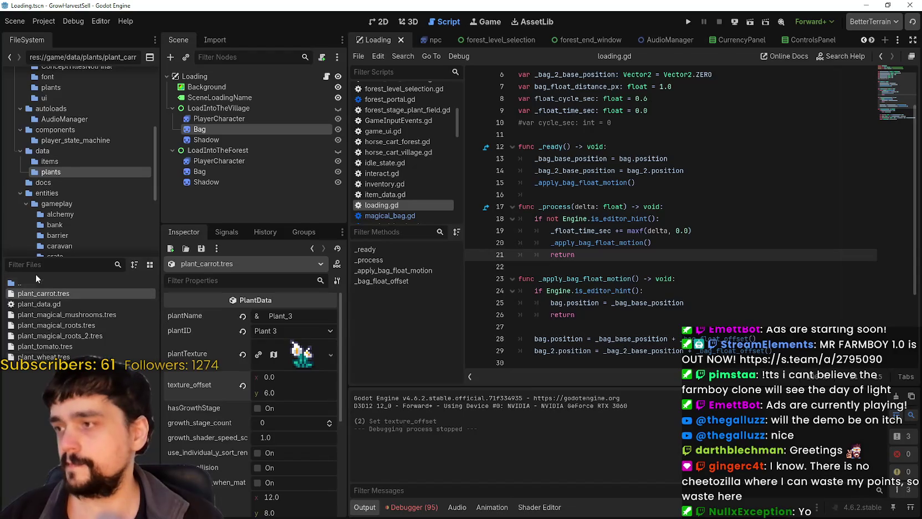
Clear the 'TREES' filter, collapse the assets folder and enlarge the FileSystem tree.
{"action": "type", "text": "TREES"}
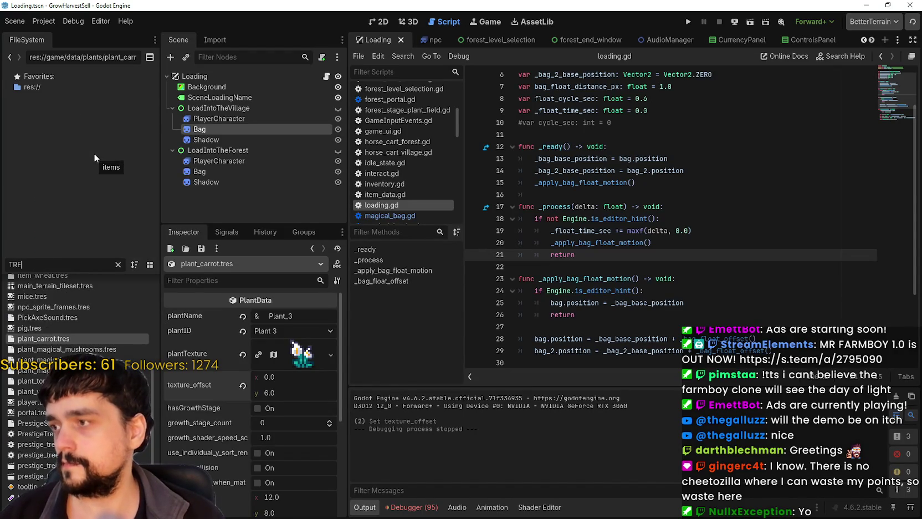
{"action": "key", "text": "BackSpace"}
{"action": "key", "text": "BackSpace"}
{"action": "key", "text": "BackSpace"}
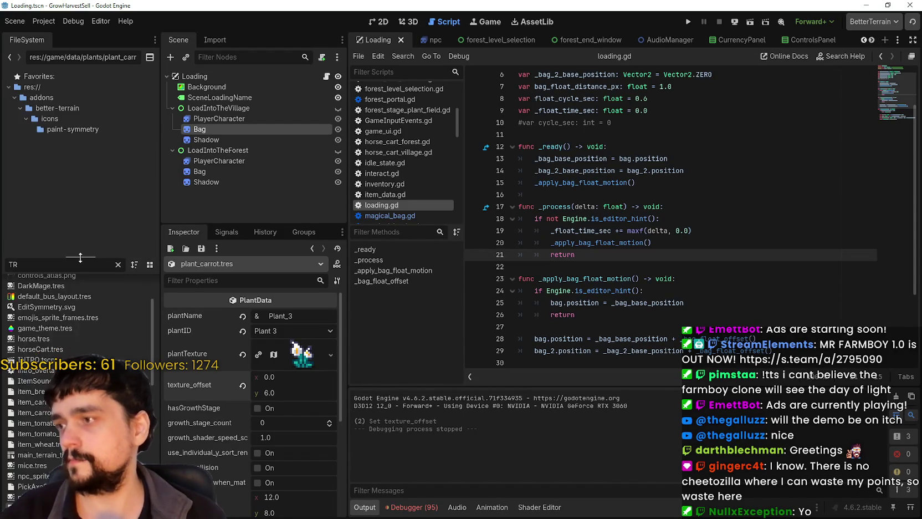
{"action": "scroll", "coordinate": [88, 226], "scroll_direction": "down", "scroll_amount": 5}
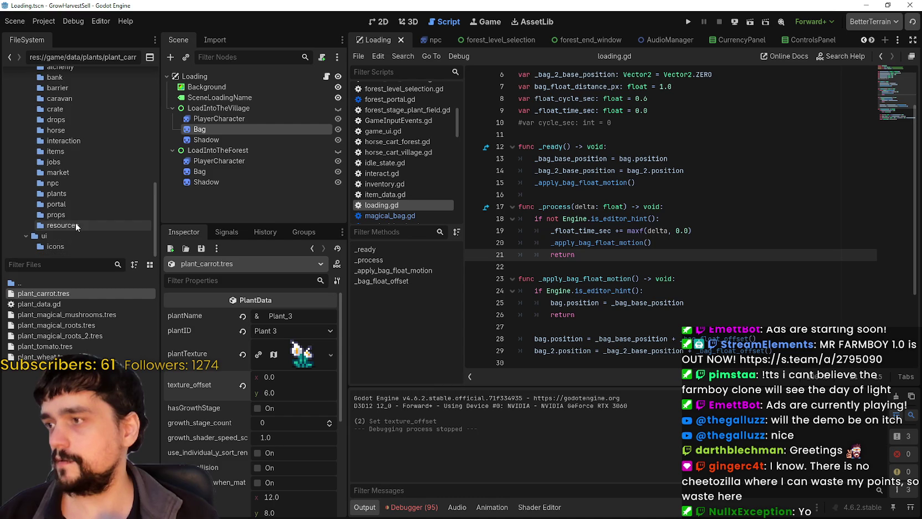
{"action": "scroll", "coordinate": [75, 225], "scroll_direction": "up", "scroll_amount": 5}
{"action": "scroll", "coordinate": [76, 225], "scroll_direction": "up", "scroll_amount": 4}
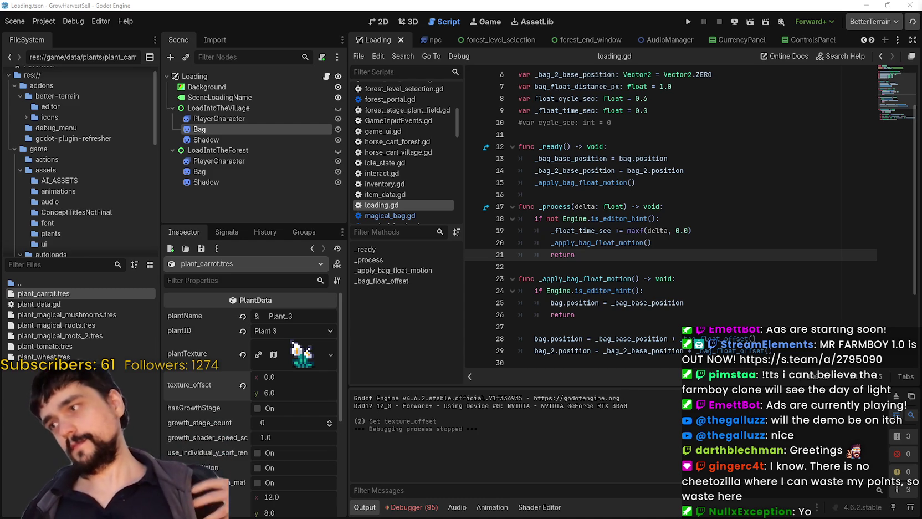
{"action": "scroll", "coordinate": [50, 135], "scroll_direction": "down", "scroll_amount": 3}
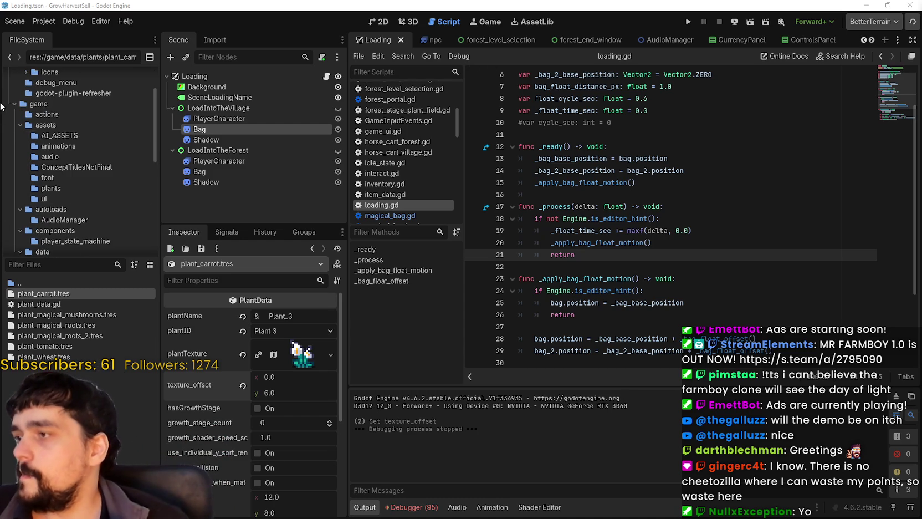
{"action": "left_click", "coordinate": [21, 125]}
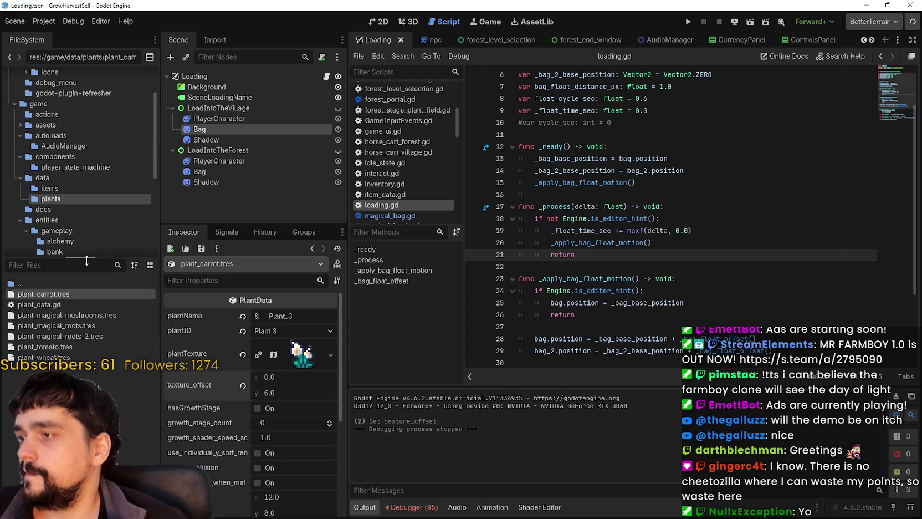
{"action": "left_click_drag", "start_coordinate": [86, 258], "coordinate": [86, 333]}
Expand data > plants and select plant_magical_mushrooms.tres.
{"action": "scroll", "coordinate": [78, 267], "scroll_direction": "down", "scroll_amount": 3}
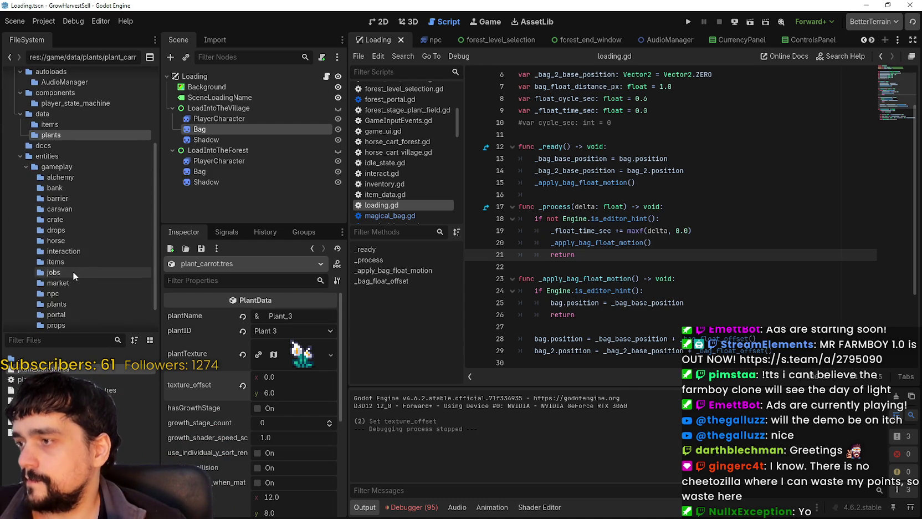
{"action": "left_click", "coordinate": [62, 218]}
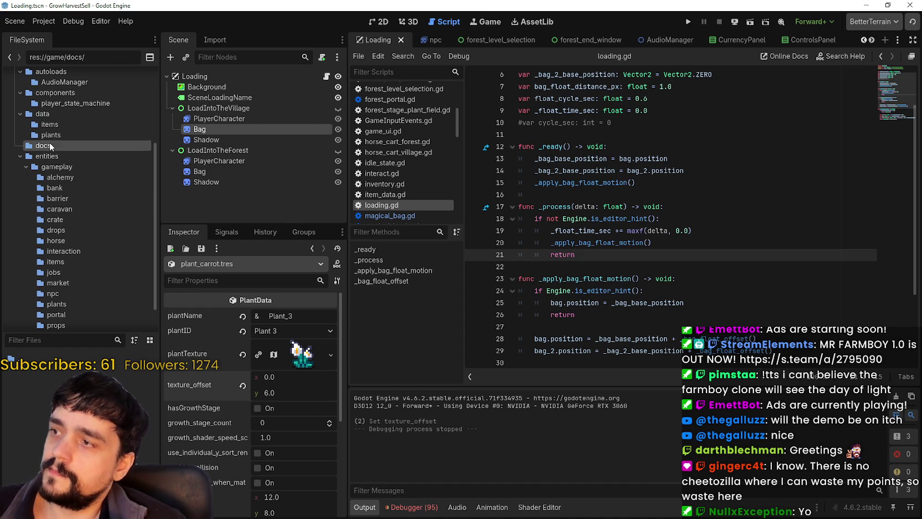
{"action": "left_click", "coordinate": [55, 125]}
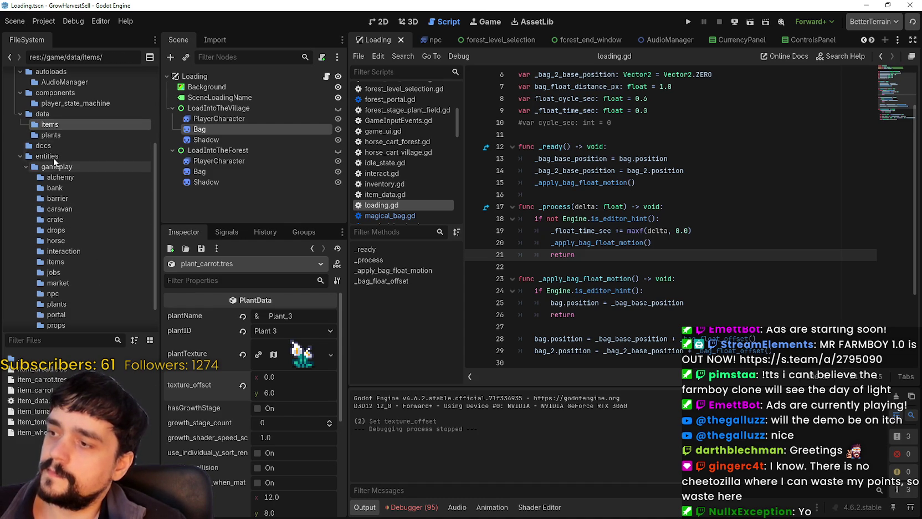
{"action": "key", "text": "Down"}
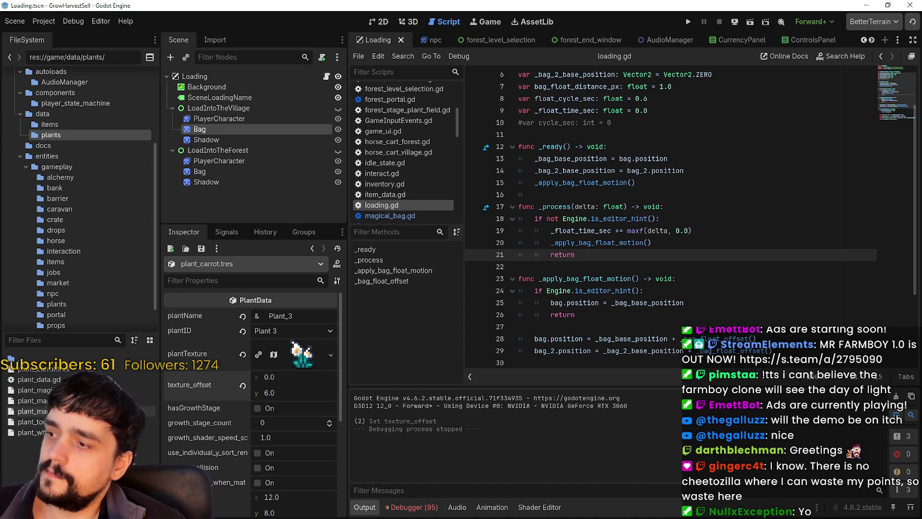
{"action": "left_click", "coordinate": [33, 389]}
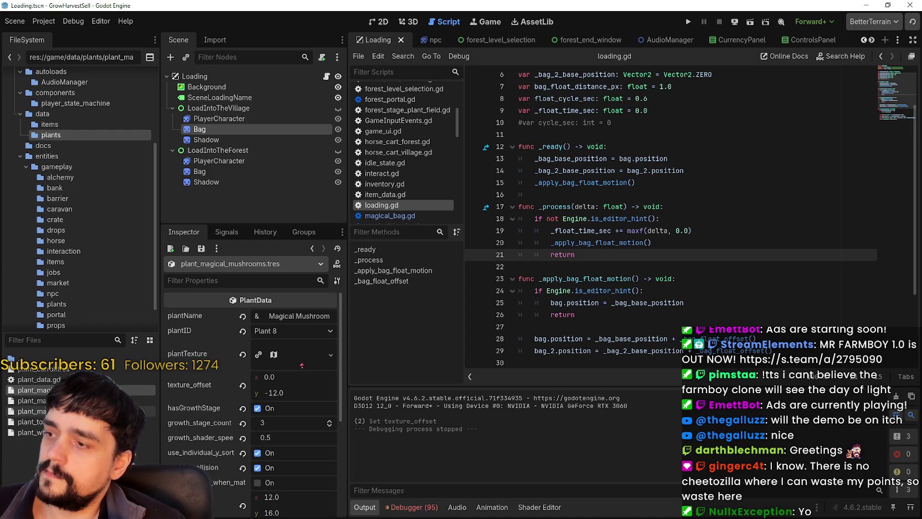
Expand plantTexture, open its region editor and pan to the root sprites.
{"action": "left_click", "coordinate": [302, 364]}
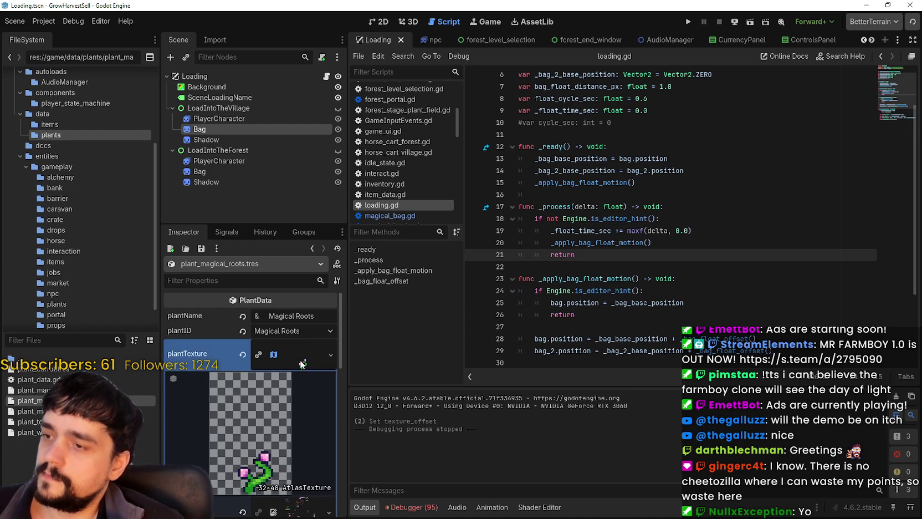
{"action": "scroll", "coordinate": [287, 445], "scroll_direction": "down", "scroll_amount": 3}
{"action": "left_click", "coordinate": [256, 467]}
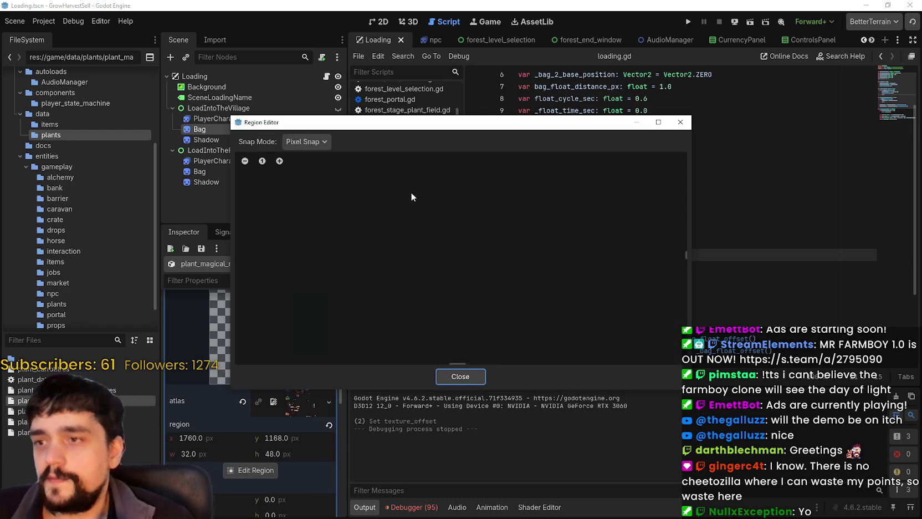
{"action": "scroll", "coordinate": [445, 270], "scroll_direction": "down", "scroll_amount": 10}
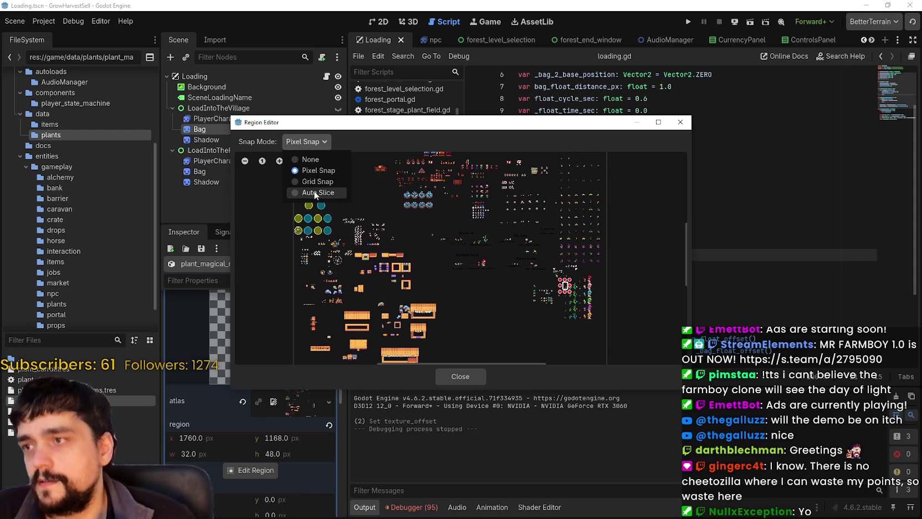
{"action": "left_click_drag", "start_coordinate": [507, 207], "coordinate": [365, 210]}
{"action": "scroll", "coordinate": [437, 277], "scroll_direction": "up", "scroll_amount": 6}
{"action": "scroll", "coordinate": [431, 312], "scroll_direction": "up", "scroll_amount": 5}
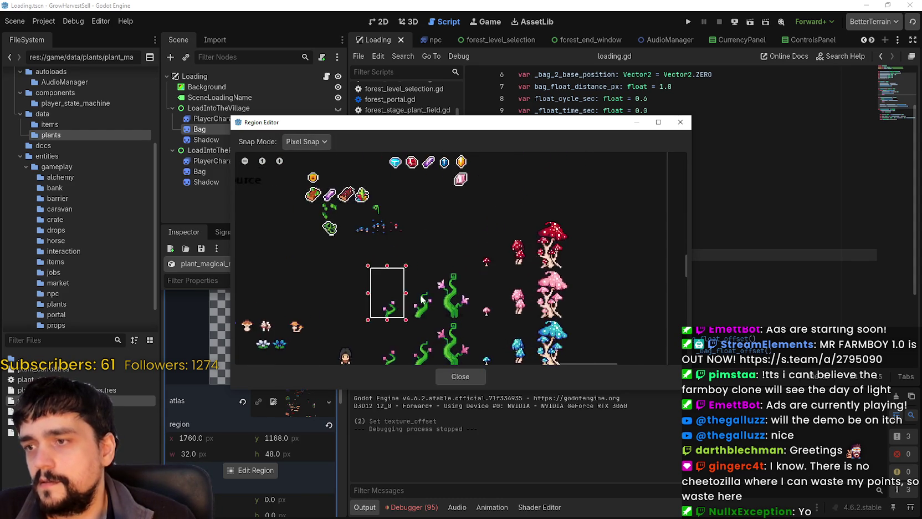
{"action": "left_click_drag", "start_coordinate": [454, 289], "coordinate": [435, 254]}
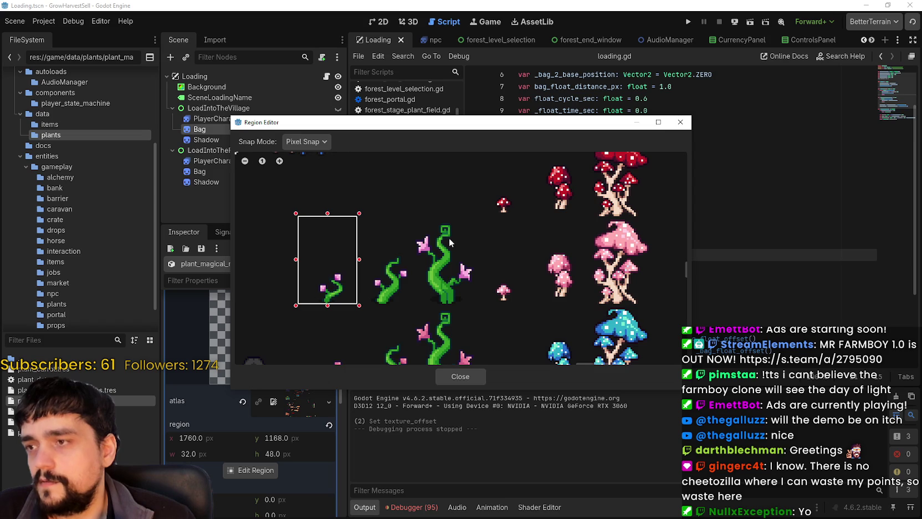
{"action": "scroll", "coordinate": [447, 237], "scroll_direction": "up", "scroll_amount": 2}
Try Grid Snap, return to Pixel Snap, and lower the region's top edge.
{"action": "left_click", "coordinate": [306, 141]}
{"action": "left_click", "coordinate": [315, 181]}
{"action": "scroll", "coordinate": [431, 238], "scroll_direction": "down", "scroll_amount": 1}
{"action": "mouse_move", "coordinate": [391, 330]}
{"action": "left_mouse_down"}
{"action": "mouse_move", "coordinate": [404, 314]}
{"action": "mouse_move", "coordinate": [480, 293]}
{"action": "left_mouse_up"}
{"action": "scroll", "coordinate": [437, 223], "scroll_direction": "down", "scroll_amount": 1}
{"action": "scroll", "coordinate": [494, 189], "scroll_direction": "up", "scroll_amount": 5}
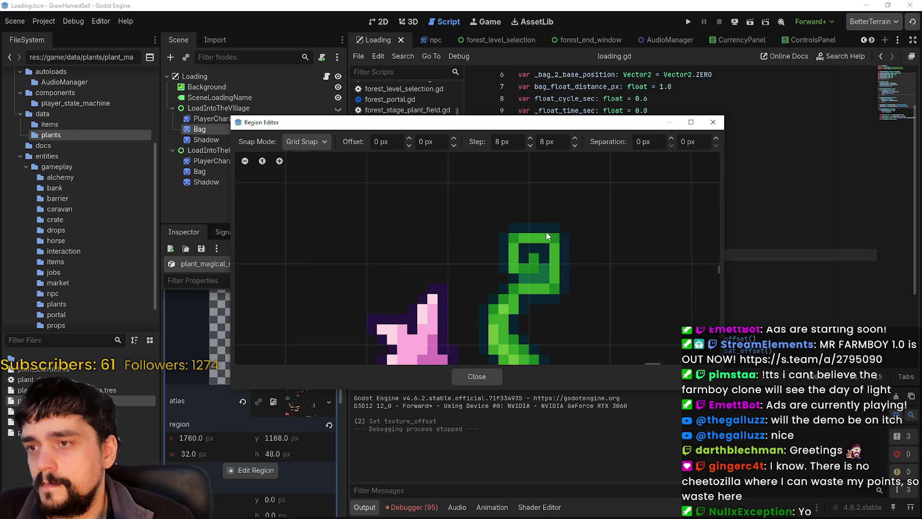
{"action": "scroll", "coordinate": [559, 220], "scroll_direction": "left", "scroll_amount": 5}
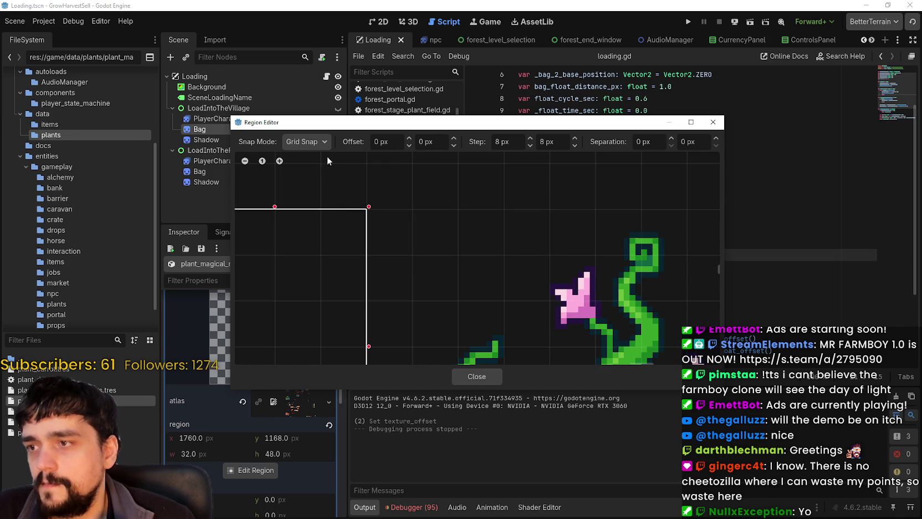
{"action": "left_click", "coordinate": [312, 142]}
{"action": "left_click", "coordinate": [304, 169]}
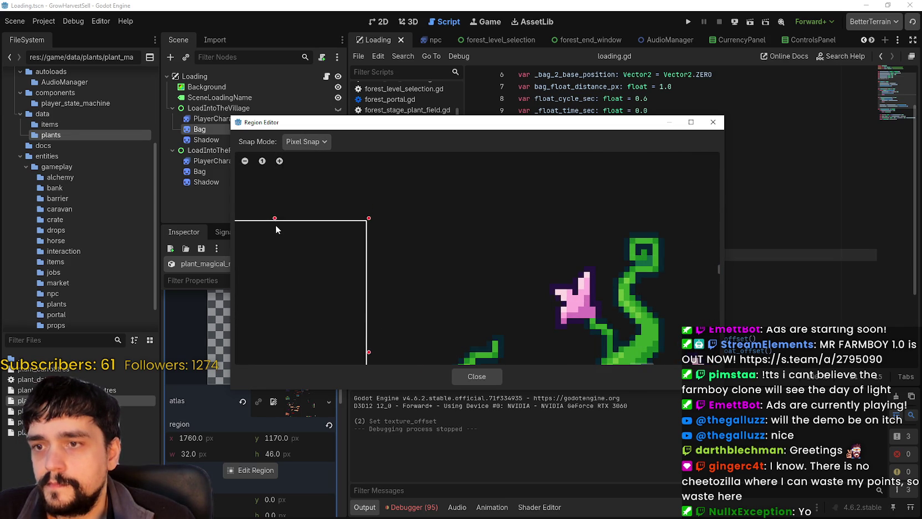
{"action": "left_click_drag", "start_coordinate": [277, 229], "coordinate": [277, 233]}
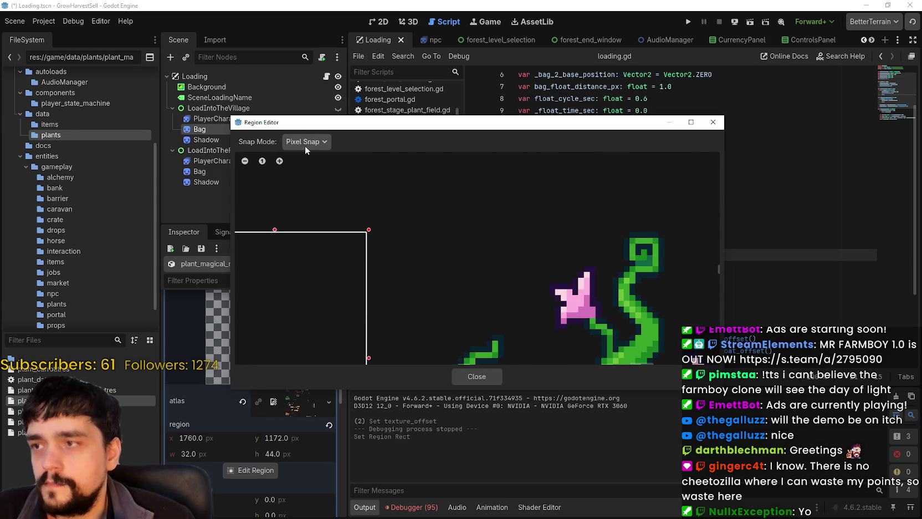
Under Grid Snap, move the region's top edge further down, then restore Pixel Snap.
{"action": "left_click", "coordinate": [318, 181]}
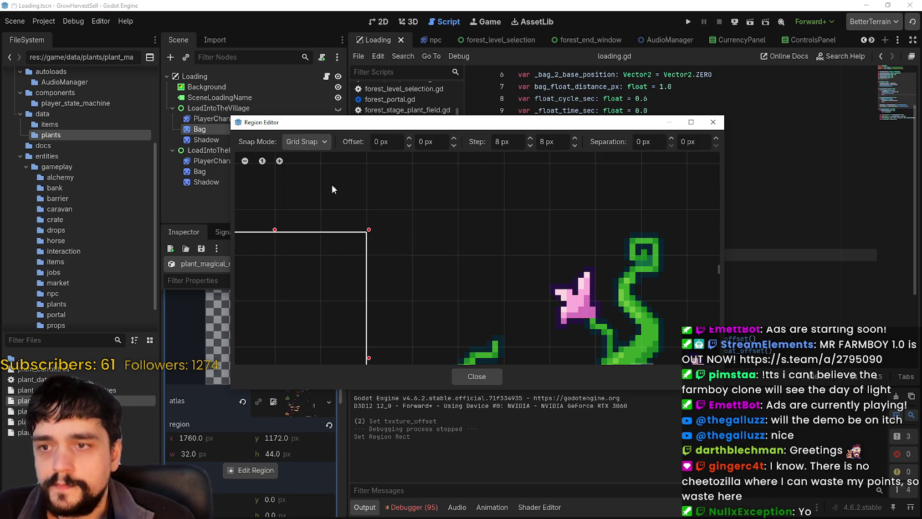
{"action": "scroll", "coordinate": [580, 244], "scroll_direction": "up", "scroll_amount": 1}
{"action": "scroll", "coordinate": [479, 245], "scroll_direction": "right", "scroll_amount": 5}
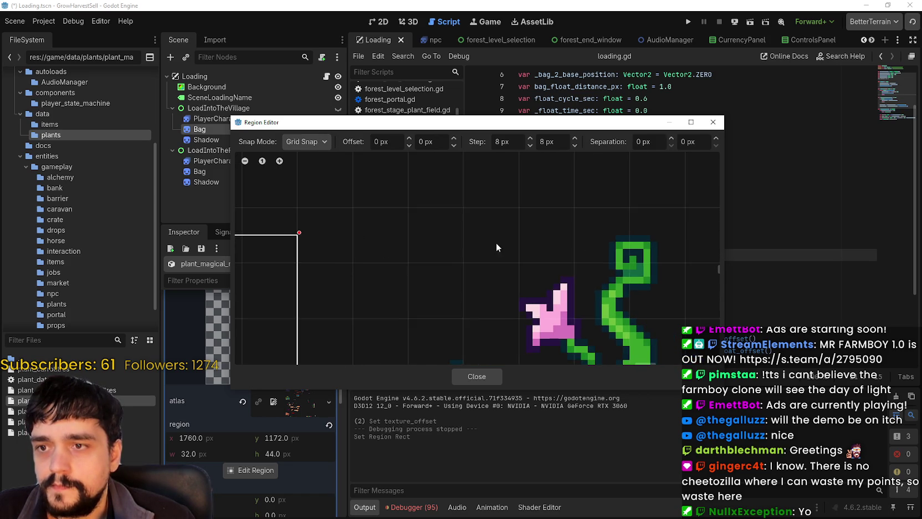
{"action": "scroll", "coordinate": [402, 233], "scroll_direction": "up", "scroll_amount": 3}
{"action": "scroll", "coordinate": [398, 234], "scroll_direction": "down", "scroll_amount": 3}
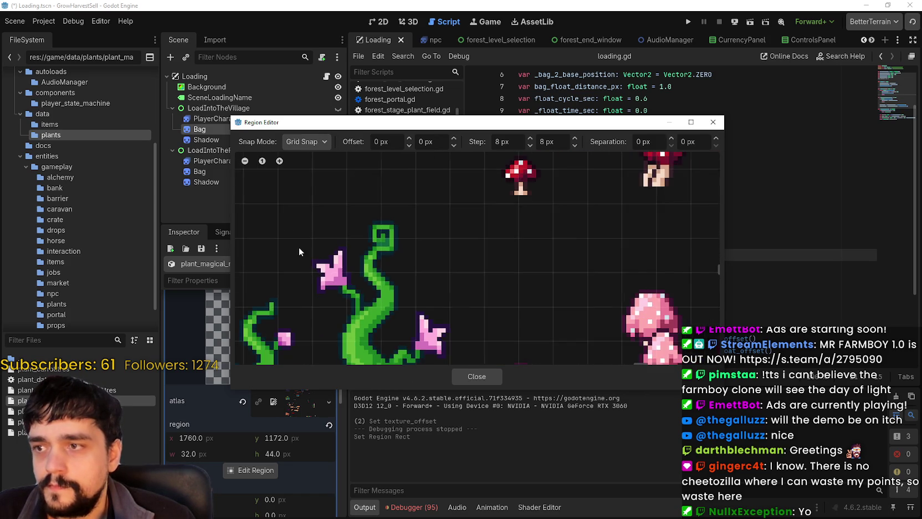
{"action": "scroll", "coordinate": [304, 254], "scroll_direction": "left", "scroll_amount": 4}
{"action": "scroll", "coordinate": [485, 190], "scroll_direction": "down", "scroll_amount": 3}
{"action": "scroll", "coordinate": [459, 266], "scroll_direction": "up", "scroll_amount": 4}
{"action": "scroll", "coordinate": [519, 257], "scroll_direction": "up", "scroll_amount": 2}
{"action": "scroll", "coordinate": [548, 238], "scroll_direction": "up", "scroll_amount": 2}
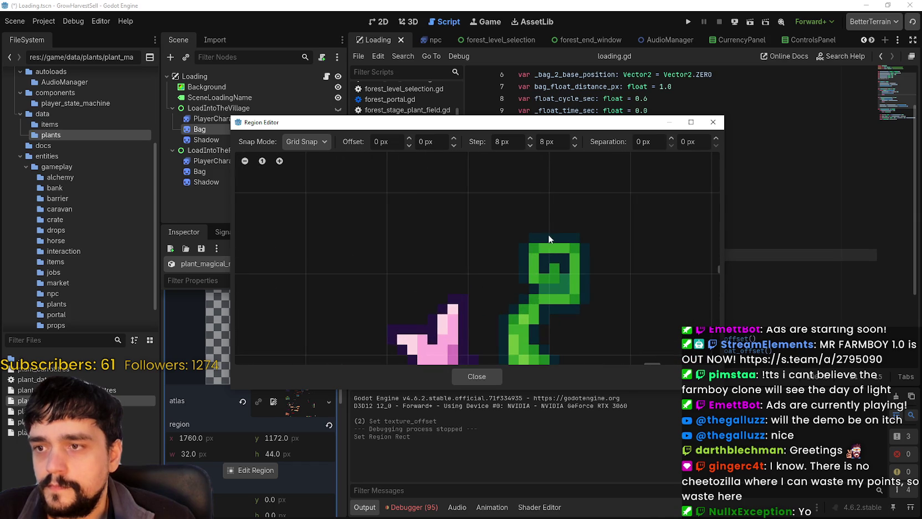
{"action": "scroll", "coordinate": [479, 231], "scroll_direction": "left", "scroll_amount": 3}
{"action": "scroll", "coordinate": [566, 223], "scroll_direction": "down", "scroll_amount": 1}
{"action": "scroll", "coordinate": [395, 236], "scroll_direction": "right", "scroll_amount": 3}
{"action": "scroll", "coordinate": [398, 234], "scroll_direction": "down", "scroll_amount": 2}
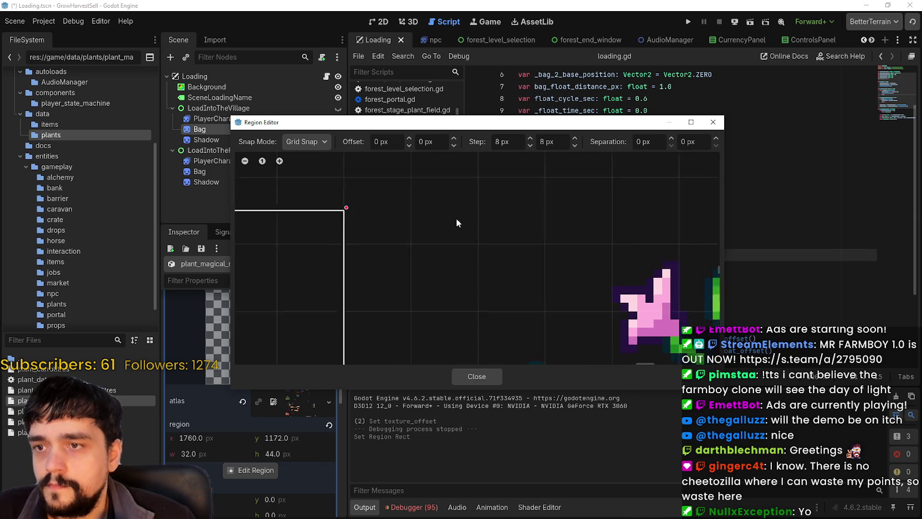
{"action": "scroll", "coordinate": [341, 210], "scroll_direction": "down", "scroll_amount": 1}
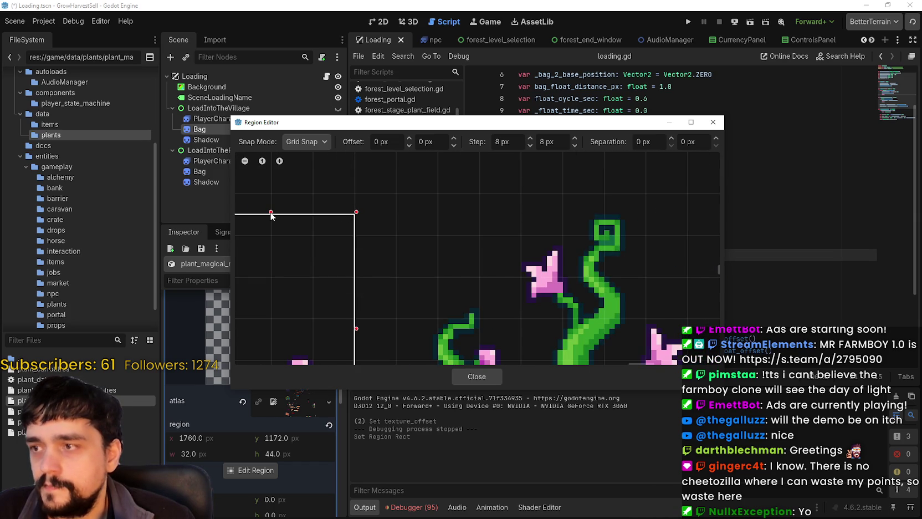
{"action": "left_click_drag", "start_coordinate": [271, 213], "coordinate": [275, 219]}
{"action": "left_click", "coordinate": [304, 142]}
{"action": "left_click", "coordinate": [308, 170]}
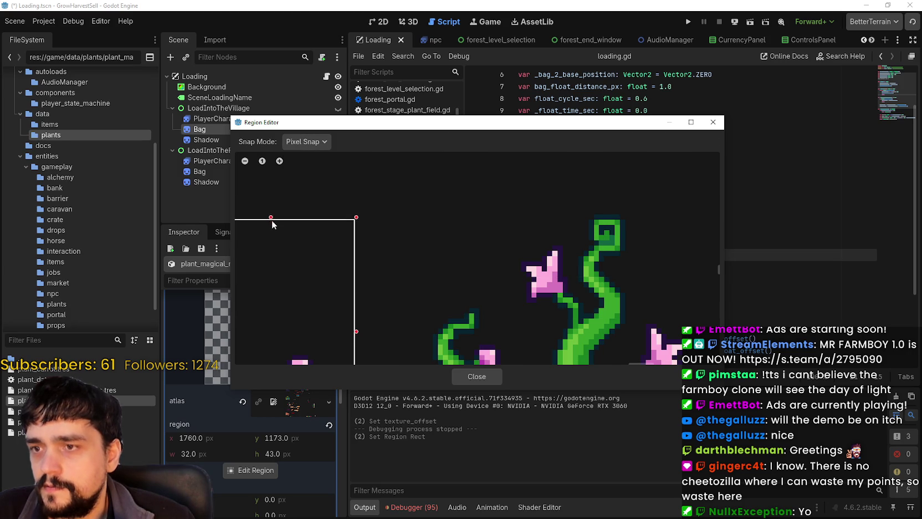
{"action": "left_click", "coordinate": [272, 210]}
Widen the region and drop its top to y 1172 at 44 px height, then close the editor.
{"action": "scroll", "coordinate": [428, 246], "scroll_direction": "down", "scroll_amount": 1}
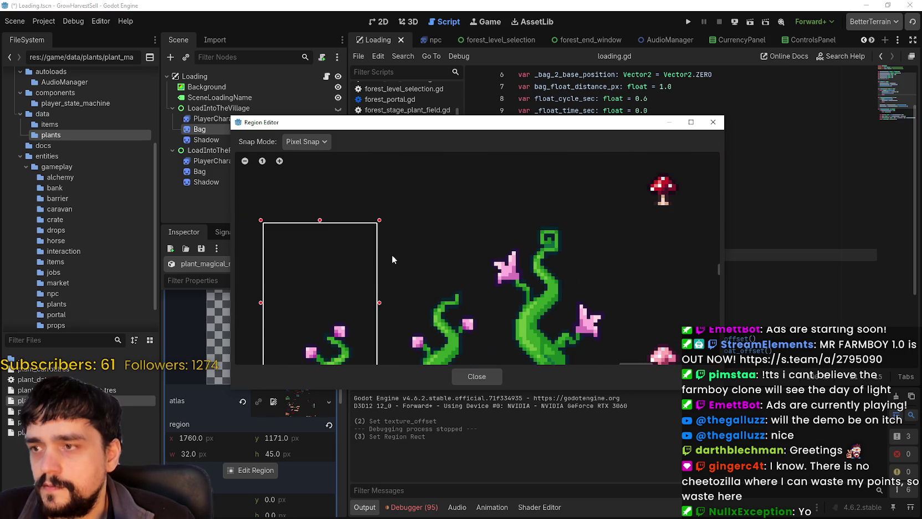
{"action": "left_click_drag", "start_coordinate": [391, 302], "coordinate": [588, 300]}
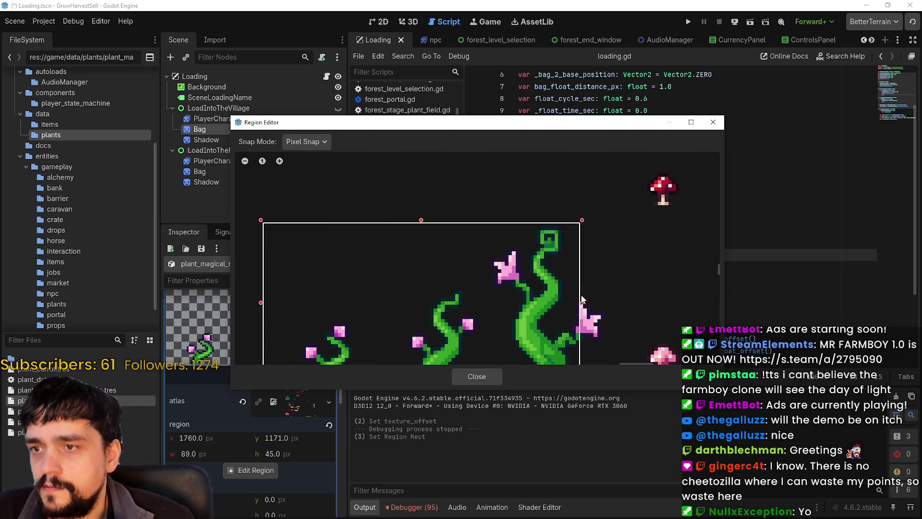
{"action": "scroll", "coordinate": [548, 232], "scroll_direction": "up", "scroll_amount": 3}
{"action": "scroll", "coordinate": [501, 227], "scroll_direction": "down", "scroll_amount": 3}
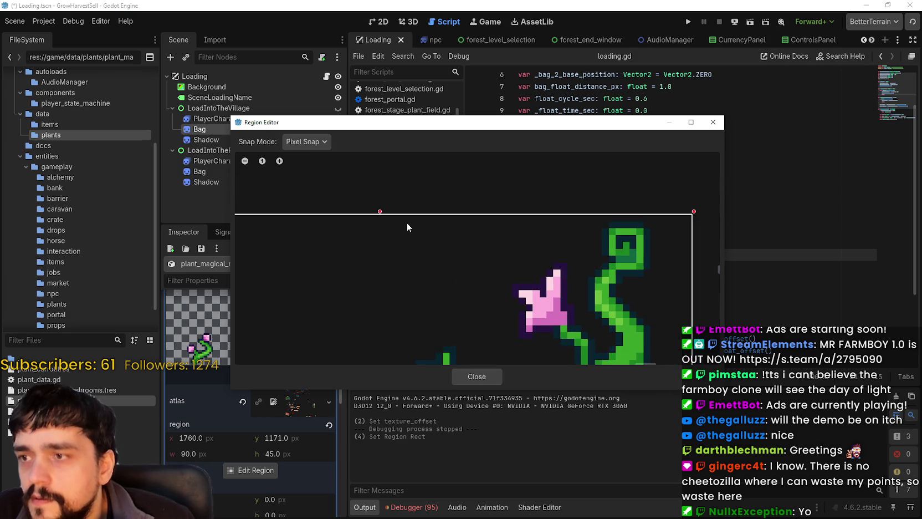
{"action": "left_click_drag", "start_coordinate": [363, 166], "coordinate": [364, 167]}
{"action": "scroll", "coordinate": [417, 204], "scroll_direction": "down", "scroll_amount": 5}
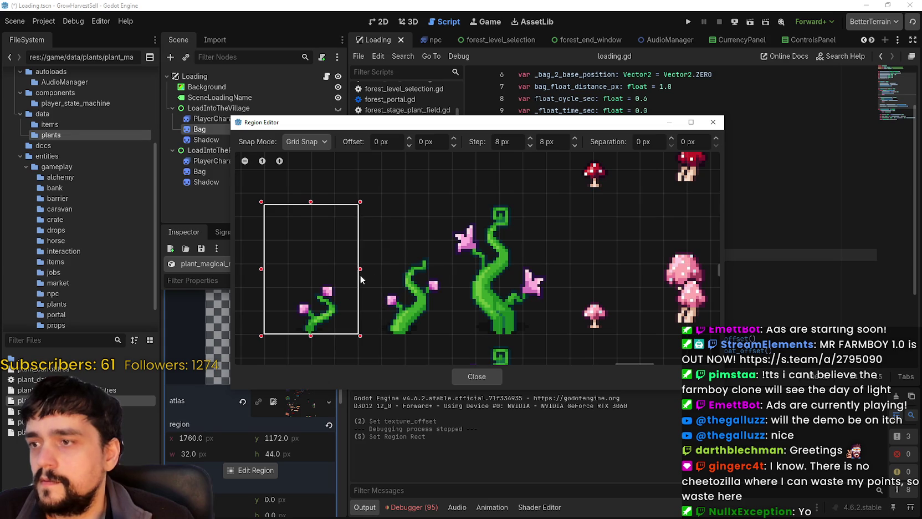
{"action": "scroll", "coordinate": [360, 275], "scroll_direction": "down", "scroll_amount": 2}
{"action": "scroll", "coordinate": [457, 335], "scroll_direction": "down", "scroll_amount": 3}
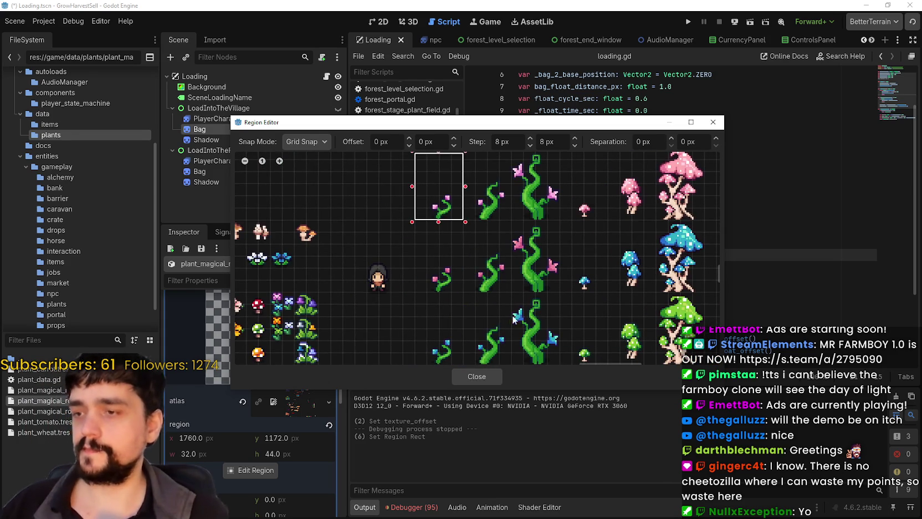
{"action": "left_click", "coordinate": [477, 377]}
{"action": "scroll", "coordinate": [285, 382], "scroll_direction": "down", "scroll_amount": 2}
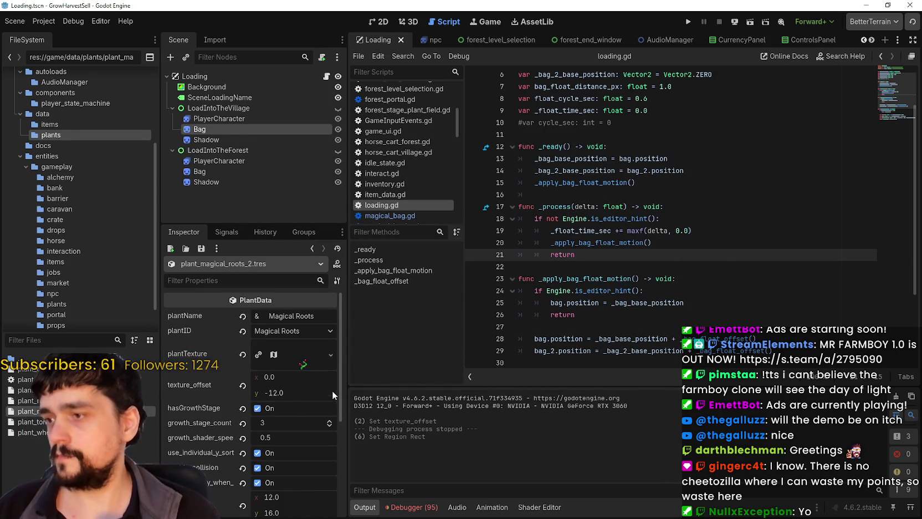
Expand the magical roots texture's atlas settings and reopen its region editor.
{"action": "left_click", "coordinate": [303, 361]}
{"action": "scroll", "coordinate": [288, 413], "scroll_direction": "down", "scroll_amount": 3}
{"action": "left_click", "coordinate": [244, 439]}
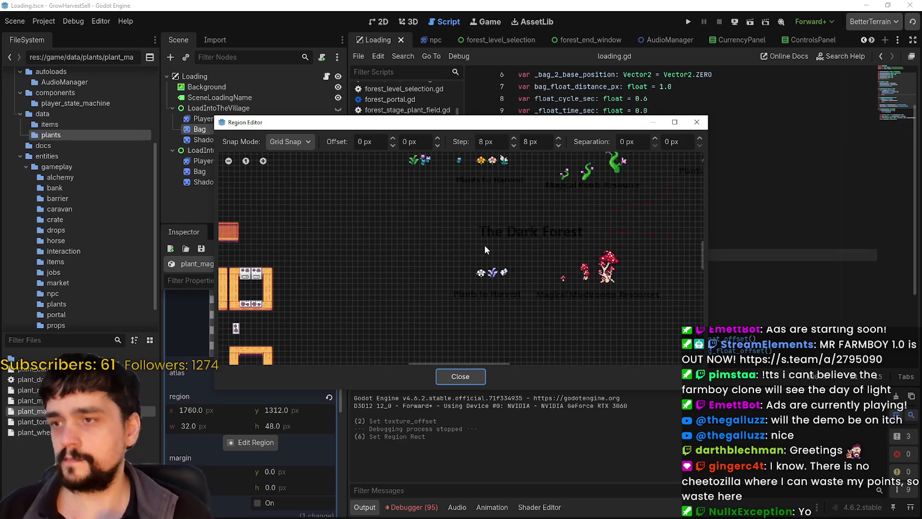
{"action": "scroll", "coordinate": [467, 248], "scroll_direction": "down", "scroll_amount": 3}
{"action": "scroll", "coordinate": [429, 246], "scroll_direction": "up", "scroll_amount": 4}
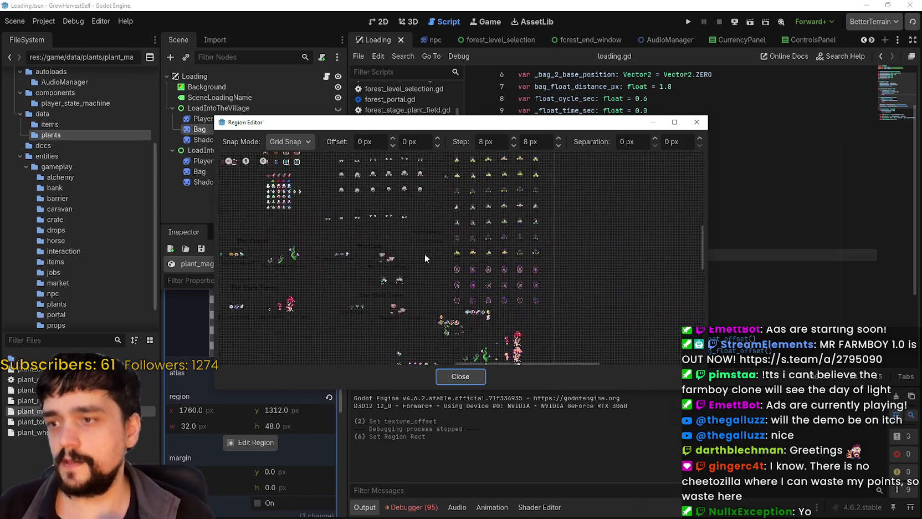
{"action": "scroll", "coordinate": [451, 299], "scroll_direction": "up", "scroll_amount": 5}
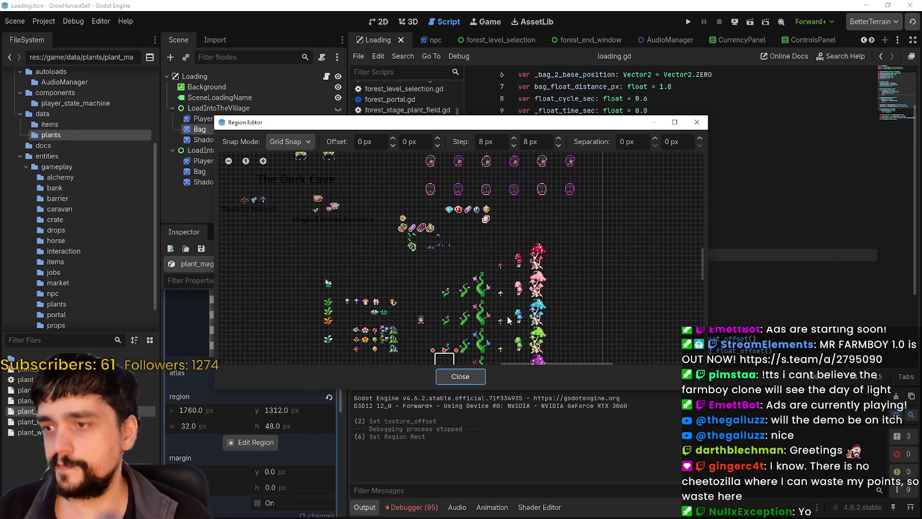
{"action": "scroll", "coordinate": [427, 255], "scroll_direction": "up", "scroll_amount": 2}
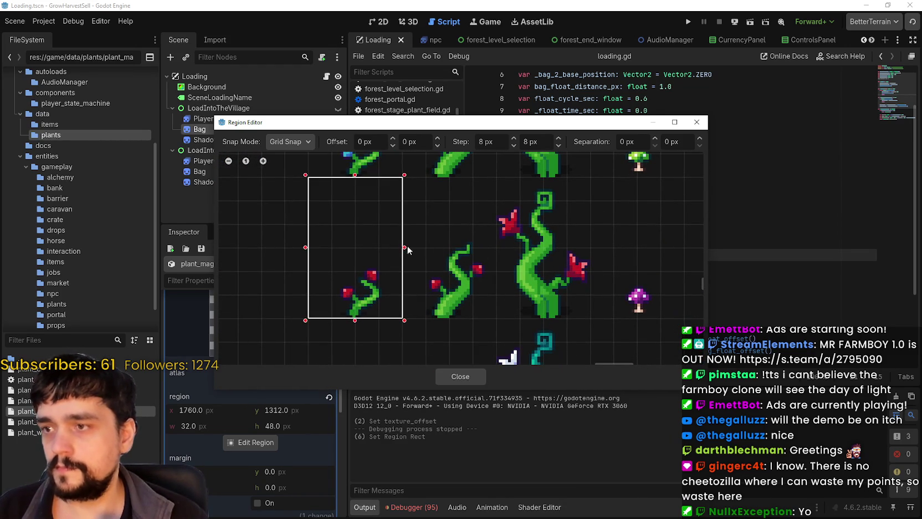
{"action": "scroll", "coordinate": [498, 195], "scroll_direction": "up", "scroll_amount": 2}
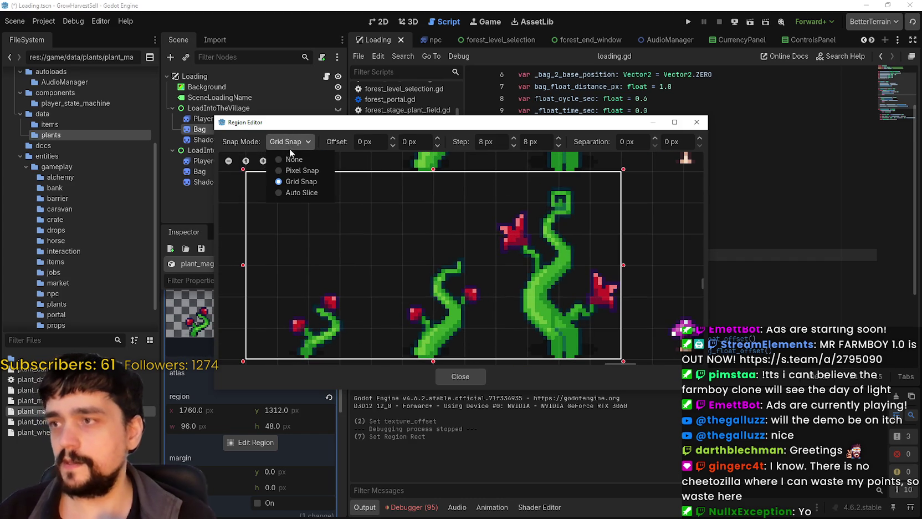
With Pixel Snap on, move the region's top to y 1316 and widen it to 32×44.
{"action": "left_click", "coordinate": [301, 170]}
{"action": "scroll", "coordinate": [574, 178], "scroll_direction": "up", "scroll_amount": 2}
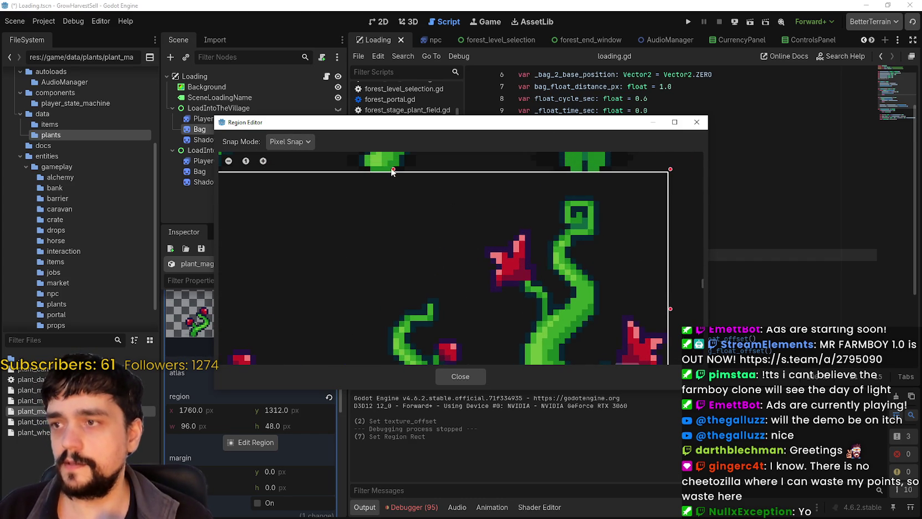
{"action": "left_click_drag", "start_coordinate": [398, 193], "coordinate": [400, 203]}
{"action": "scroll", "coordinate": [517, 268], "scroll_direction": "down", "scroll_amount": 3}
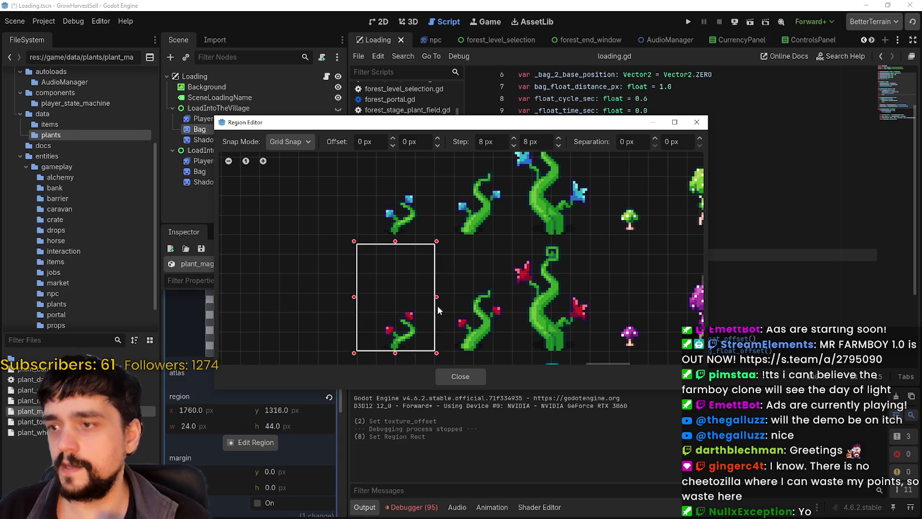
{"action": "left_click_drag", "start_coordinate": [436, 306], "coordinate": [437, 306]}
{"action": "scroll", "coordinate": [437, 306], "scroll_direction": "down", "scroll_amount": 3}
Close the region editor, save the scene and run the project.
{"action": "left_click", "coordinate": [473, 373]}
{"action": "key", "text": "ctrl+s"}
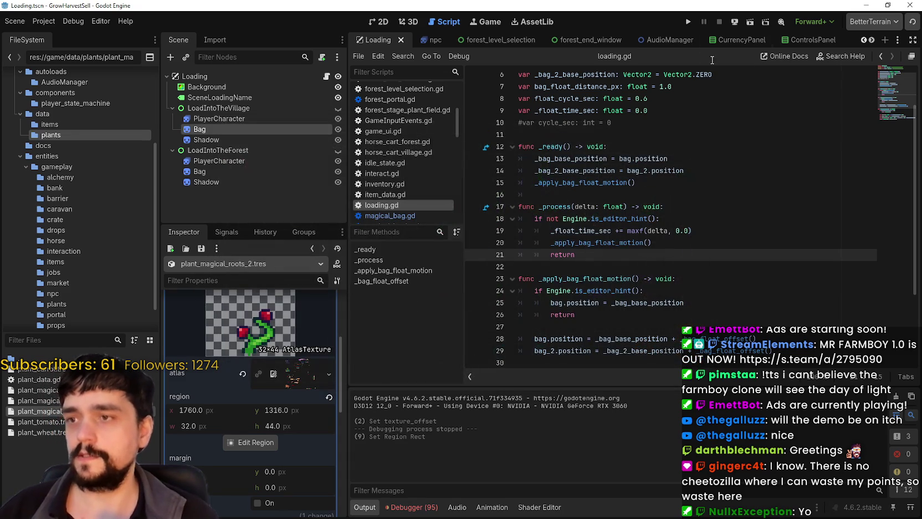
{"action": "left_click", "coordinate": [687, 21]}
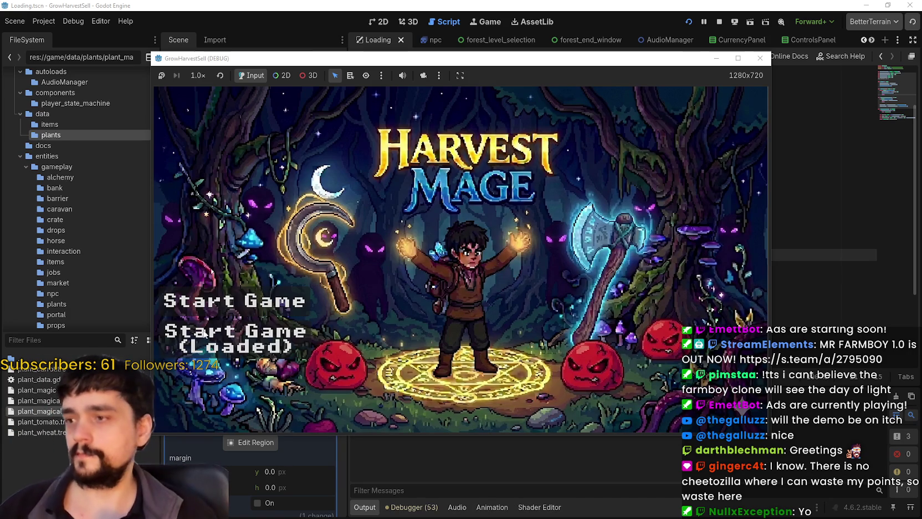
Start a new game, maximize the game window and walk the player down toward the portal.
{"action": "left_click", "coordinate": [197, 327]}
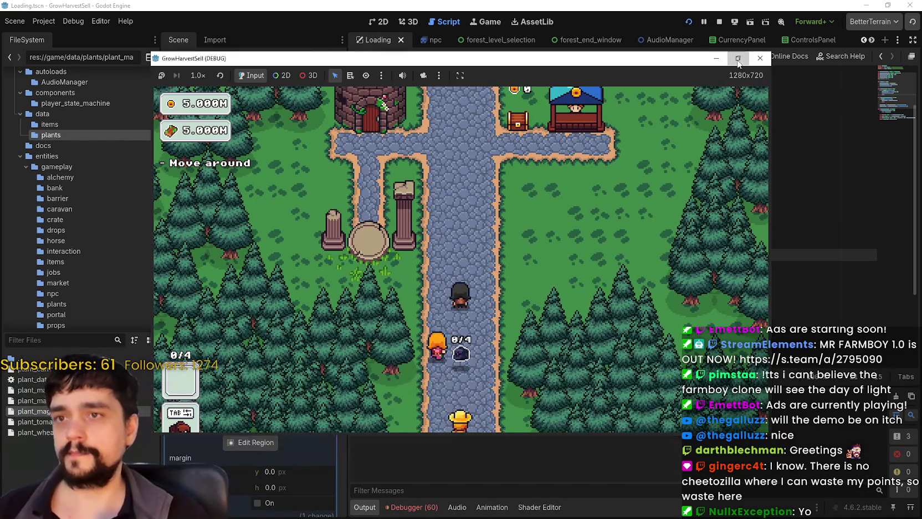
{"action": "left_click", "coordinate": [738, 59]}
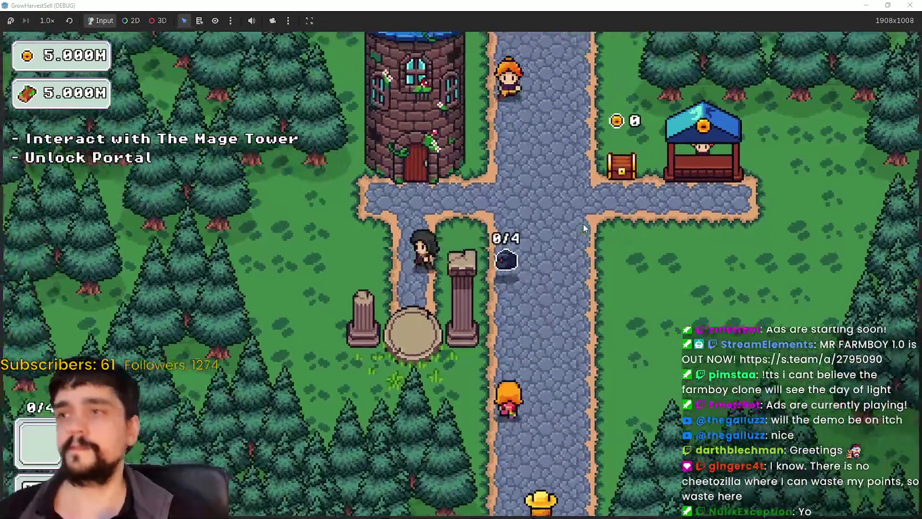
{"action": "key", "text": "s"}
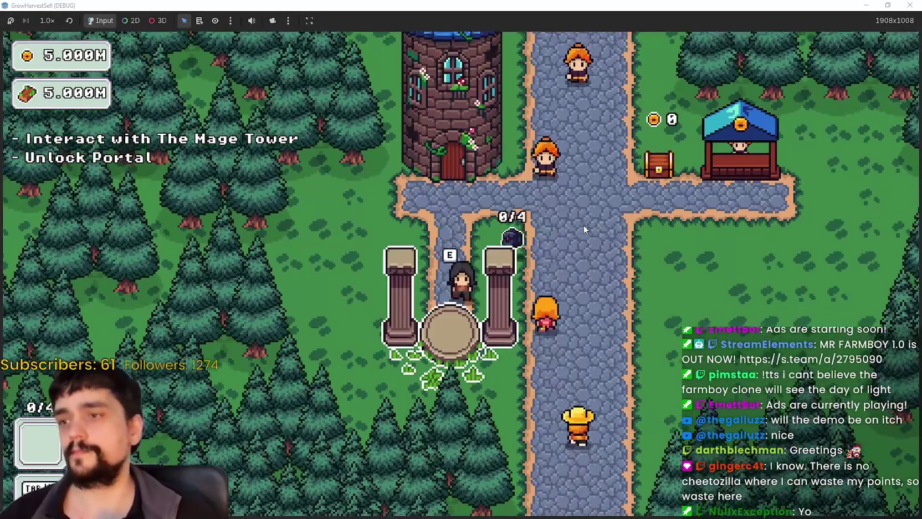
{"action": "key", "text": "s"}
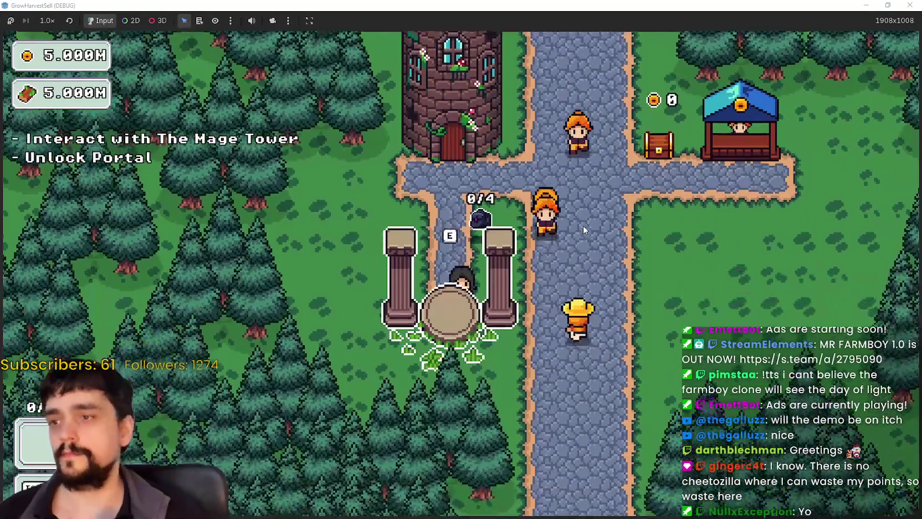
At the Mage Tower, unlock the central Portal node, check stage selection, then return to the tree.
{"action": "key", "text": "w"}
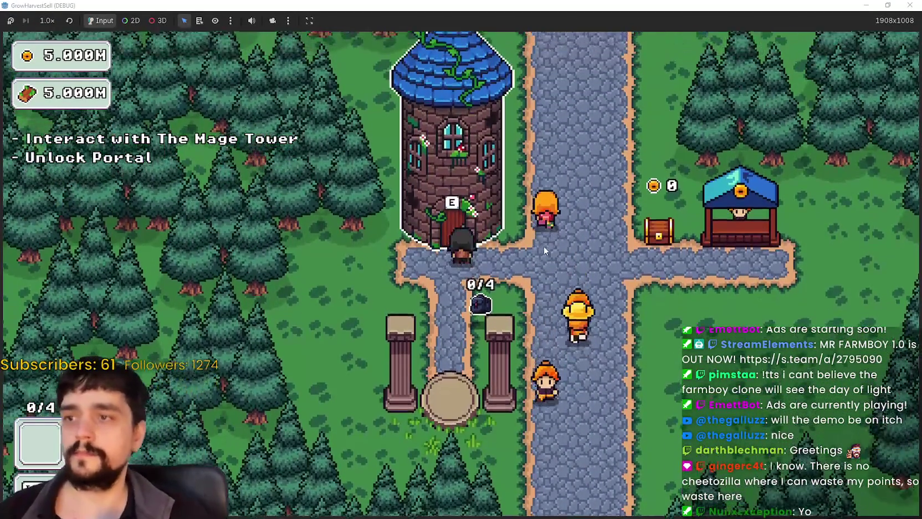
{"action": "key", "text": "e"}
{"action": "left_click", "coordinate": [470, 281]}
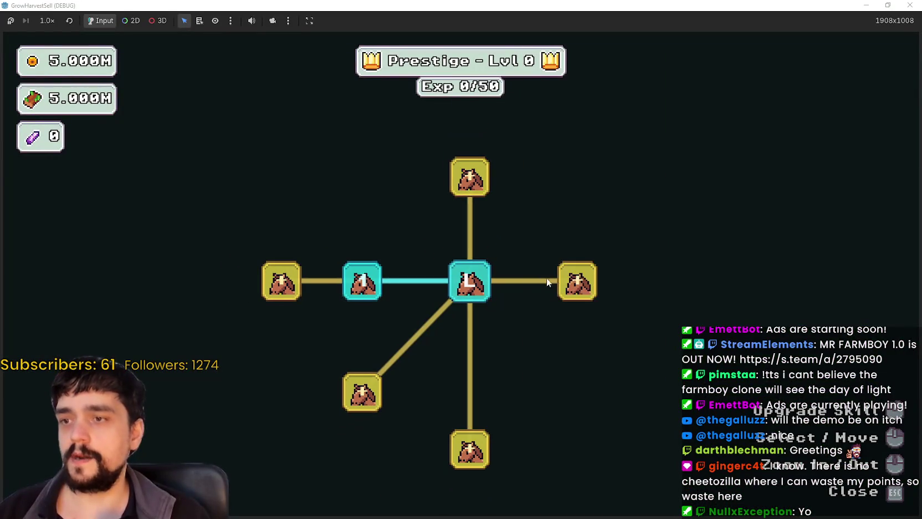
{"action": "key", "text": "Escape"}
{"action": "key", "text": "e"}
{"action": "left_click", "coordinate": [316, 453]}
{"action": "key", "text": "e"}
{"action": "scroll", "coordinate": [521, 301], "scroll_direction": "down", "scroll_amount": 3}
Buy the lower-left skill node and the newly opened nodes around it.
{"action": "left_click", "coordinate": [408, 342]}
{"action": "scroll", "coordinate": [408, 342], "scroll_direction": "down", "scroll_amount": 2}
{"action": "left_click", "coordinate": [356, 344]}
{"action": "left_click", "coordinate": [359, 380]}
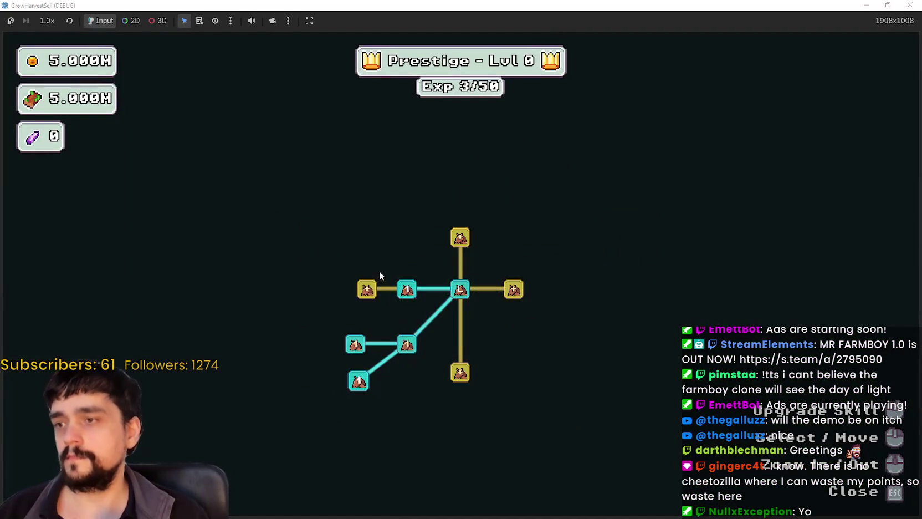
{"action": "left_click", "coordinate": [367, 288]}
{"action": "left_click", "coordinate": [460, 238]}
{"action": "left_click", "coordinate": [367, 264]}
{"action": "left_click", "coordinate": [367, 315]}
{"action": "left_click", "coordinate": [327, 288]}
{"action": "left_click", "coordinate": [460, 373]}
{"action": "left_click", "coordinate": [430, 414]}
{"action": "left_click", "coordinate": [460, 426]}
Unlock Resource Domain, upgrade Barrier Energy and buy the nearby lower-right nodes.
{"action": "left_click", "coordinate": [513, 288]}
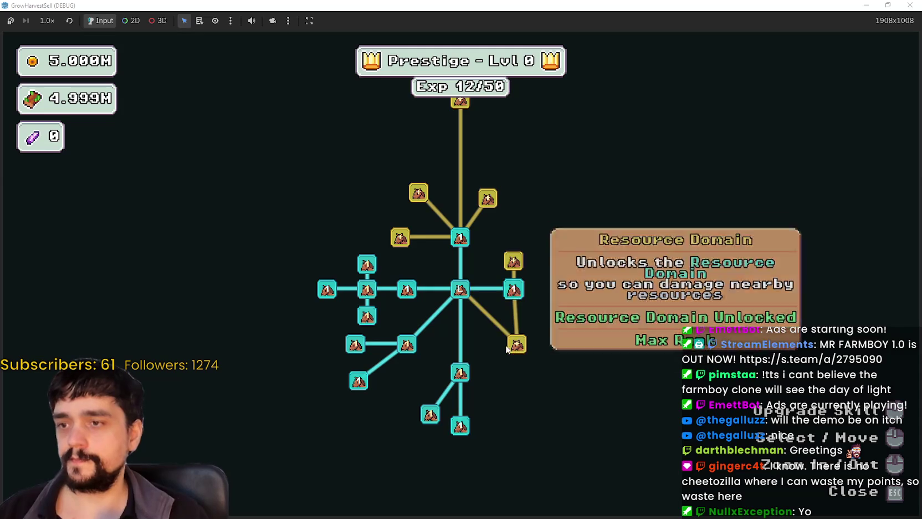
{"action": "left_click", "coordinate": [515, 343]}
{"action": "left_click", "coordinate": [504, 258]}
{"action": "left_click", "coordinate": [477, 395]}
{"action": "left_click", "coordinate": [550, 378]}
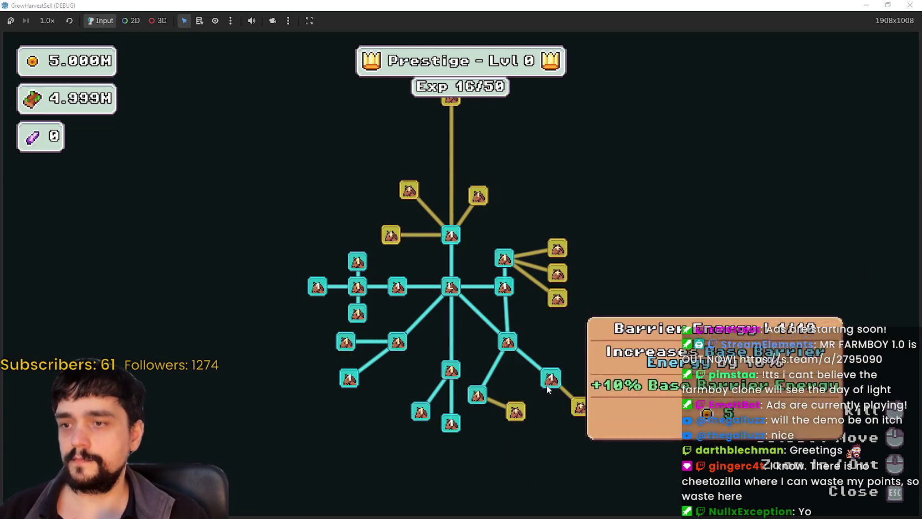
{"action": "left_click", "coordinate": [515, 410]}
{"action": "left_click_drag", "start_coordinate": [597, 324], "coordinate": [621, 368]}
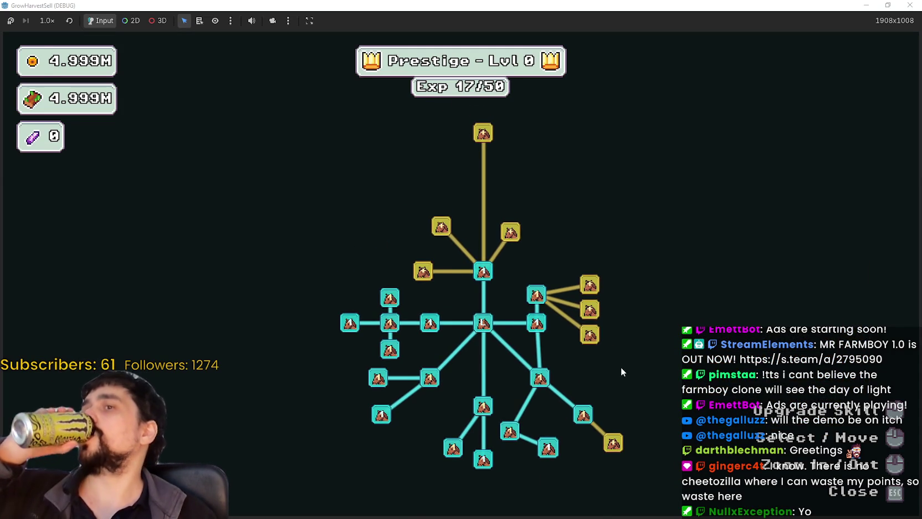
Max out Plant Domain Damage and the Double Sickle skill.
{"action": "left_click", "coordinate": [389, 302]}
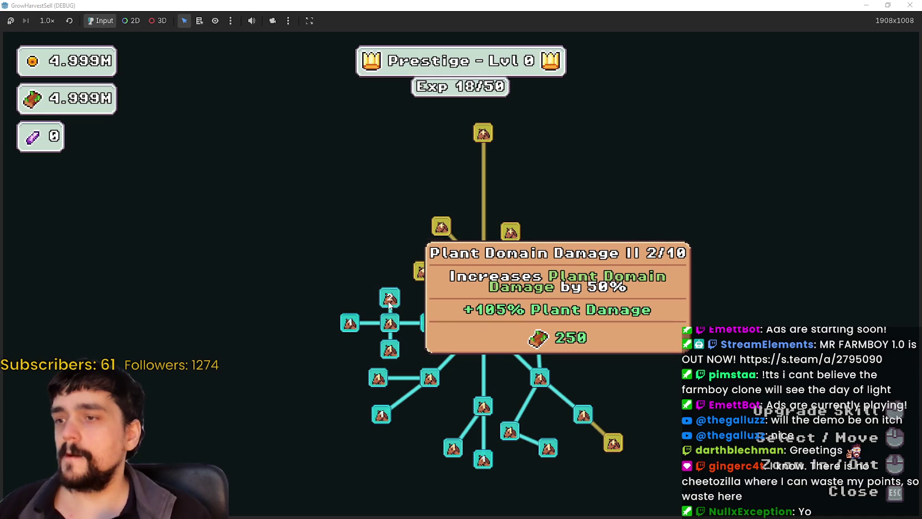
{"action": "left_click", "coordinate": [390, 303]}
{"action": "left_click", "coordinate": [390, 327]}
{"action": "left_click", "coordinate": [390, 329]}
{"action": "left_click", "coordinate": [391, 329]}
{"action": "left_click", "coordinate": [390, 350]}
{"action": "left_click", "coordinate": [390, 350]}
{"action": "left_click", "coordinate": [390, 350]}
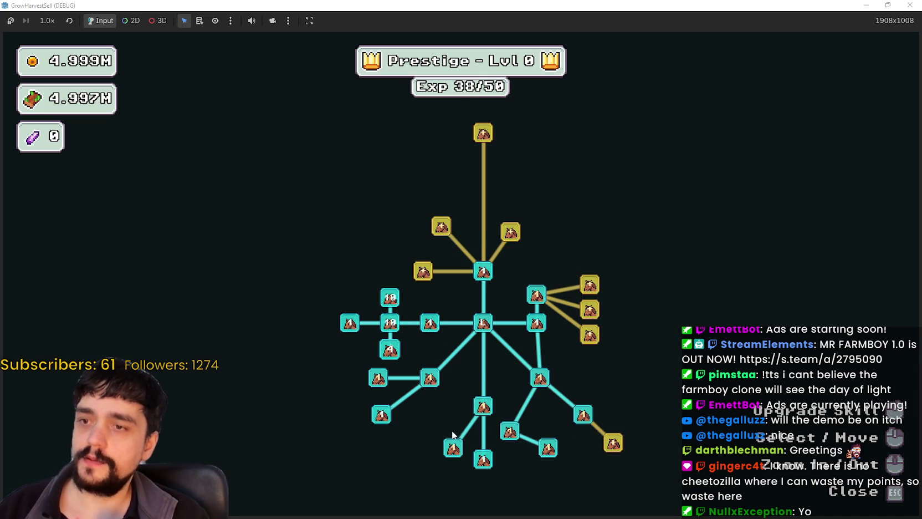
Max out Magical Roots Gatherer and Illusion Decoy, and buy Domain Range and Domain Chain.
{"action": "left_click", "coordinate": [480, 408]}
{"action": "left_click", "coordinate": [480, 407]}
{"action": "left_click", "coordinate": [480, 407]}
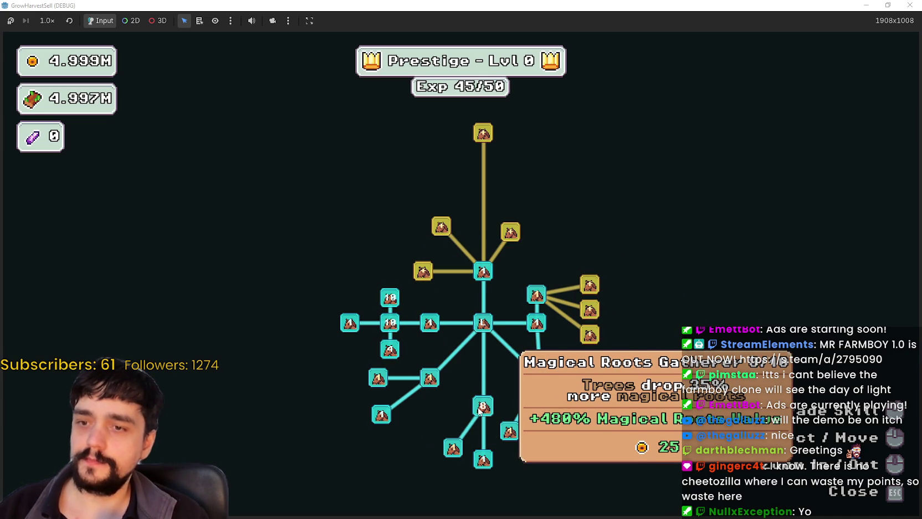
{"action": "left_click", "coordinate": [480, 408]}
{"action": "left_click", "coordinate": [480, 408]}
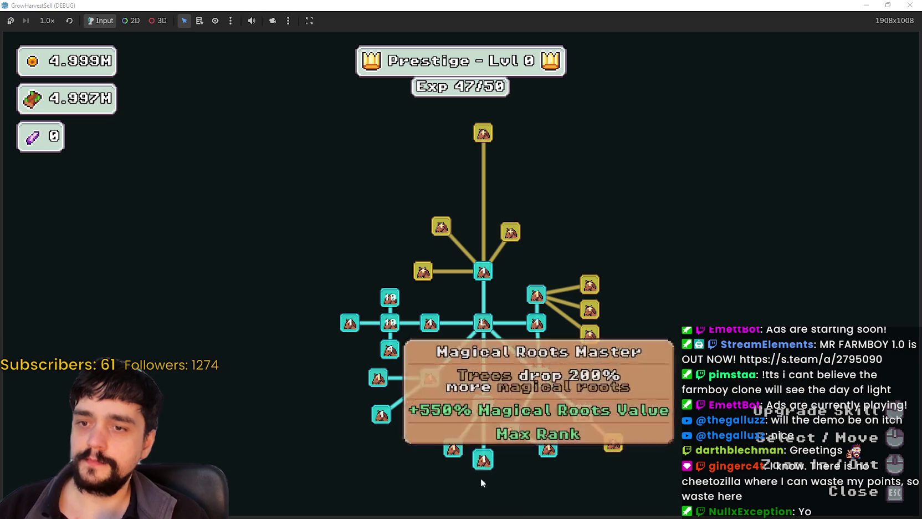
{"action": "left_click", "coordinate": [551, 451]}
{"action": "left_click", "coordinate": [550, 452]}
{"action": "left_click", "coordinate": [550, 451]}
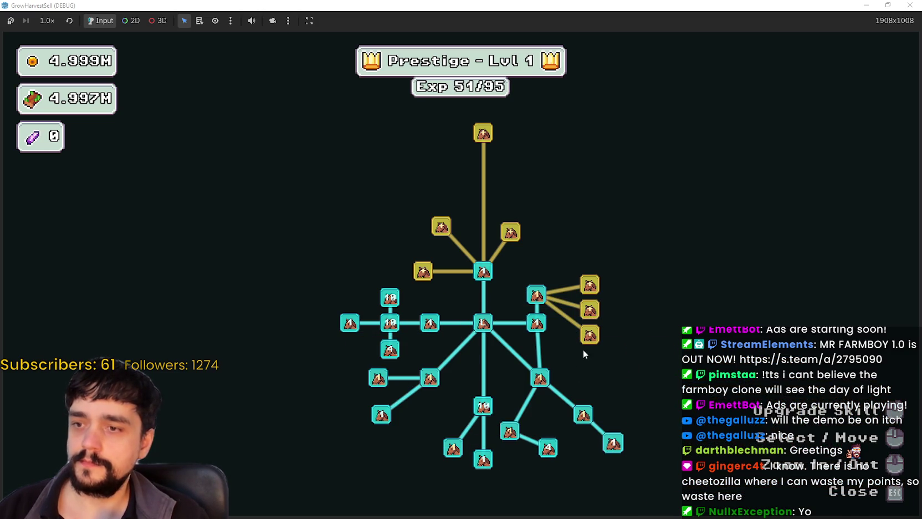
{"action": "left_click", "coordinate": [590, 335]}
{"action": "left_click", "coordinate": [597, 303]}
{"action": "left_click", "coordinate": [589, 284]}
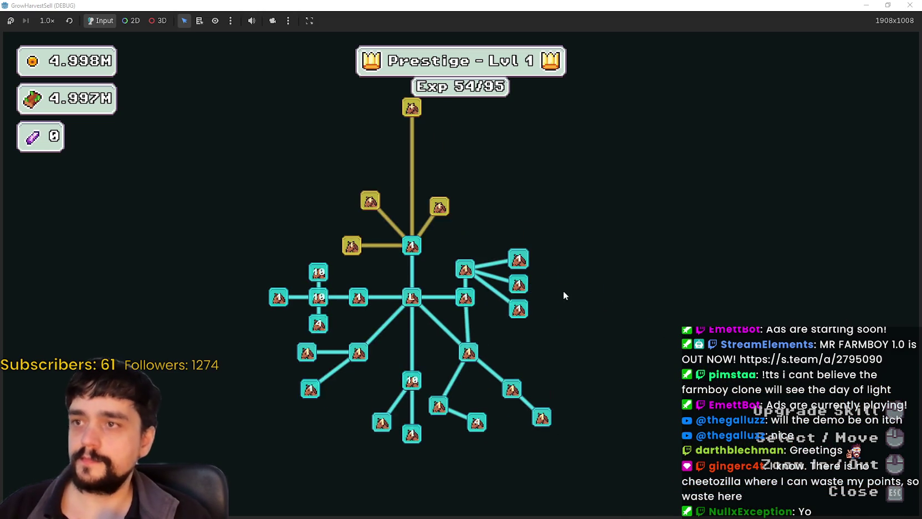
Max out Plants Value and upgrade Forest 1 - 3 Spawn Rate twice.
{"action": "left_click", "coordinate": [400, 364]}
{"action": "left_click", "coordinate": [400, 364]}
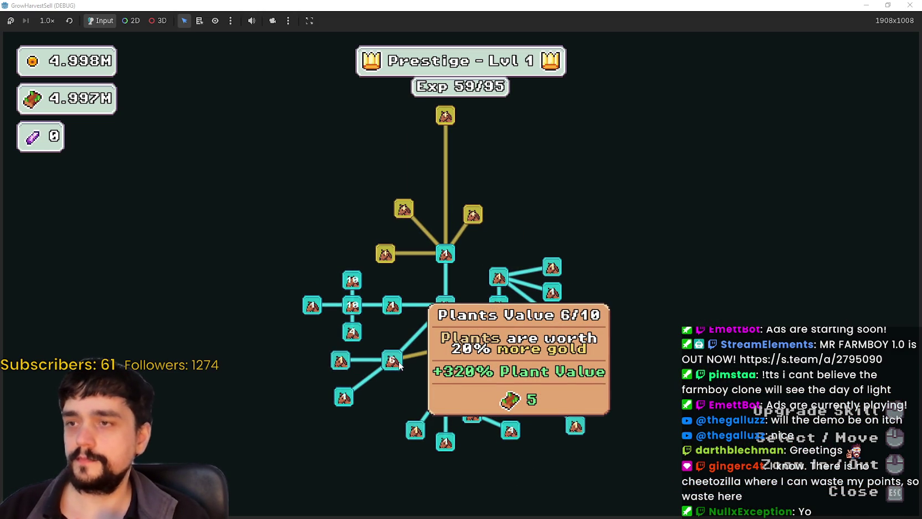
{"action": "left_click", "coordinate": [399, 364]}
{"action": "left_click", "coordinate": [399, 364]}
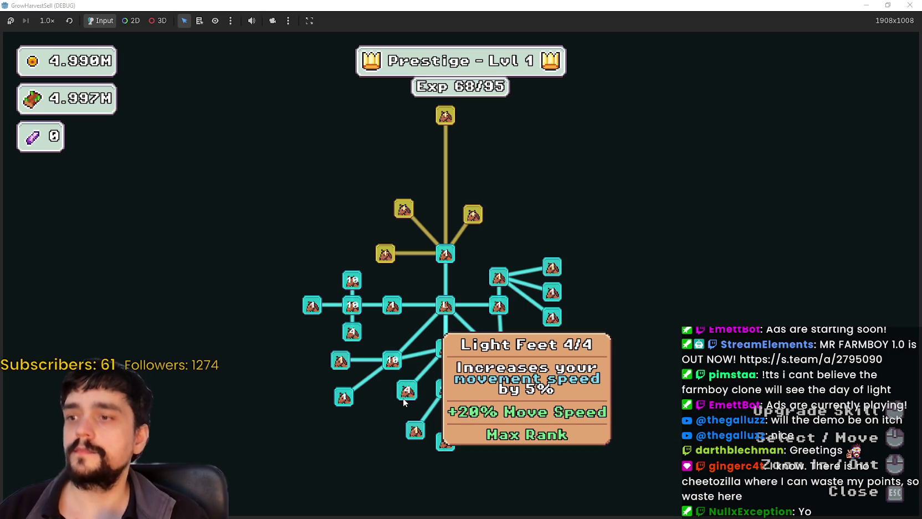
{"action": "left_click", "coordinate": [341, 360]}
{"action": "left_click", "coordinate": [340, 361]}
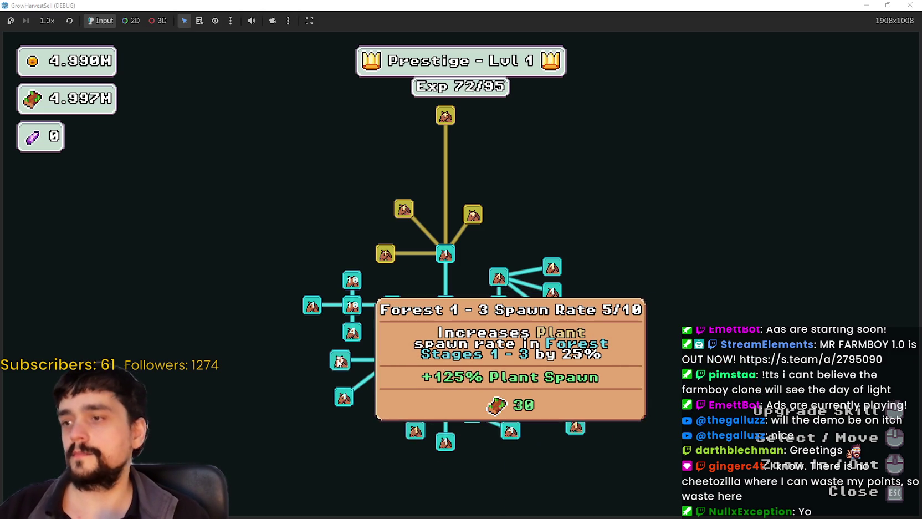
{"action": "left_click", "coordinate": [340, 360]}
{"action": "left_click", "coordinate": [341, 360]}
{"action": "left_click", "coordinate": [340, 361]}
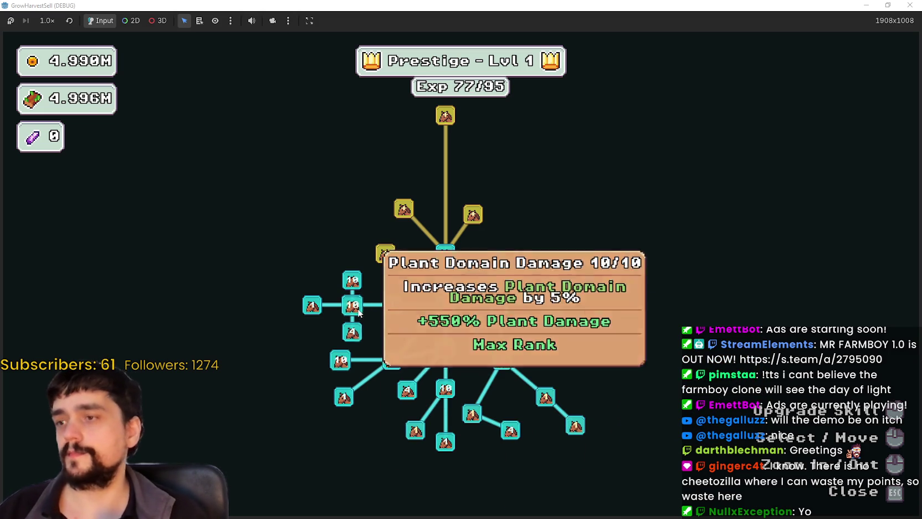
Close the skill tree and travel from the portal to forest Stage 2.
{"action": "key", "text": "Escape"}
{"action": "key", "text": "e"}
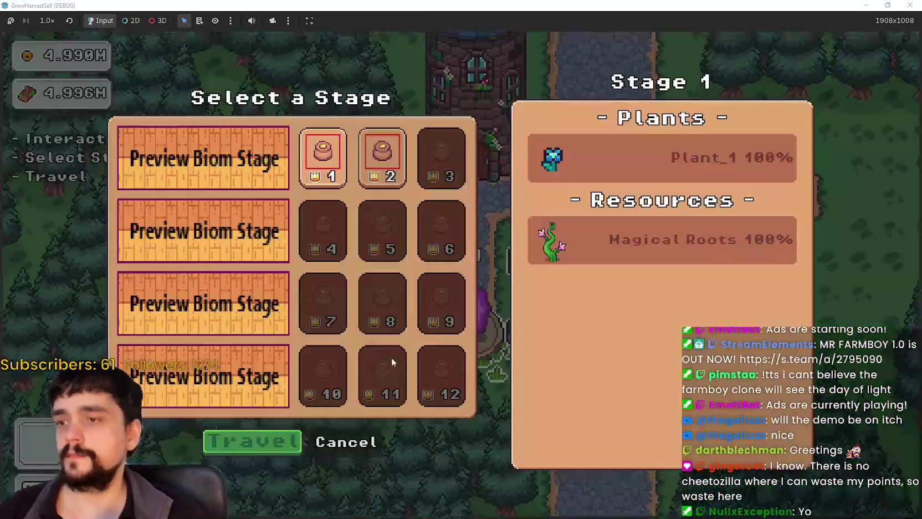
{"action": "key", "text": "Right"}
{"action": "key", "text": "Return"}
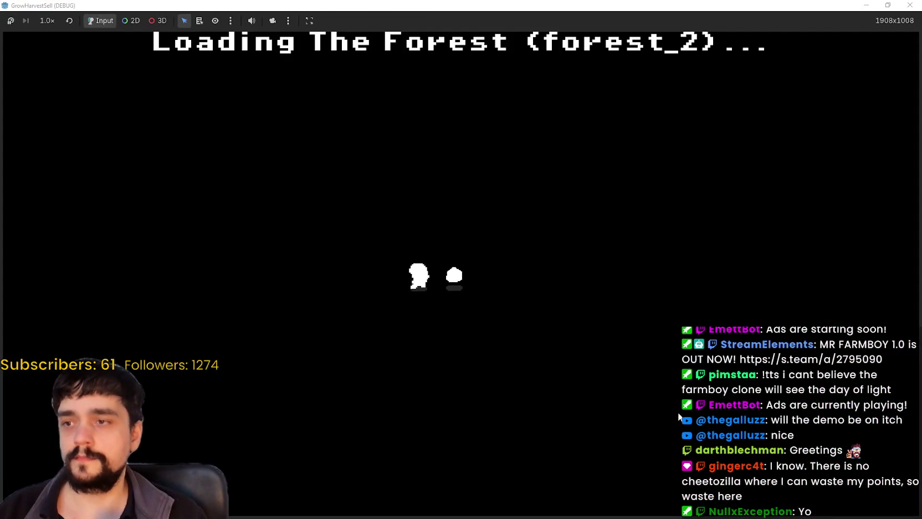
Explore the forest among the magical roots with the second tool equipped.
{"action": "key", "text": "d"}
{"action": "key", "text": "w"}
{"action": "key", "text": "w"}
{"action": "key", "text": "2"}
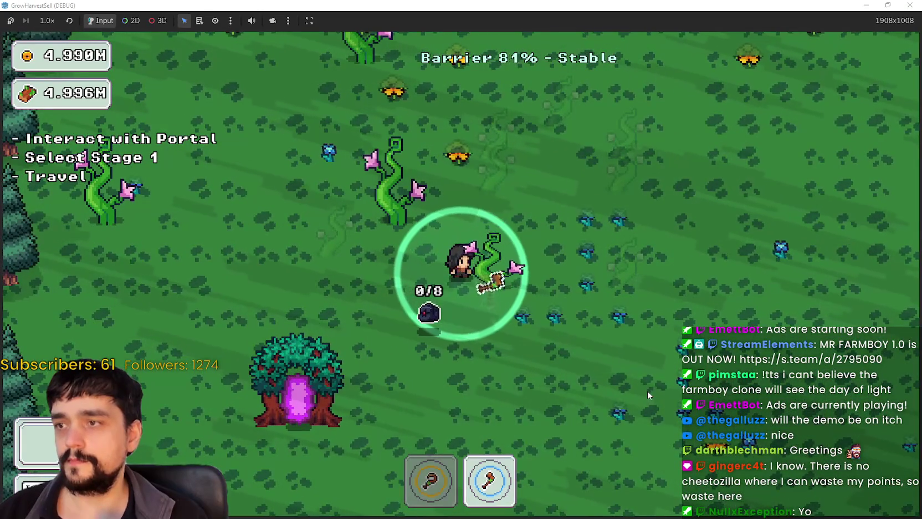
{"action": "key", "text": "w"}
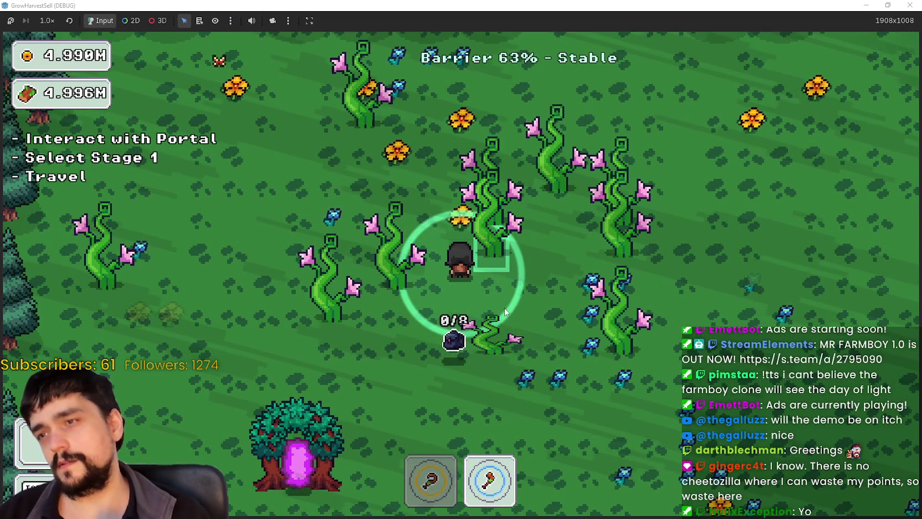
{"action": "key", "text": "d"}
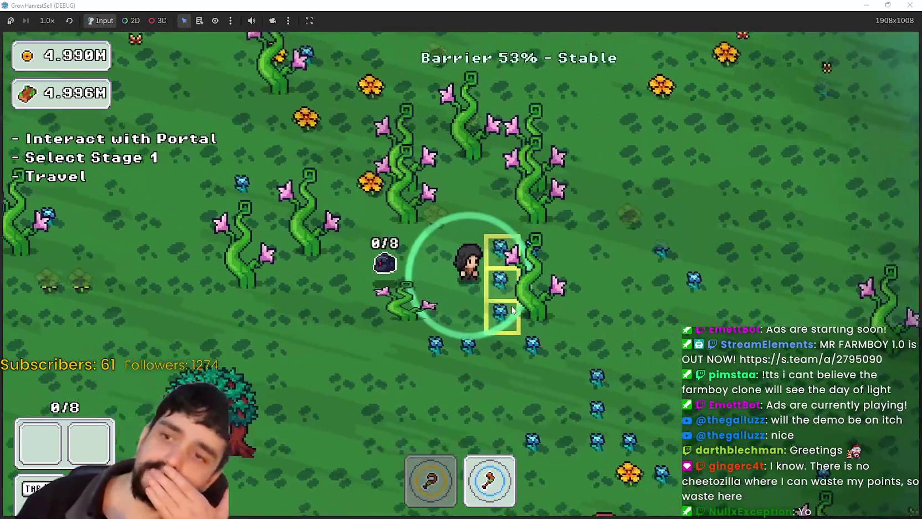
{"action": "key", "text": "w"}
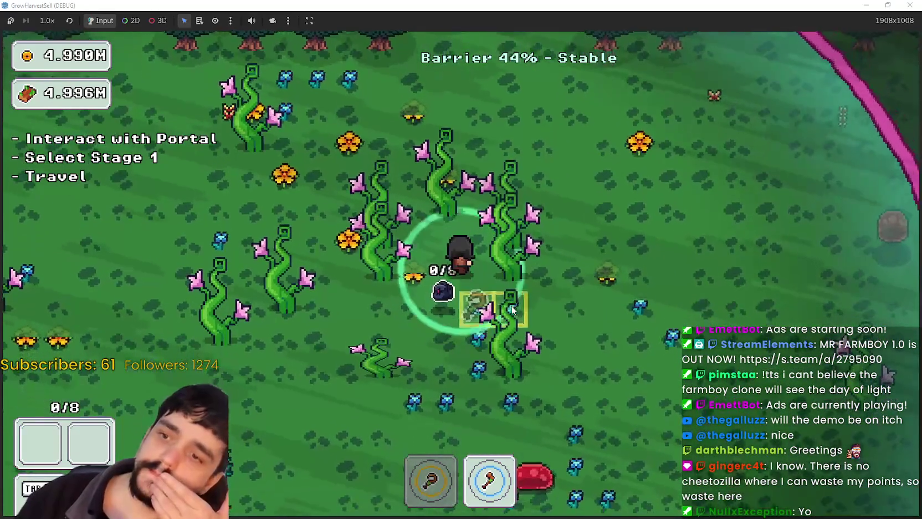
{"action": "key", "text": "w"}
{"action": "key", "text": "a"}
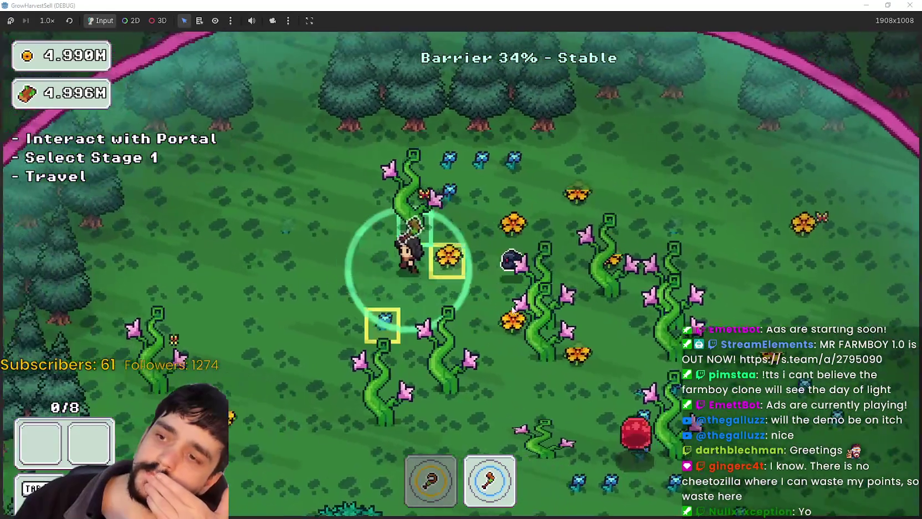
{"action": "key", "text": "s"}
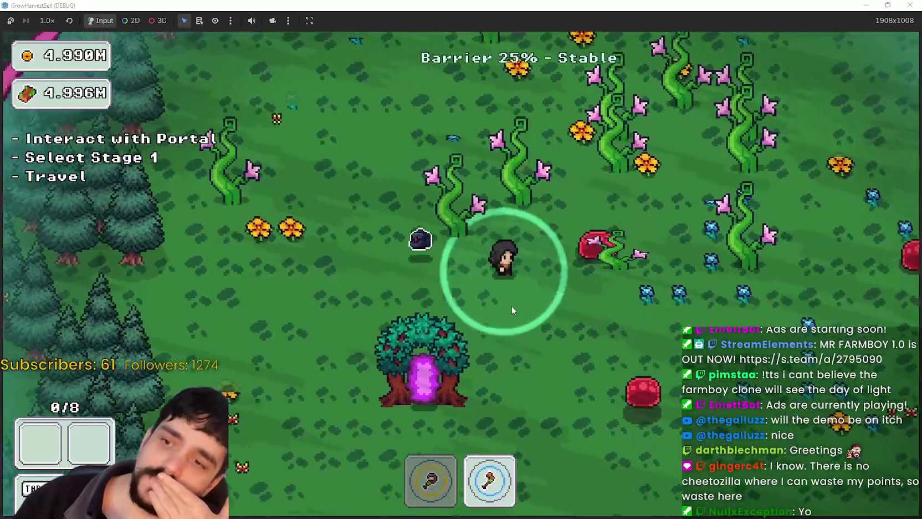
{"action": "key", "text": "w"}
{"action": "key", "text": "a"}
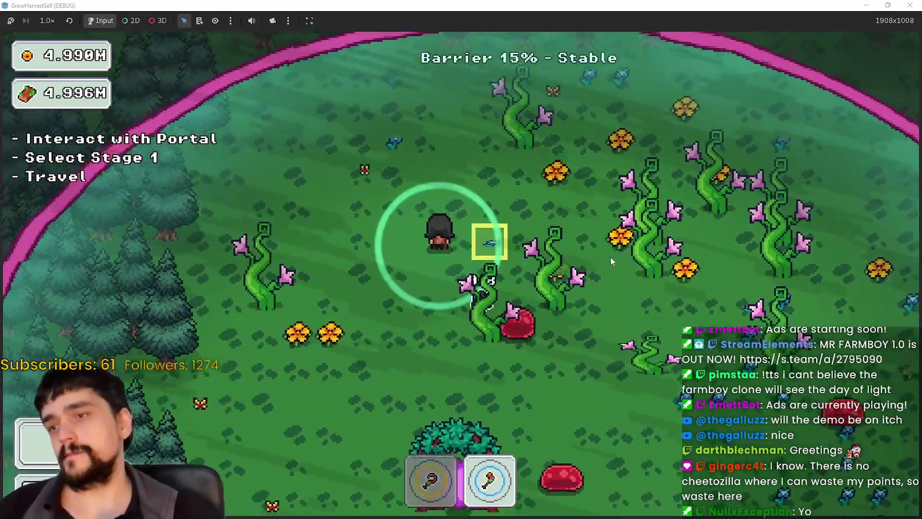
Keep walking through the roots until the run ends, then walk beside the village portal.
{"action": "key", "text": "1"}
{"action": "key", "text": "s"}
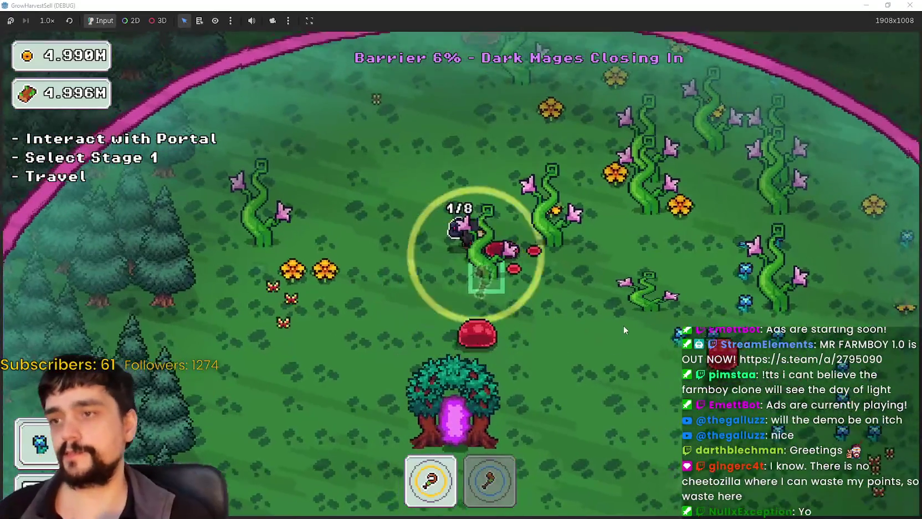
{"action": "key", "text": "w"}
{"action": "key", "text": "2"}
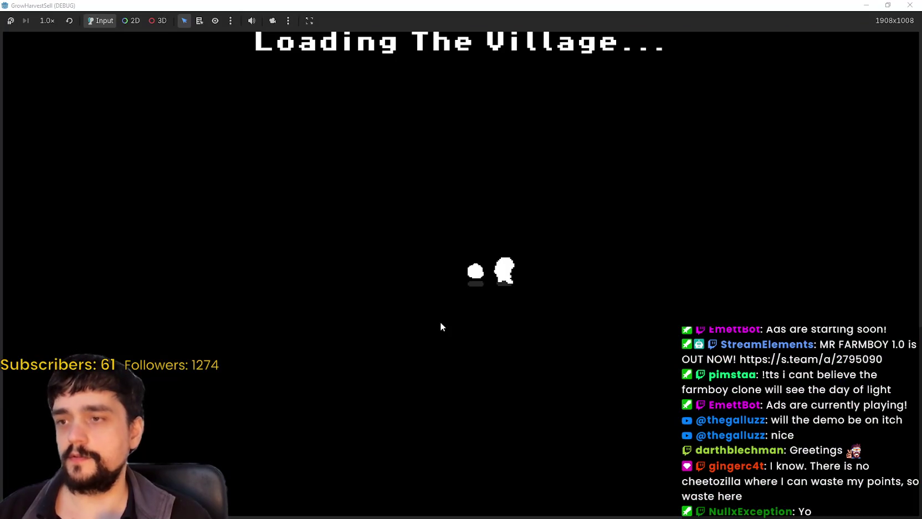
{"action": "key", "text": "w"}
{"action": "key", "text": "a"}
{"action": "key", "text": "w"}
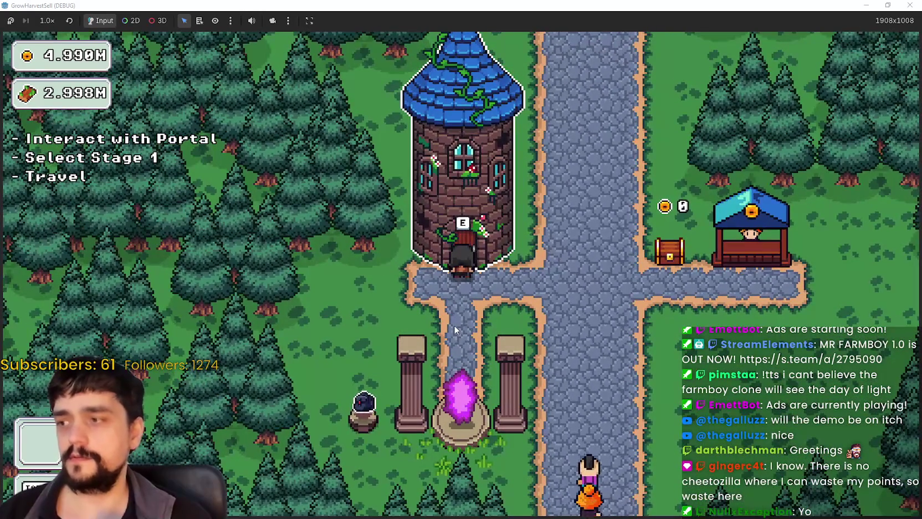
Travel to the Stage 2 forest and walk up-left past the magical roots.
{"action": "key", "text": "s"}
{"action": "key", "text": "e"}
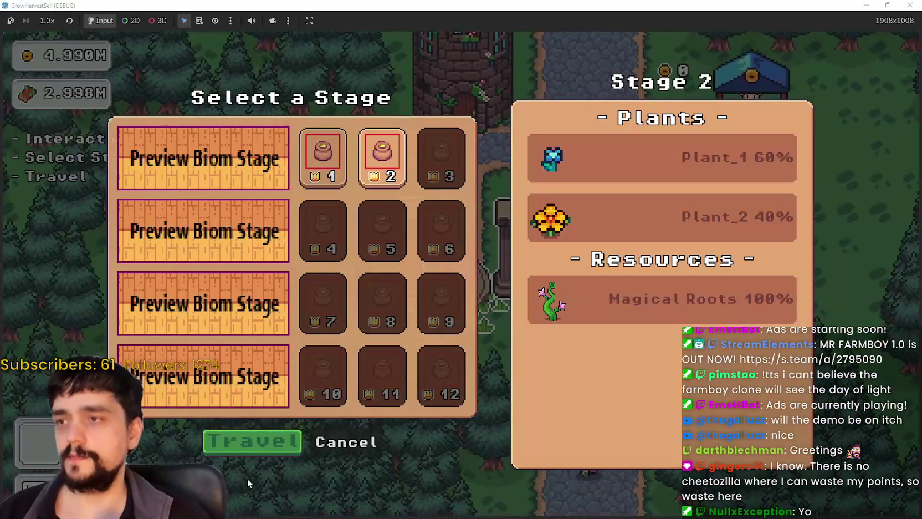
{"action": "key", "text": "Return"}
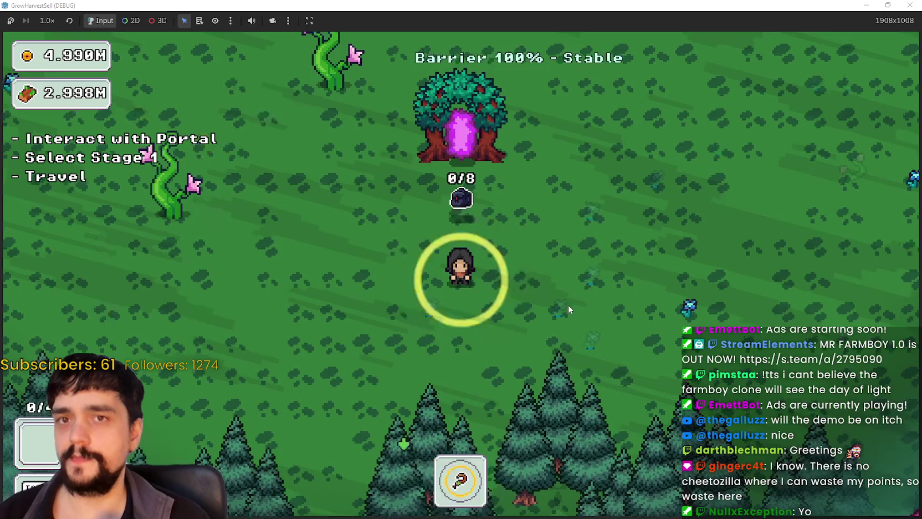
{"action": "key", "text": "w"}
{"action": "key", "text": "a"}
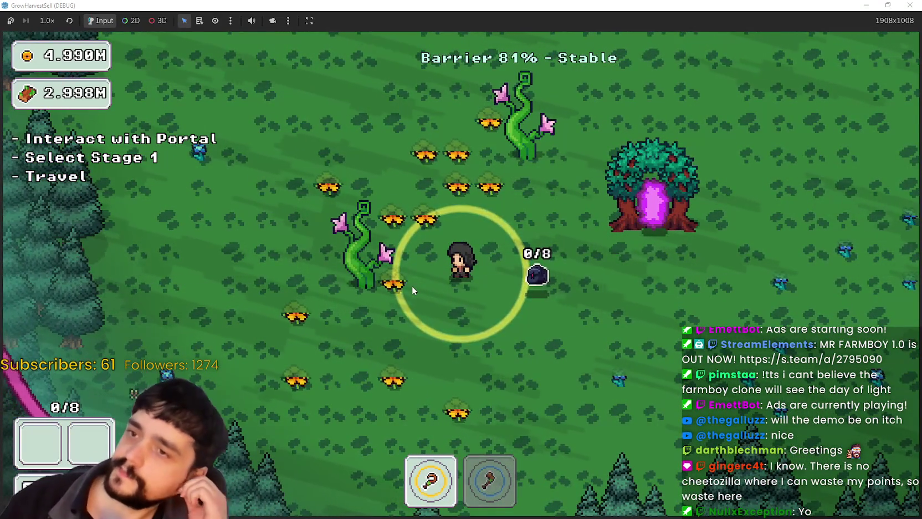
{"action": "key", "text": "w"}
{"action": "key", "text": "w"}
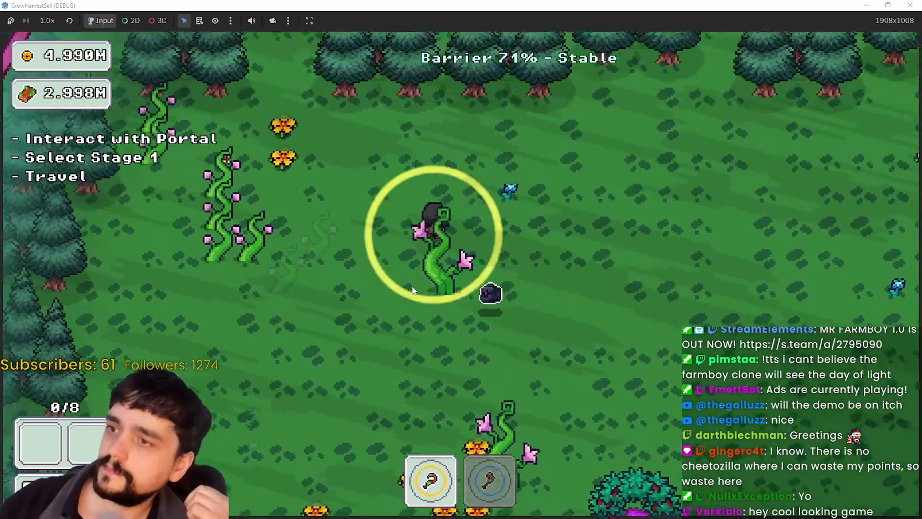
{"action": "key", "text": "s"}
{"action": "key", "text": "d"}
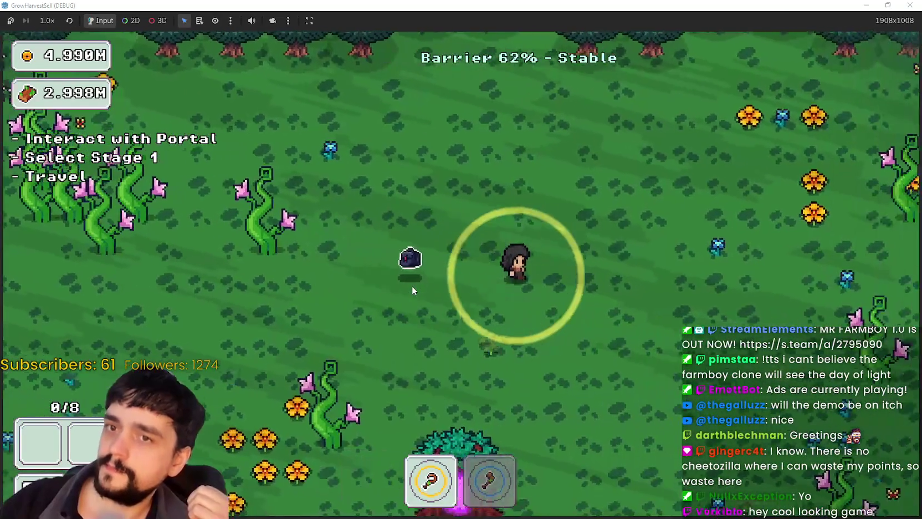
Walk right to the forest edge, back past the portal tree, and down the forest.
{"action": "key", "text": "d"}
{"action": "key", "text": "s"}
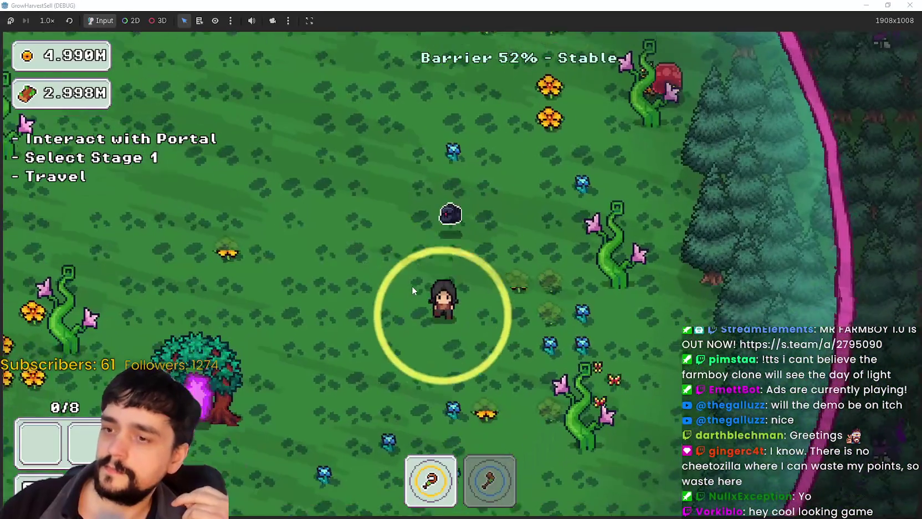
{"action": "key", "text": "a"}
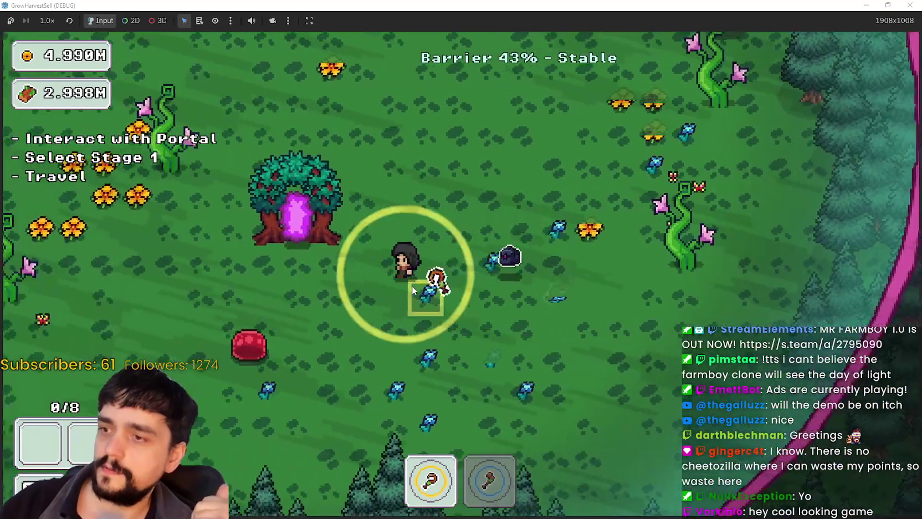
{"action": "key", "text": "a"}
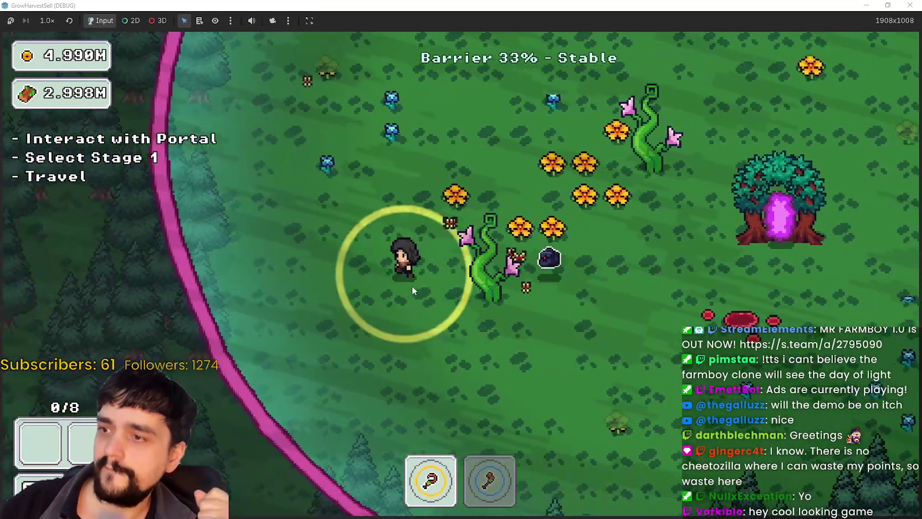
{"action": "key", "text": "w"}
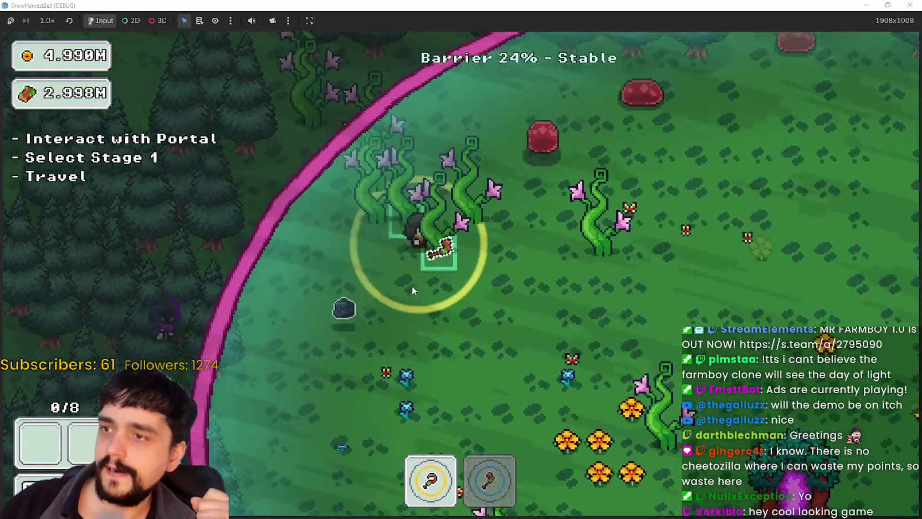
{"action": "key", "text": "s"}
{"action": "key", "text": "d"}
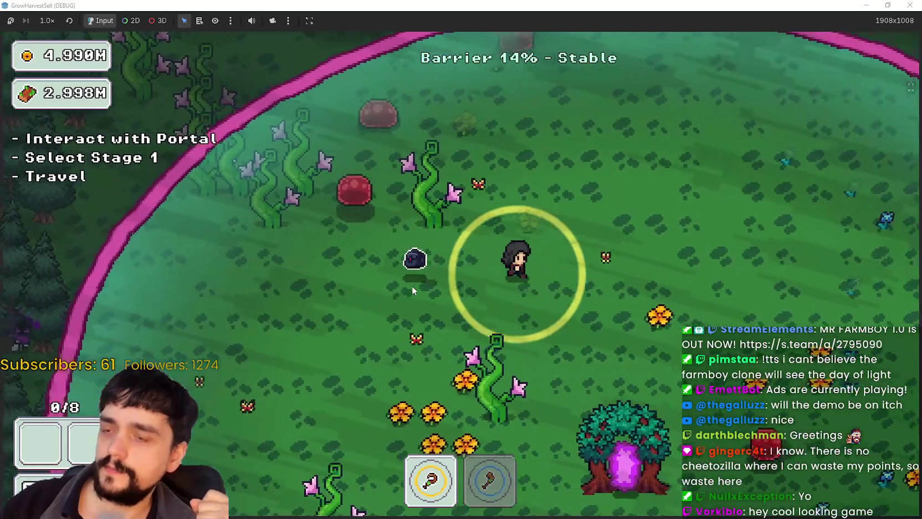
{"action": "key", "text": "s"}
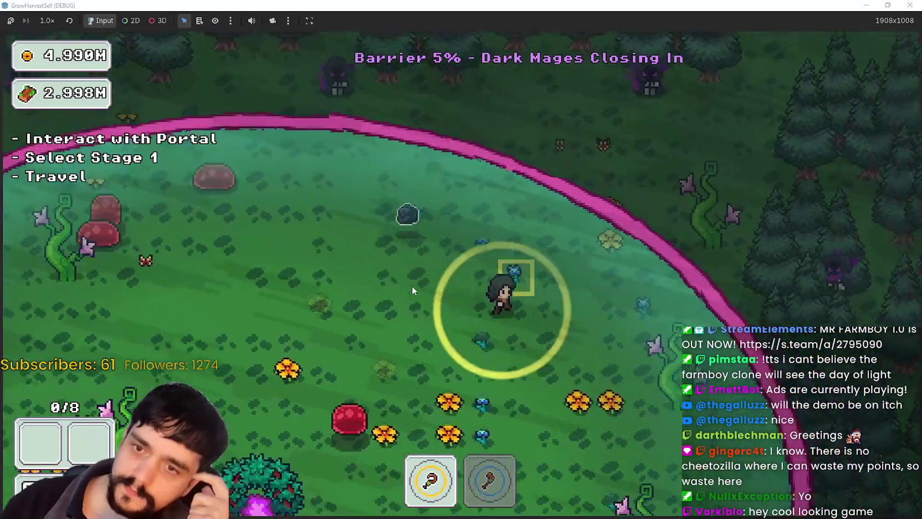
Walk left and up out of the barrier into the dark forest.
{"action": "key", "text": "a"}
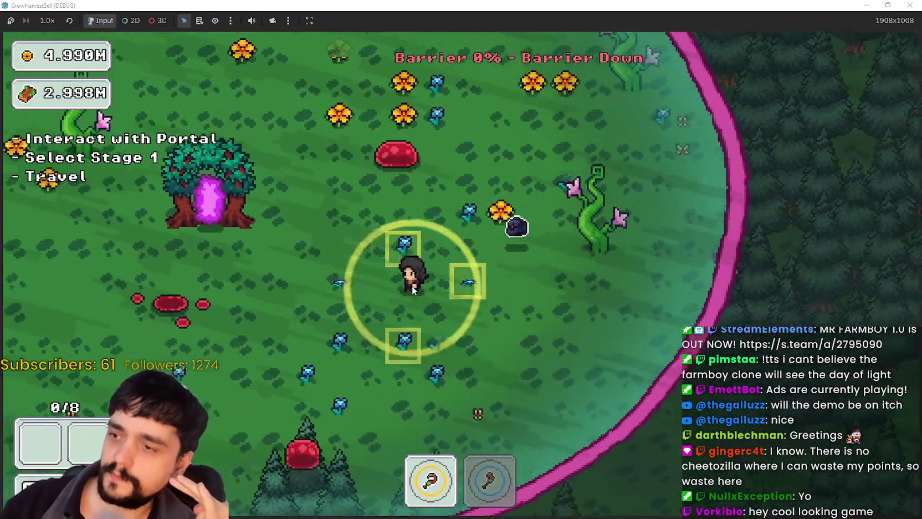
{"action": "key", "text": "a"}
{"action": "key", "text": "w"}
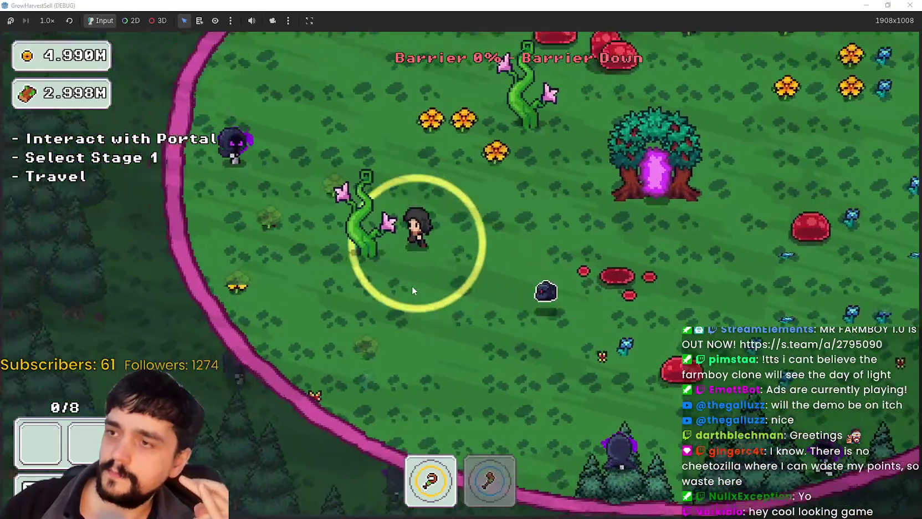
{"action": "key", "text": "w"}
{"action": "key", "text": "a"}
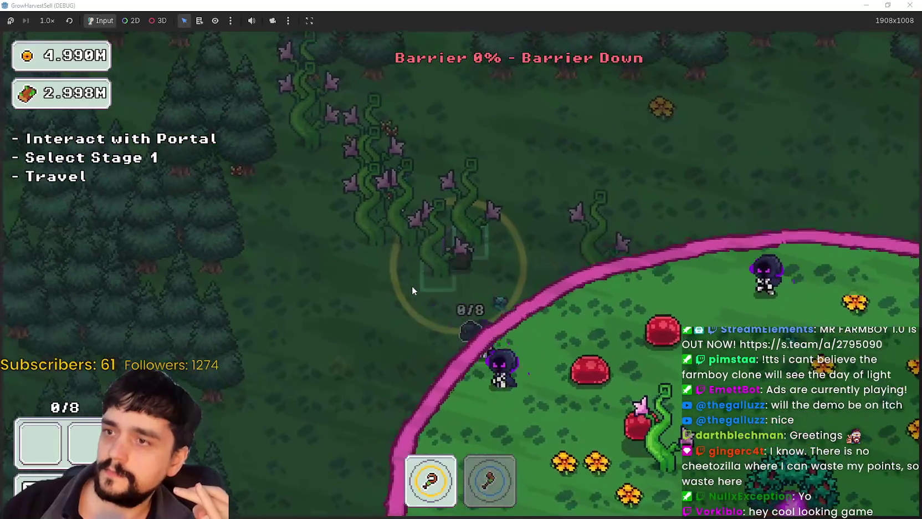
{"action": "key", "text": "w"}
{"action": "key", "text": "d"}
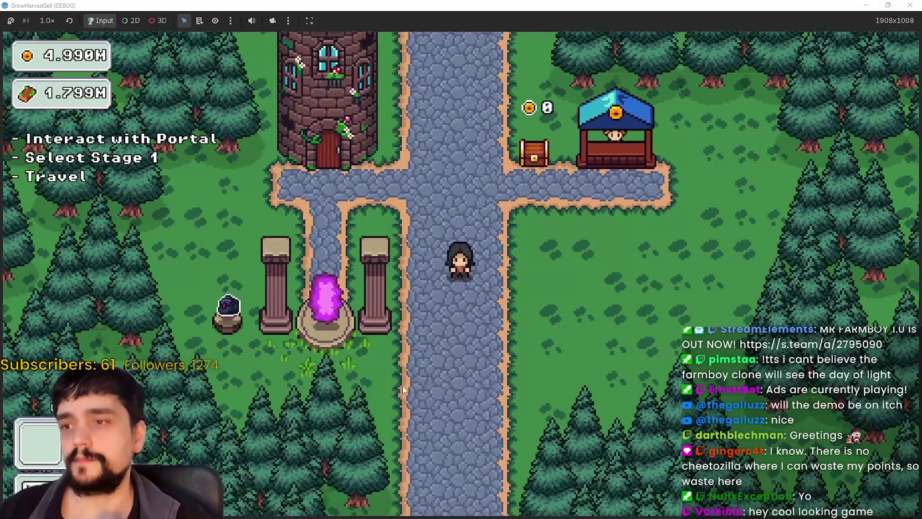
Cancel stage selection, close the game window and select plant_magical_roots.tres in the FileSystem.
{"action": "key", "text": "a"}
{"action": "key", "text": "e"}
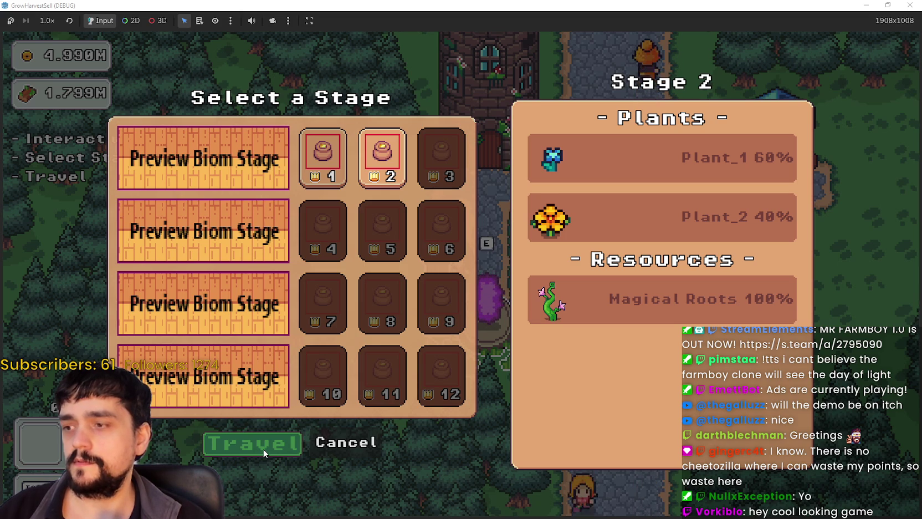
{"action": "left_click", "coordinate": [344, 443]}
{"action": "left_click", "coordinate": [910, 4]}
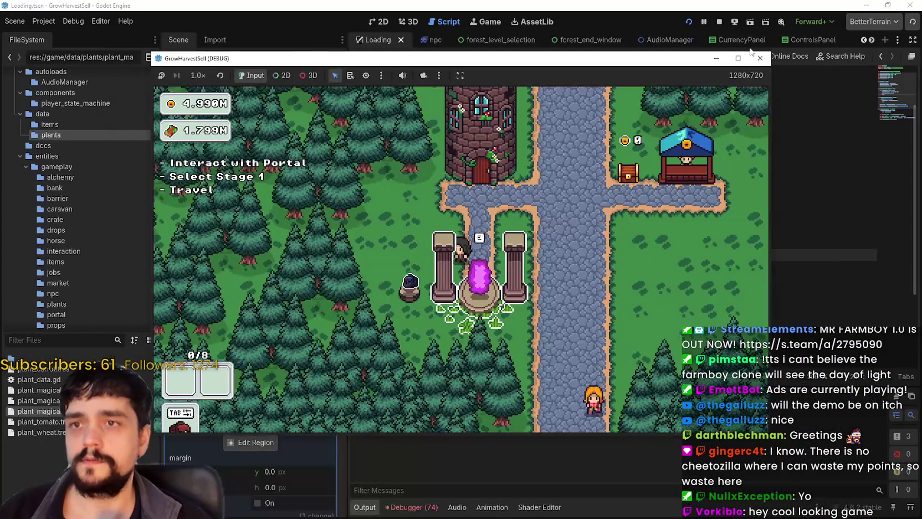
{"action": "left_click", "coordinate": [138, 401]}
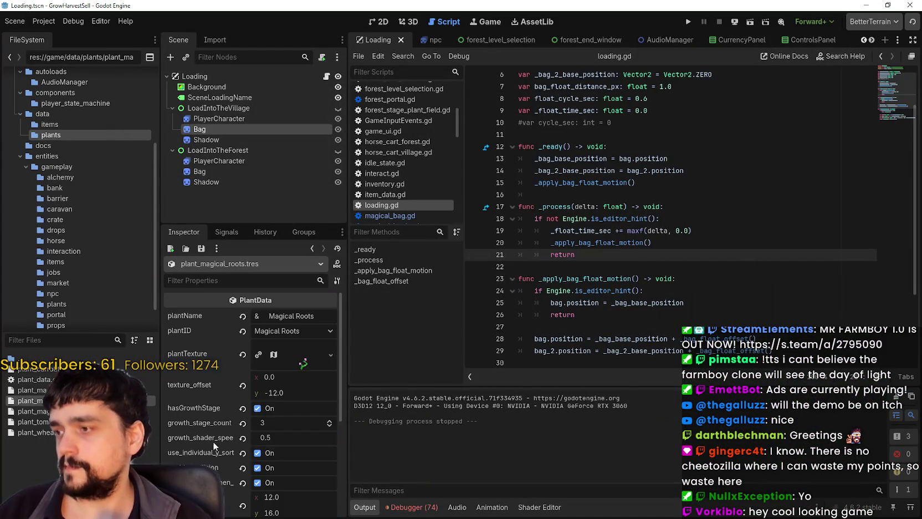
{"action": "scroll", "coordinate": [280, 453], "scroll_direction": "down", "scroll_amount": 5}
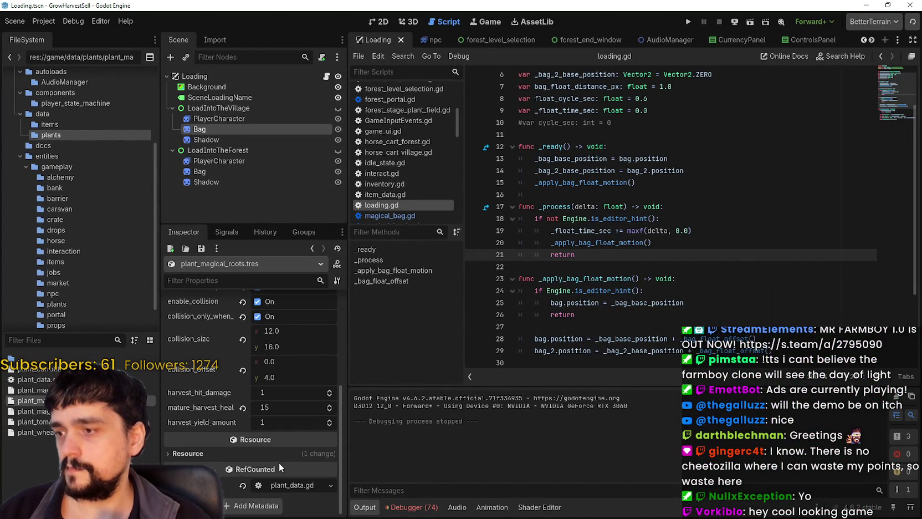
Widen the docks, set growth_shader_speed_scale to 1.0 and rerun the project.
{"action": "scroll", "coordinate": [278, 464], "scroll_direction": "up", "scroll_amount": 8}
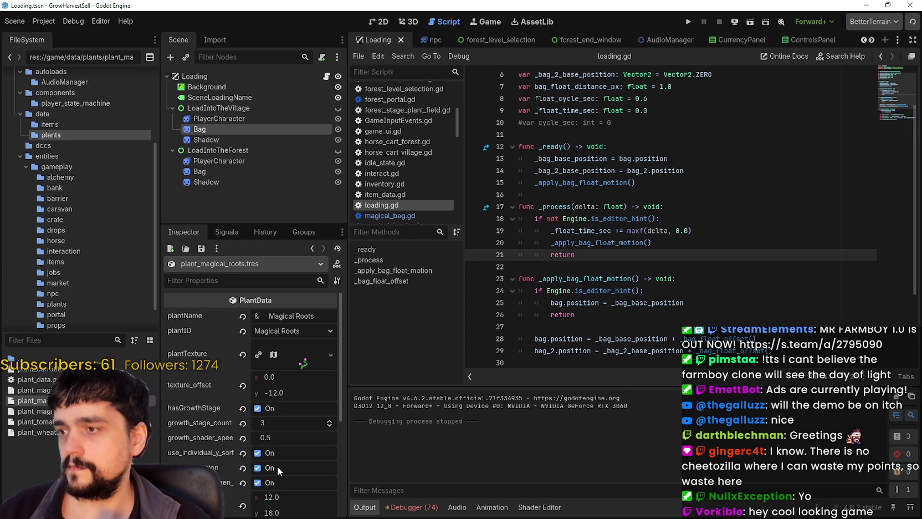
{"action": "scroll", "coordinate": [277, 466], "scroll_direction": "down", "scroll_amount": 5}
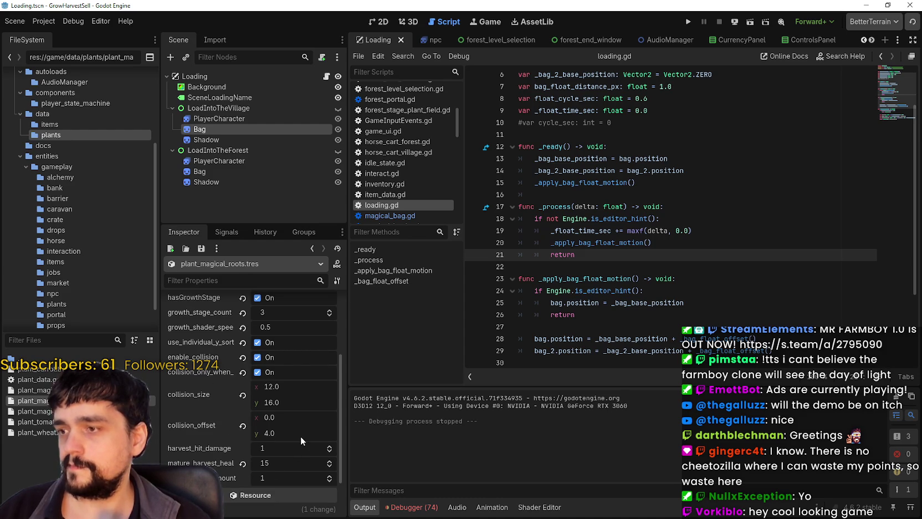
{"action": "scroll", "coordinate": [299, 435], "scroll_direction": "down", "scroll_amount": 1}
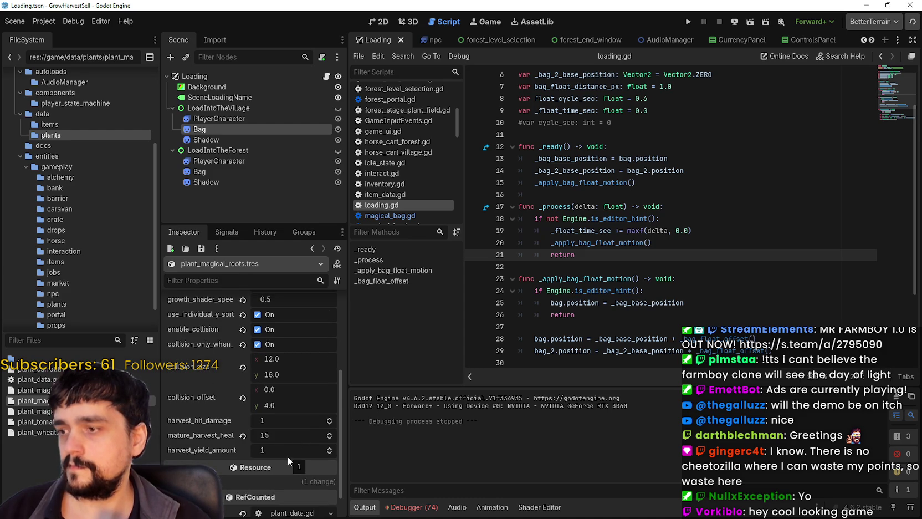
{"action": "left_click_drag", "start_coordinate": [348, 414], "coordinate": [411, 415]}
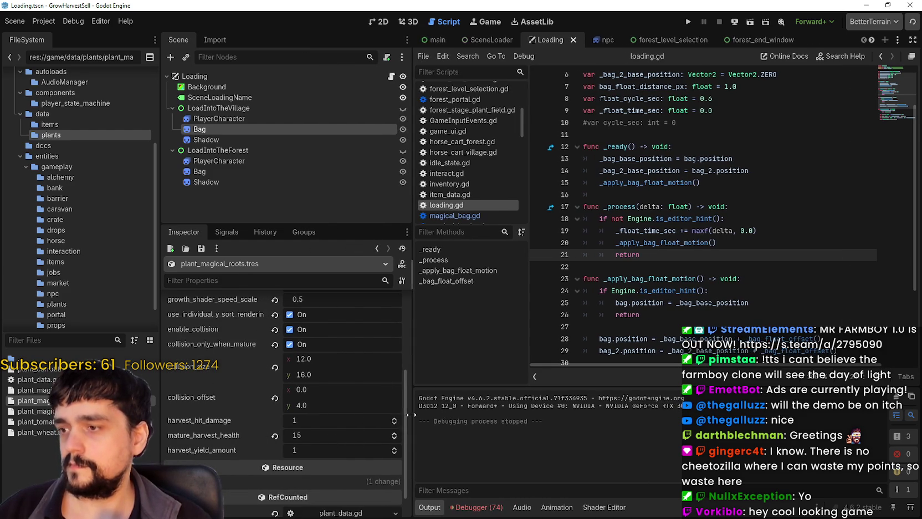
{"action": "scroll", "coordinate": [215, 465], "scroll_direction": "up", "scroll_amount": 6}
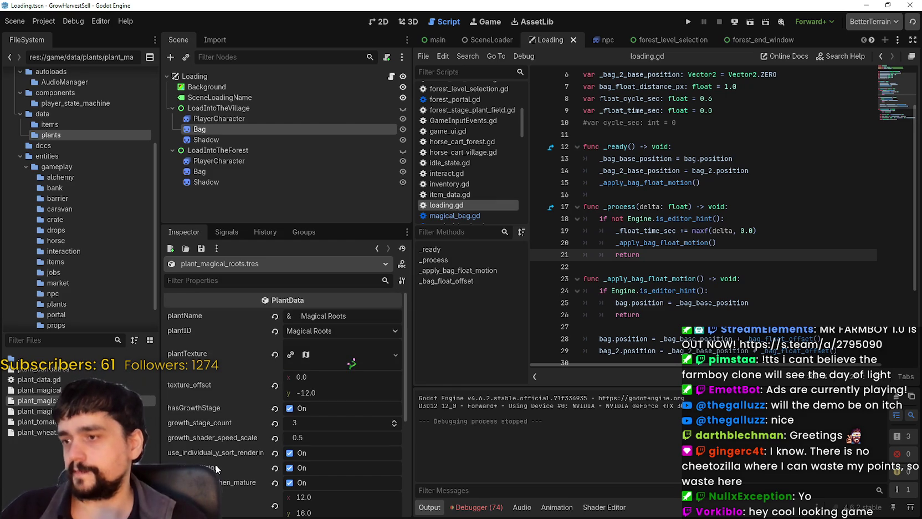
{"action": "scroll", "coordinate": [222, 443], "scroll_direction": "down", "scroll_amount": 2}
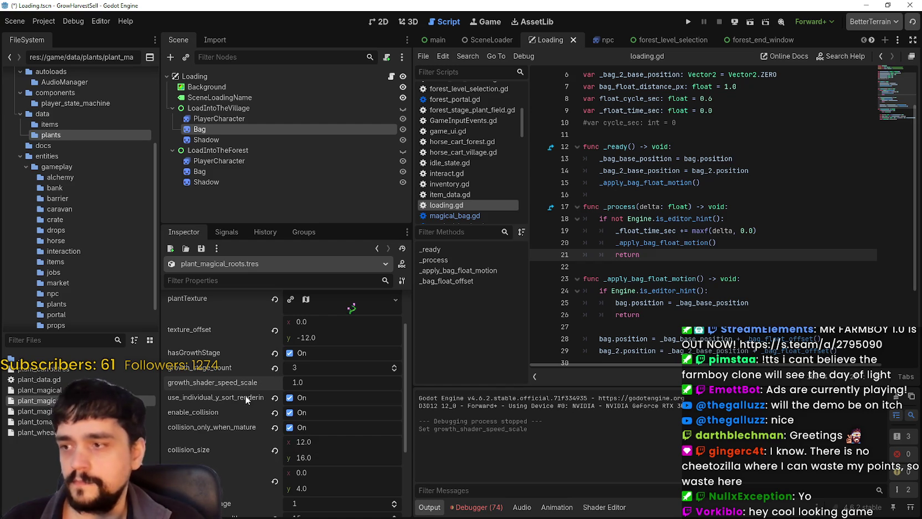
{"action": "left_click", "coordinate": [690, 22]}
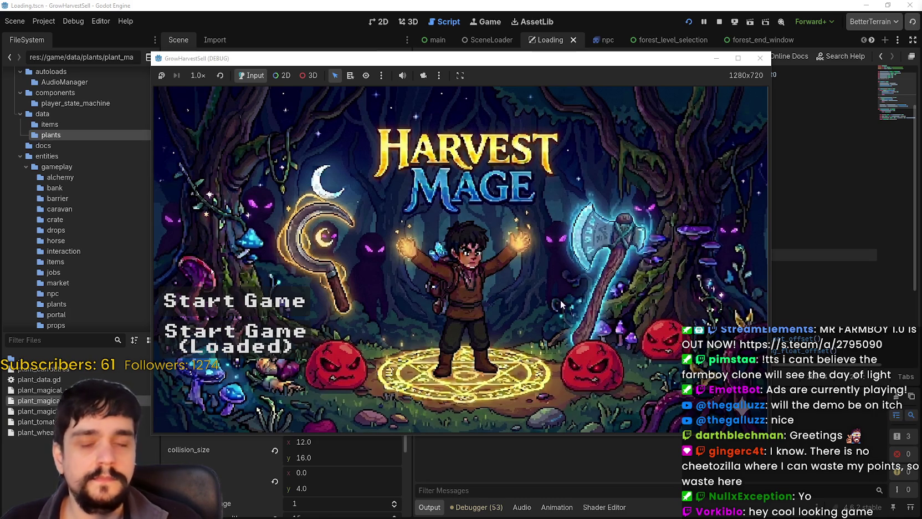
Load the saved game, maximize it, walk toward the Mage Tower, then stop the playtest.
{"action": "left_click", "coordinate": [235, 338]}
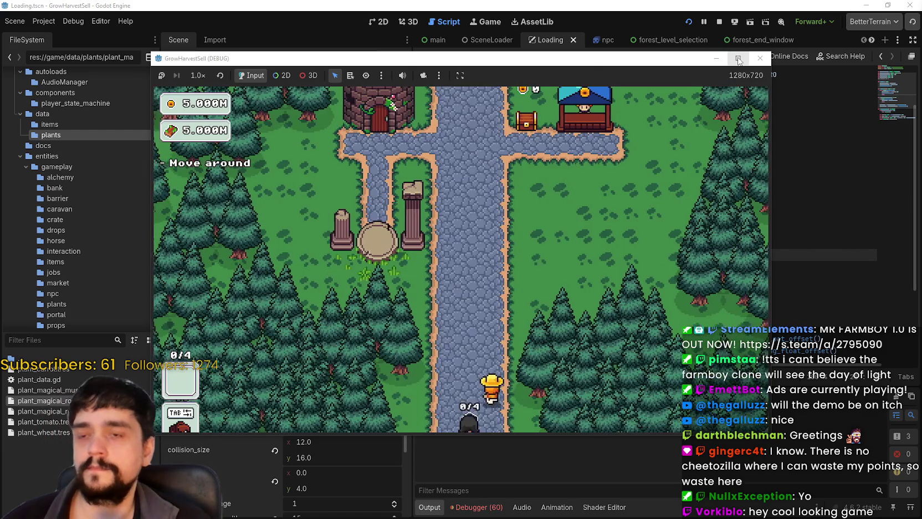
{"action": "left_click", "coordinate": [738, 58]}
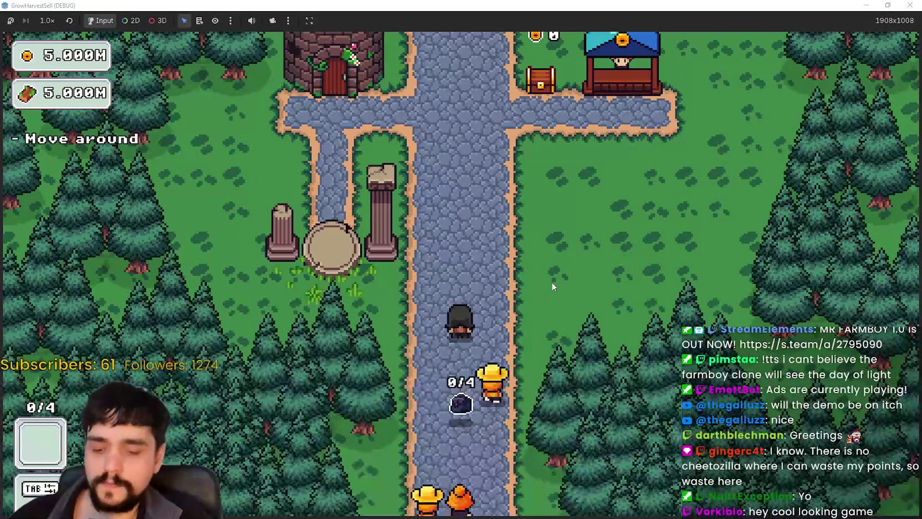
{"action": "key", "text": "w"}
{"action": "key", "text": "a"}
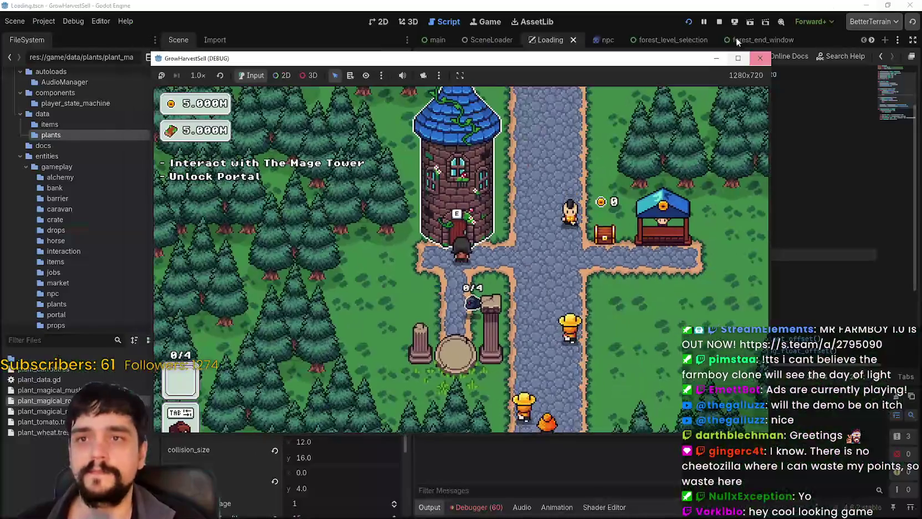
{"action": "left_click", "coordinate": [719, 23]}
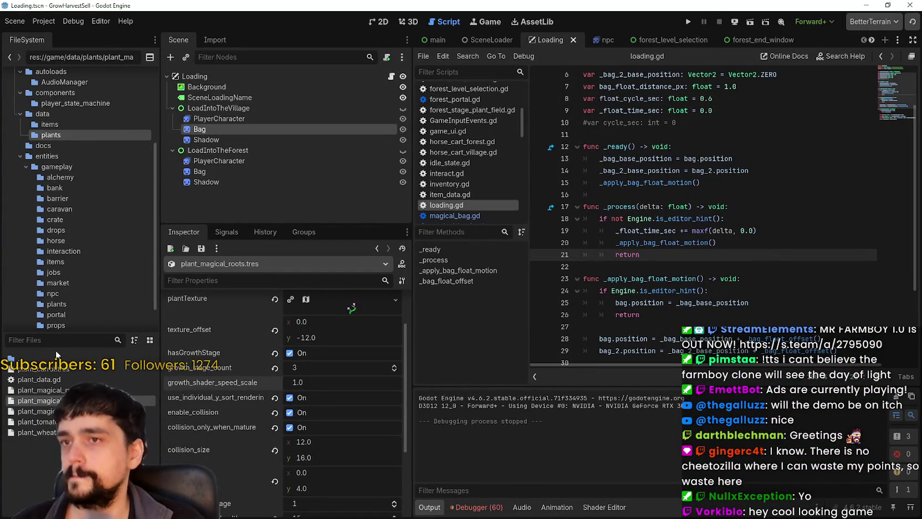
Open the TheForest_1 scene in the 2D view and select its ResourceField node.
{"action": "scroll", "coordinate": [872, 45], "scroll_direction": "down", "scroll_amount": 5}
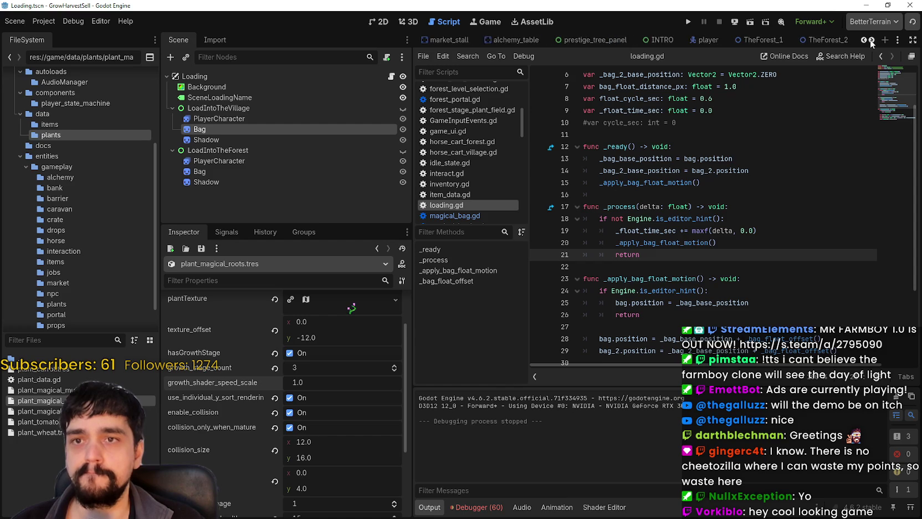
{"action": "left_click", "coordinate": [625, 40]}
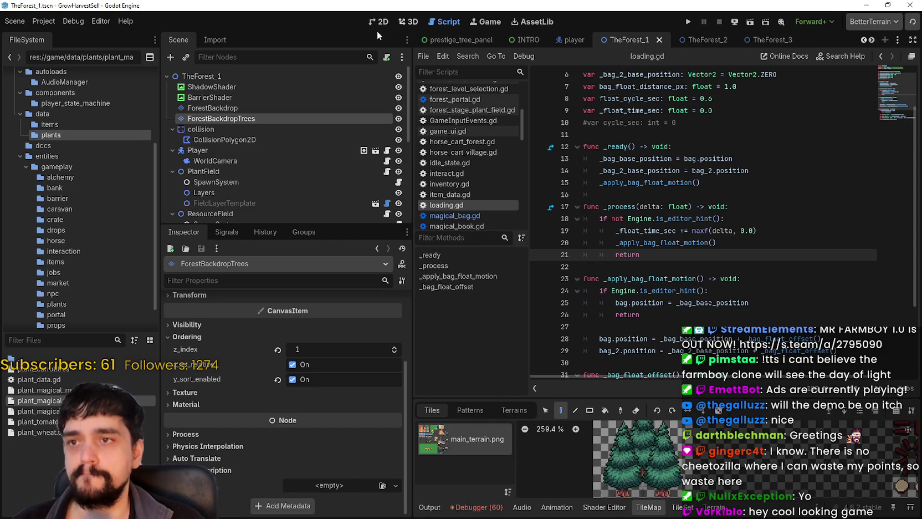
{"action": "left_click", "coordinate": [377, 23]}
{"action": "scroll", "coordinate": [266, 161], "scroll_direction": "down", "scroll_amount": 3}
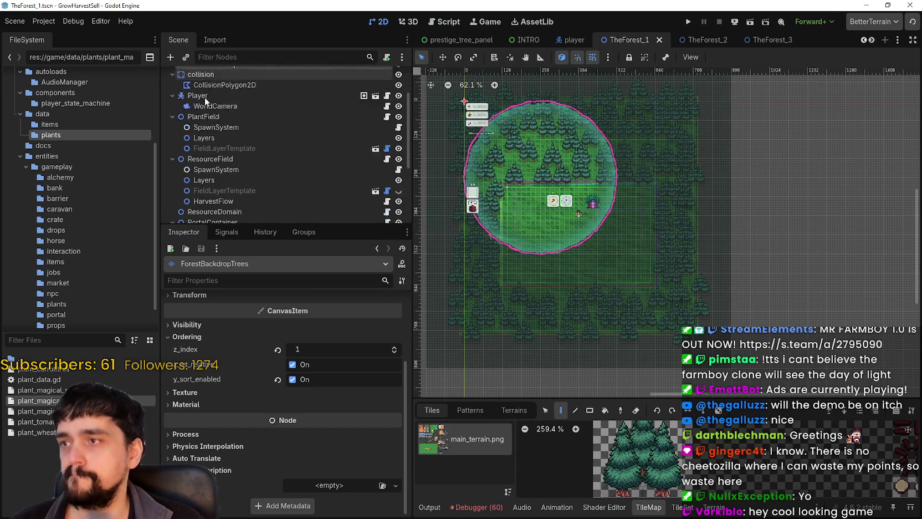
{"action": "left_click_drag", "start_coordinate": [257, 226], "coordinate": [257, 287]}
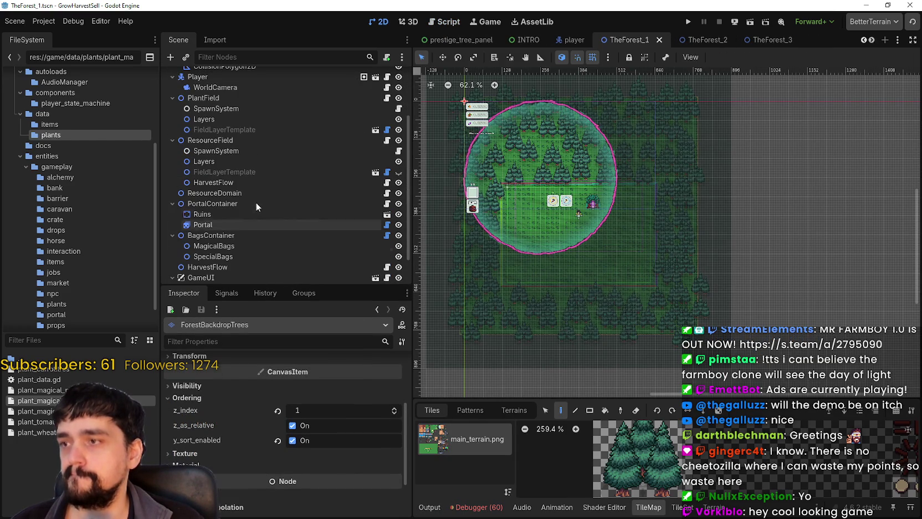
{"action": "left_click", "coordinate": [247, 140]}
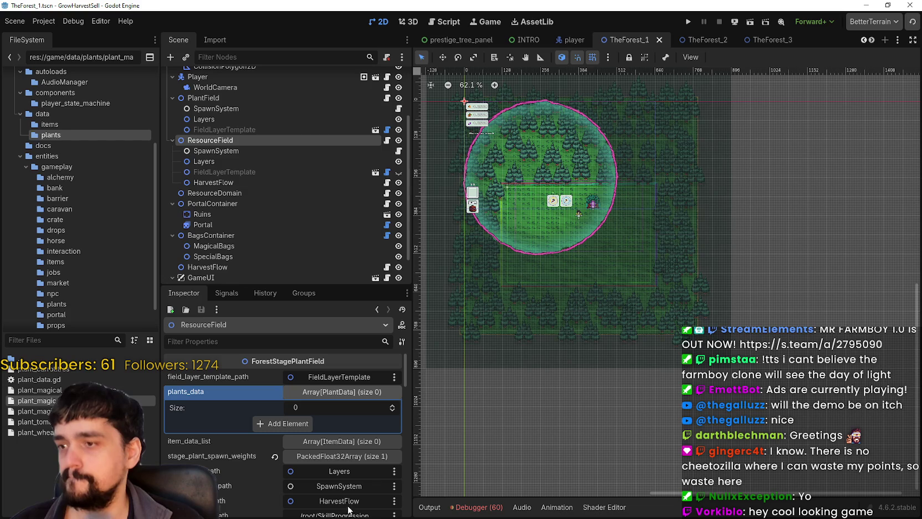
Add plant_magical_roots.tres as a new plants_data element, save the scene and relaunch the game.
{"action": "left_click", "coordinate": [290, 423]}
{"action": "left_click", "coordinate": [308, 425]}
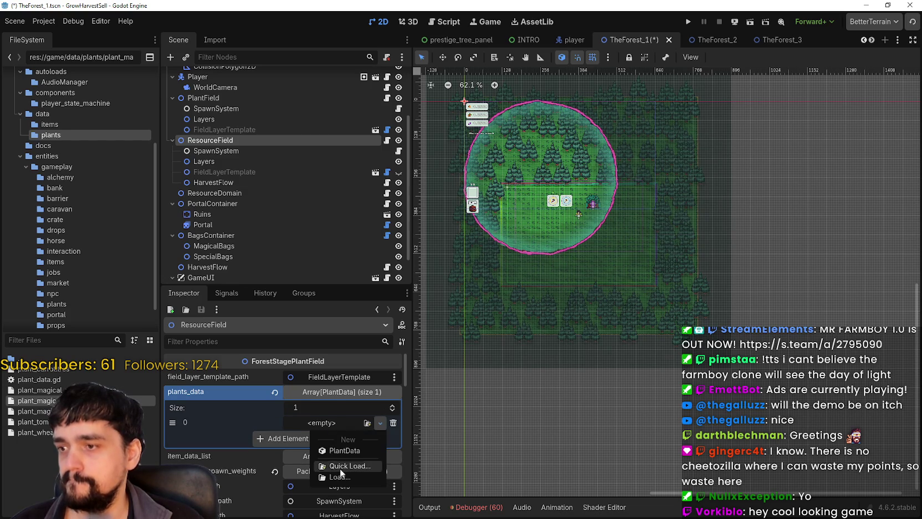
{"action": "left_click", "coordinate": [347, 464]}
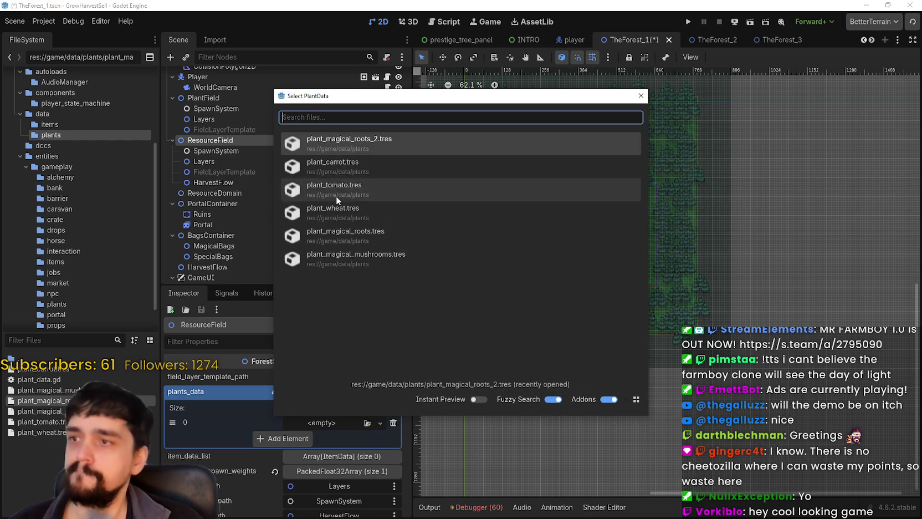
{"action": "left_click", "coordinate": [342, 233]}
{"action": "left_click", "coordinate": [334, 427]}
{"action": "scroll", "coordinate": [352, 492], "scroll_direction": "down", "scroll_amount": 3}
{"action": "key", "text": "ctrl+s"}
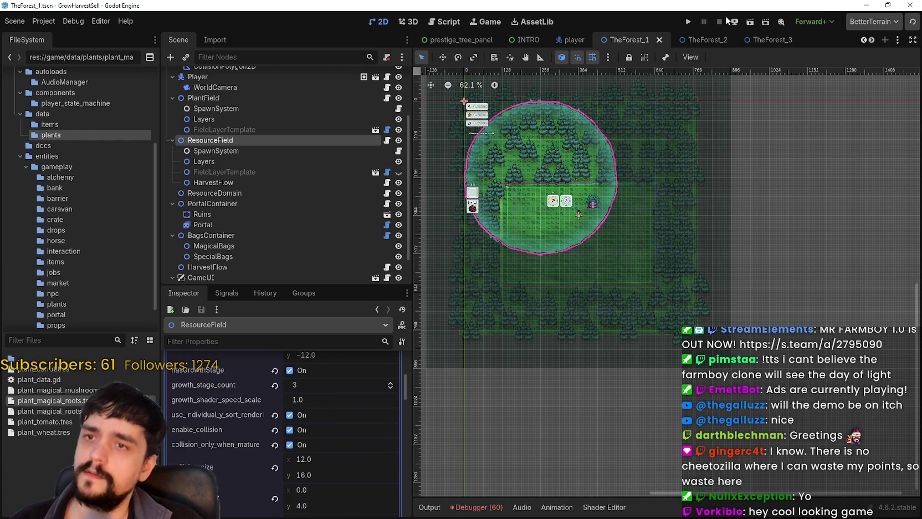
{"action": "left_click", "coordinate": [688, 23]}
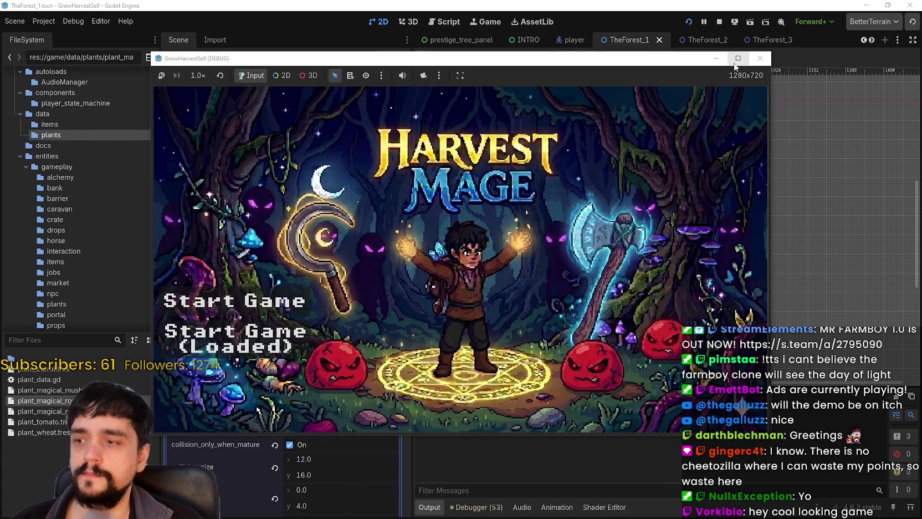
Maximize the game window, close the skill tree and bring up the portal's Select a Stage dialog.
{"action": "left_click", "coordinate": [738, 58]}
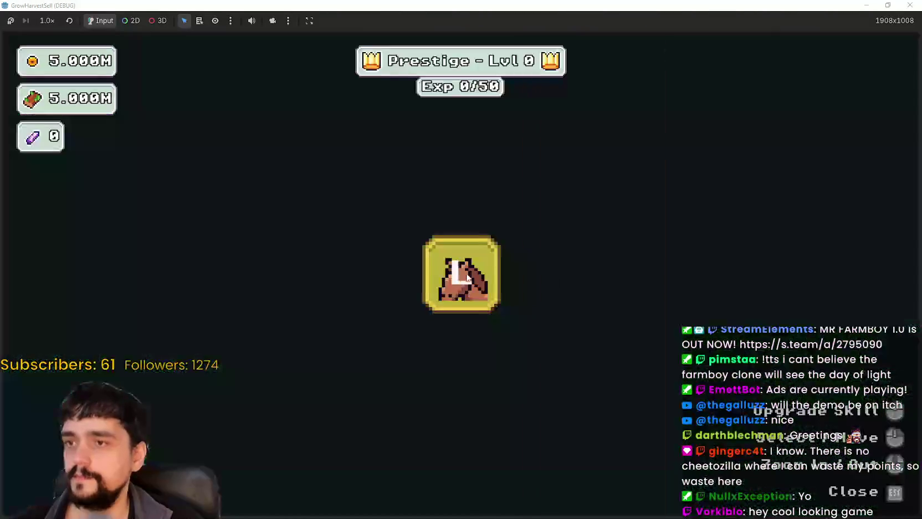
{"action": "scroll", "coordinate": [532, 355], "scroll_direction": "down", "scroll_amount": 5}
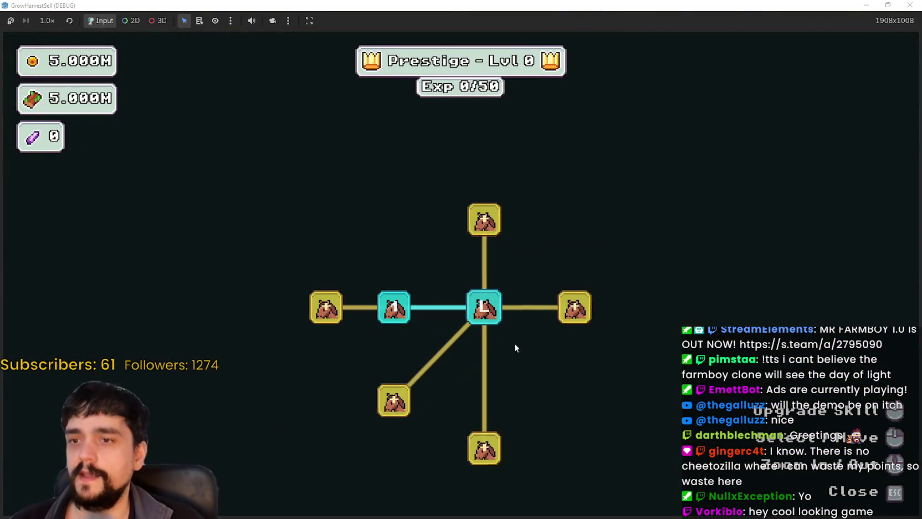
{"action": "mouse_move", "coordinate": [531, 299]}
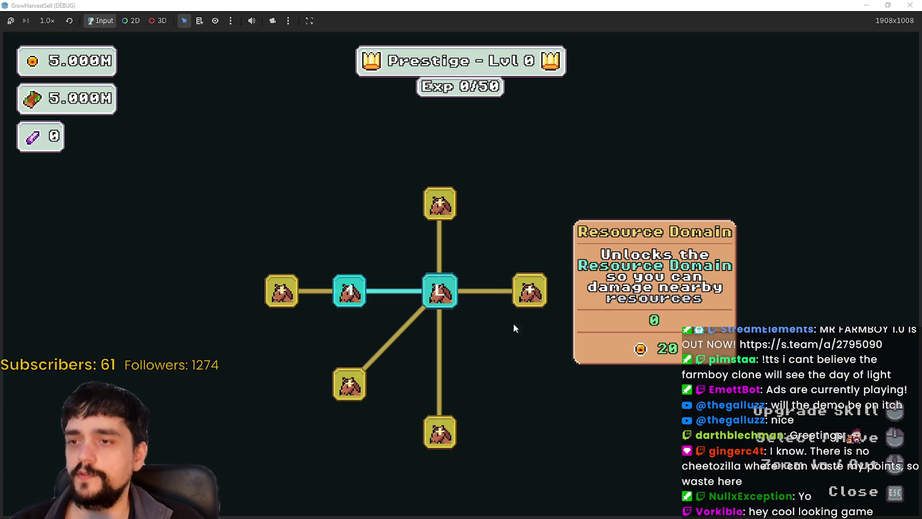
{"action": "key", "text": "Escape"}
{"action": "key", "text": "e"}
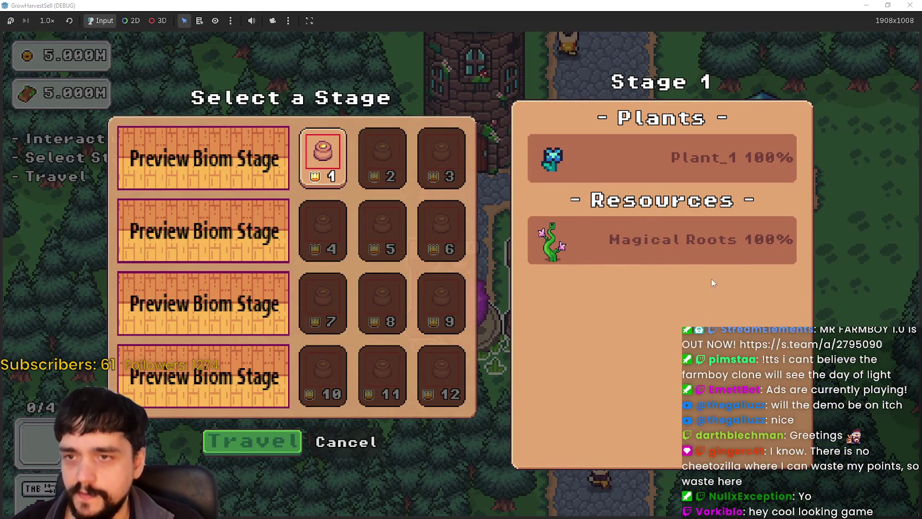
Travel to forest Stage 1 and harvest a nearby magical roots plant.
{"action": "left_click", "coordinate": [265, 437]}
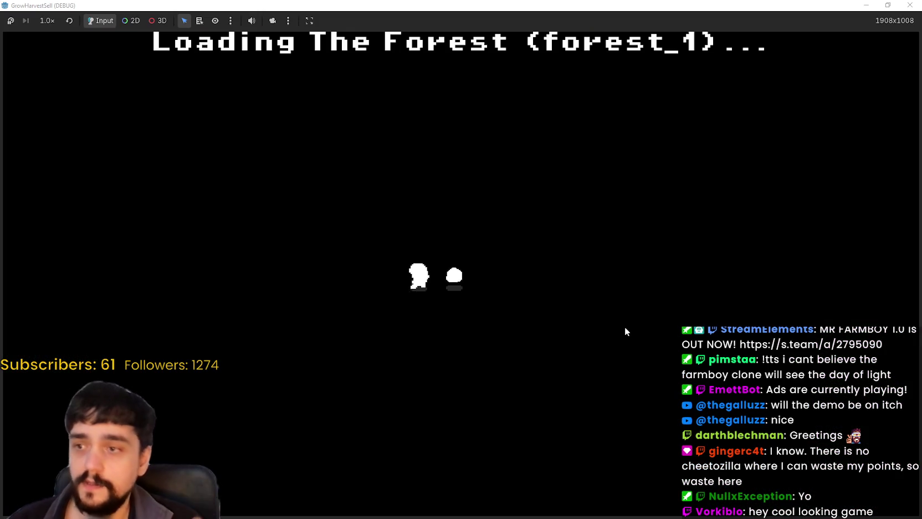
{"action": "key", "text": "a"}
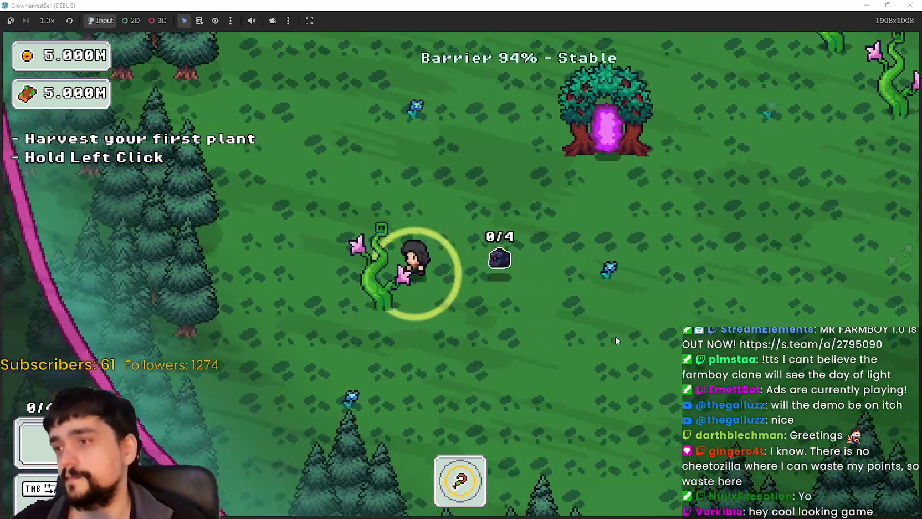
{"action": "key", "text": "s"}
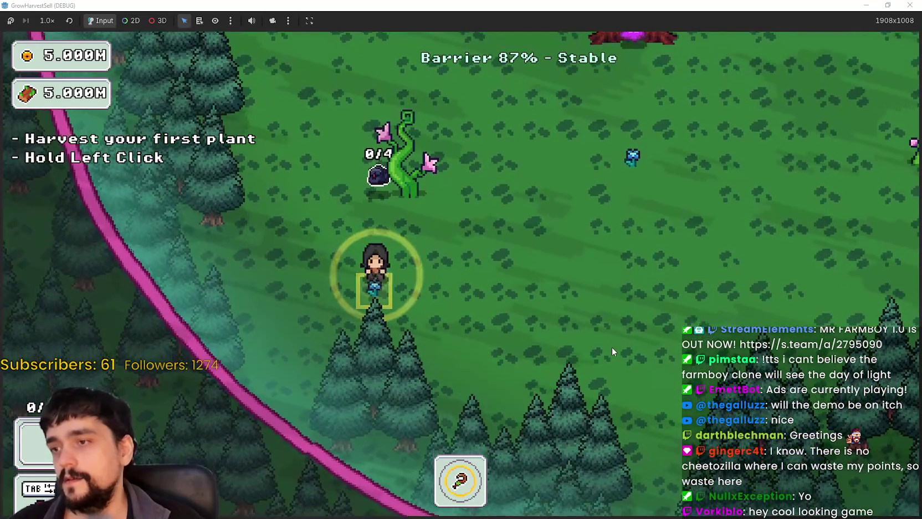
{"action": "left_click_drag", "start_coordinate": [414, 141], "coordinate": [420, 160]}
Walk north and east through the forest, inspecting the spawned magical roots.
{"action": "key", "text": "w"}
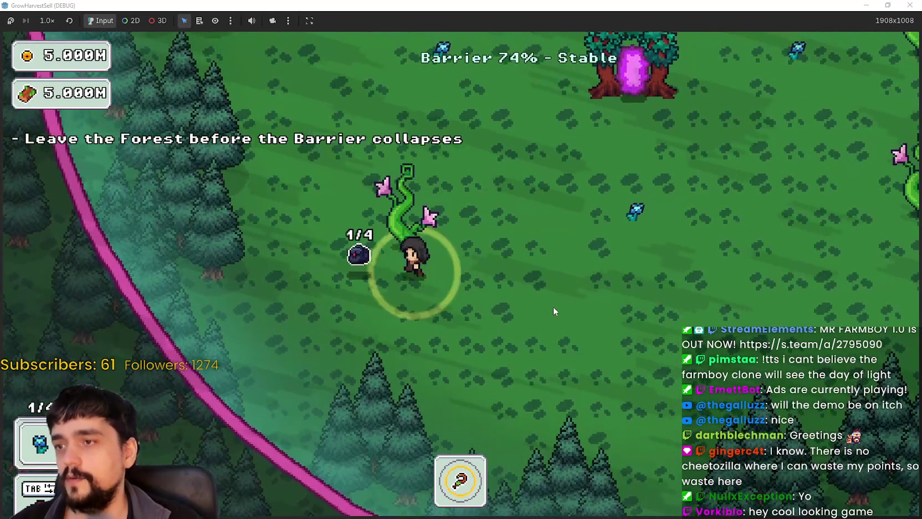
{"action": "key", "text": "d"}
{"action": "key", "text": "d"}
{"action": "key", "text": "w"}
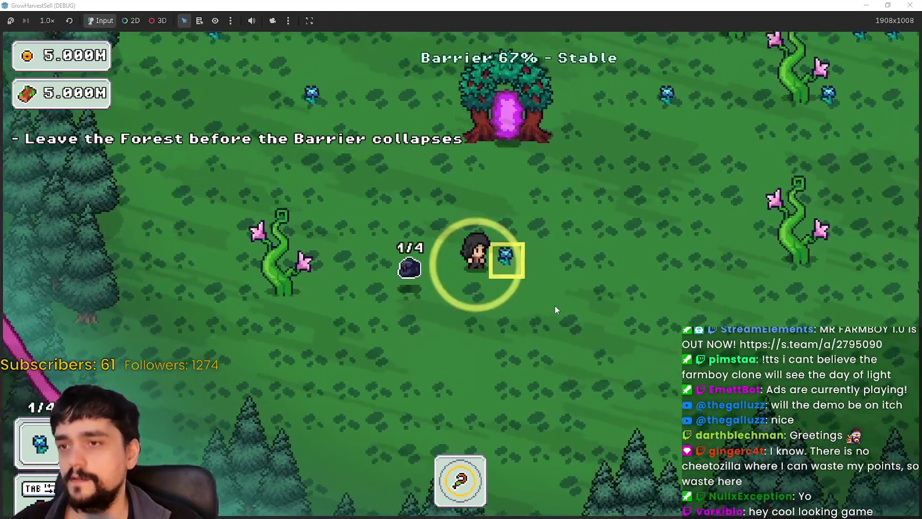
{"action": "key", "text": "d"}
{"action": "key", "text": "a"}
{"action": "key", "text": "w"}
{"action": "key", "text": "d"}
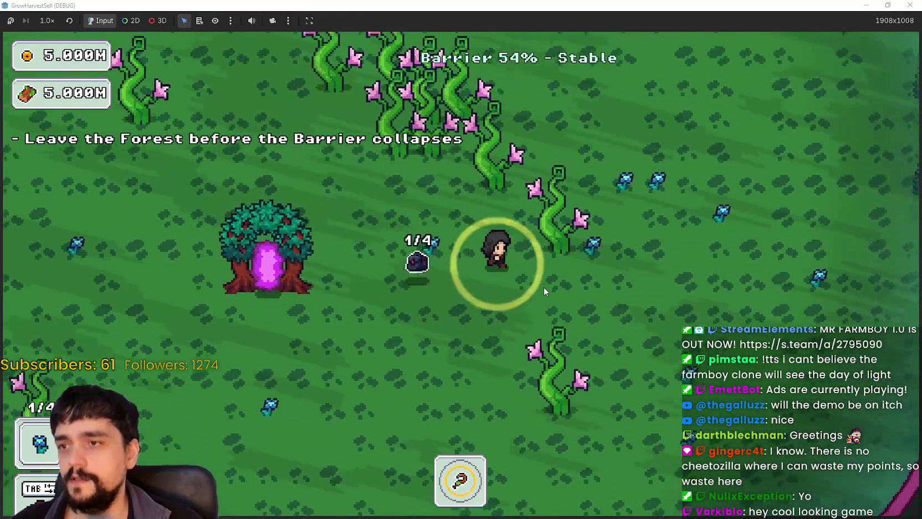
{"action": "key", "text": "w"}
{"action": "key", "text": "d"}
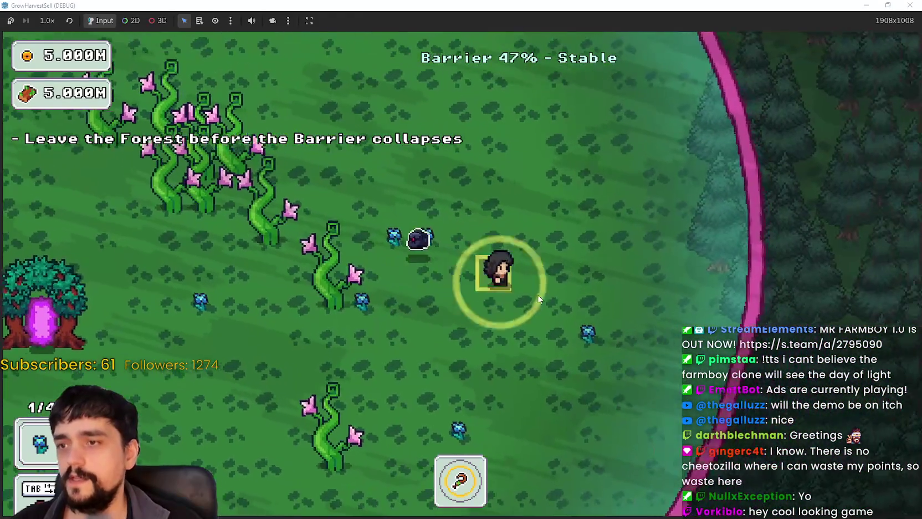
{"action": "key", "text": "a"}
{"action": "key", "text": "w"}
{"action": "key", "text": "a"}
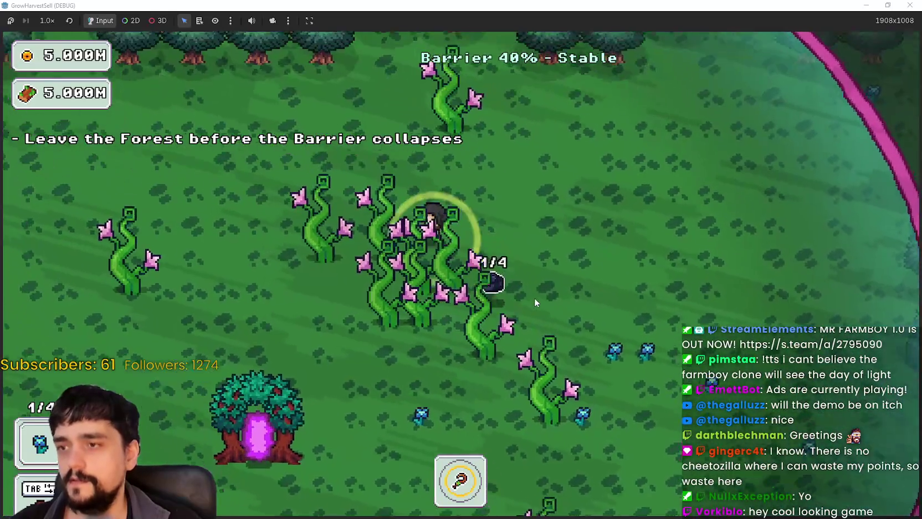
Keep walking around the roots and flowers until the barrier reaches 0% and the village loads.
{"action": "key", "text": "s"}
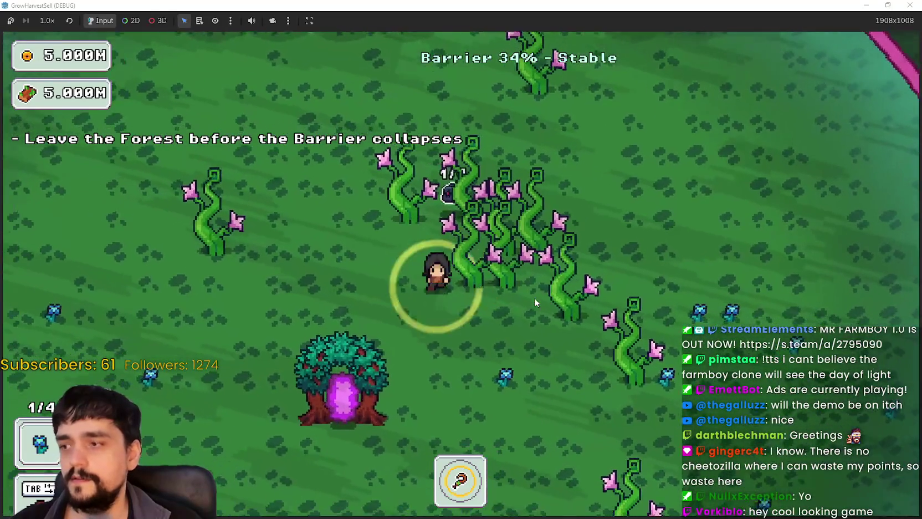
{"action": "key", "text": "d"}
{"action": "key", "text": "s"}
{"action": "key", "text": "d"}
{"action": "key", "text": "w"}
{"action": "key", "text": "a"}
{"action": "key", "text": "d"}
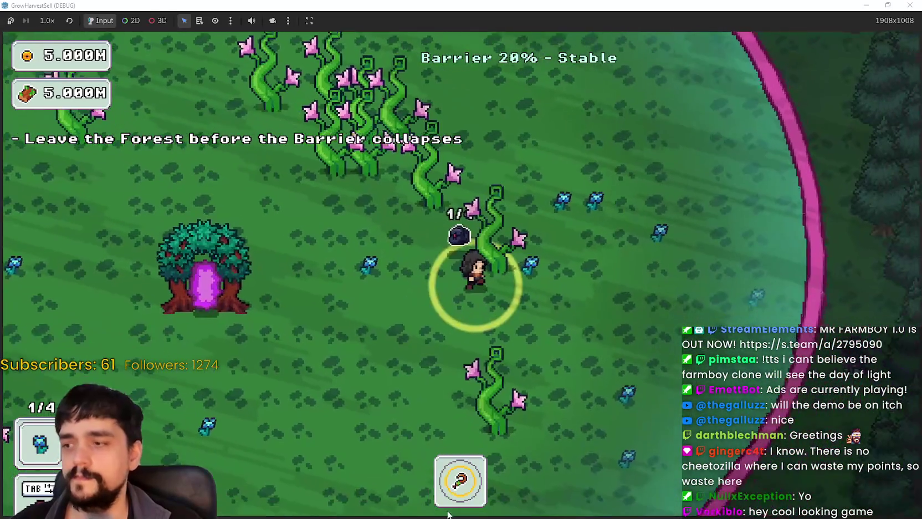
{"action": "key", "text": "w"}
{"action": "key", "text": "s"}
{"action": "key", "text": "a"}
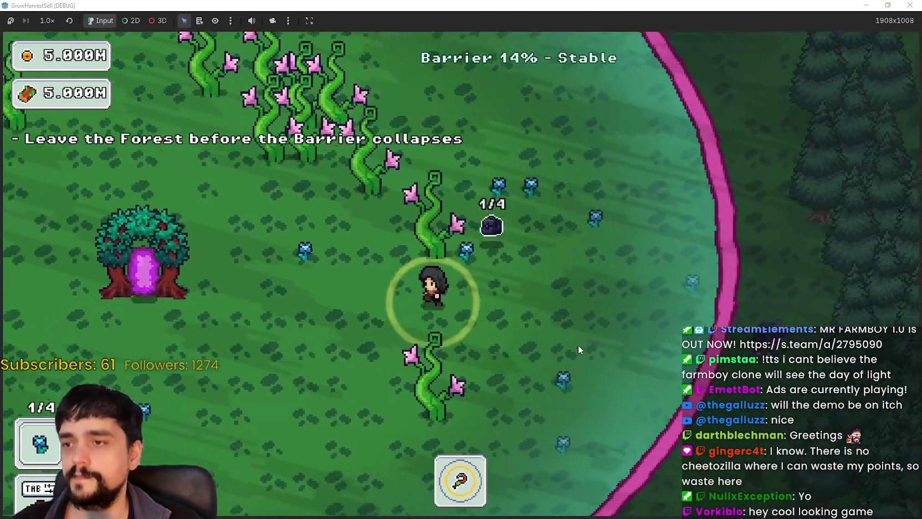
{"action": "key", "text": "d"}
{"action": "key", "text": "a"}
{"action": "key", "text": "s"}
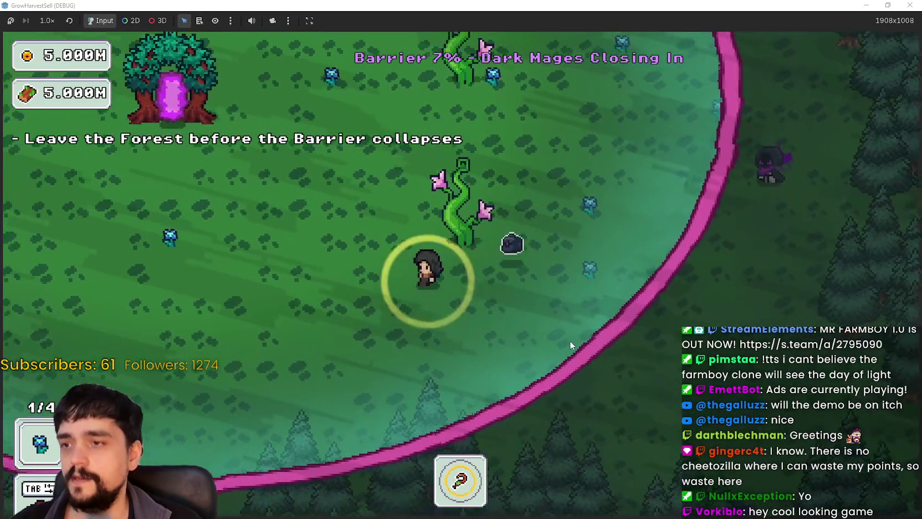
{"action": "key", "text": "a"}
{"action": "key", "text": "w"}
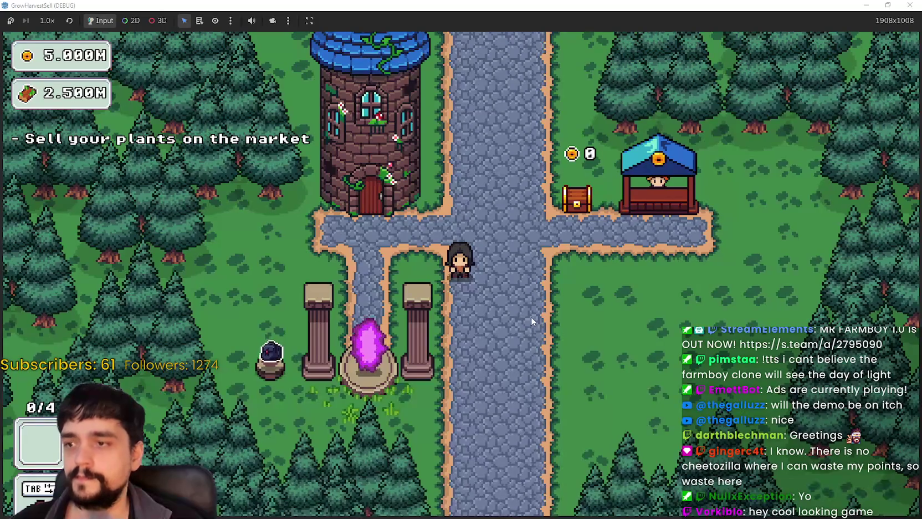
Walk to the village portal, check the stage selection and close it without travelling.
{"action": "key", "text": "a"}
{"action": "key", "text": "d"}
{"action": "key", "text": "e"}
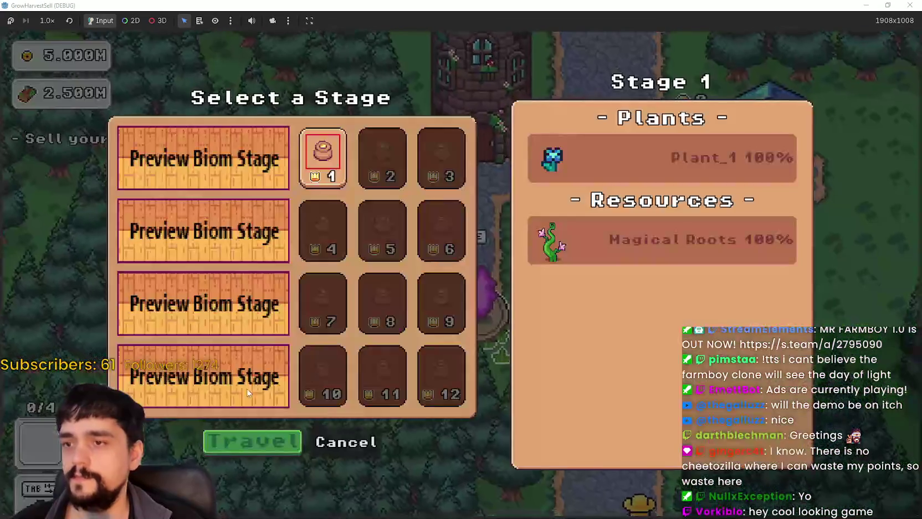
{"action": "left_click", "coordinate": [367, 435]}
Unlock four nodes in the tower's prestige skill tree, then close it.
{"action": "key", "text": "w"}
{"action": "key", "text": "e"}
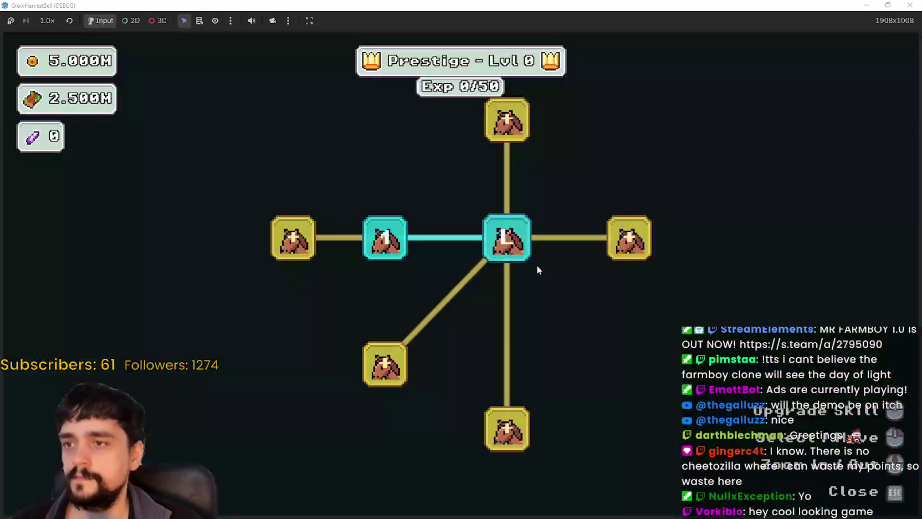
{"action": "left_click", "coordinate": [512, 192]}
{"action": "left_click", "coordinate": [514, 267]}
{"action": "left_click", "coordinate": [571, 325]}
{"action": "left_click", "coordinate": [609, 362]}
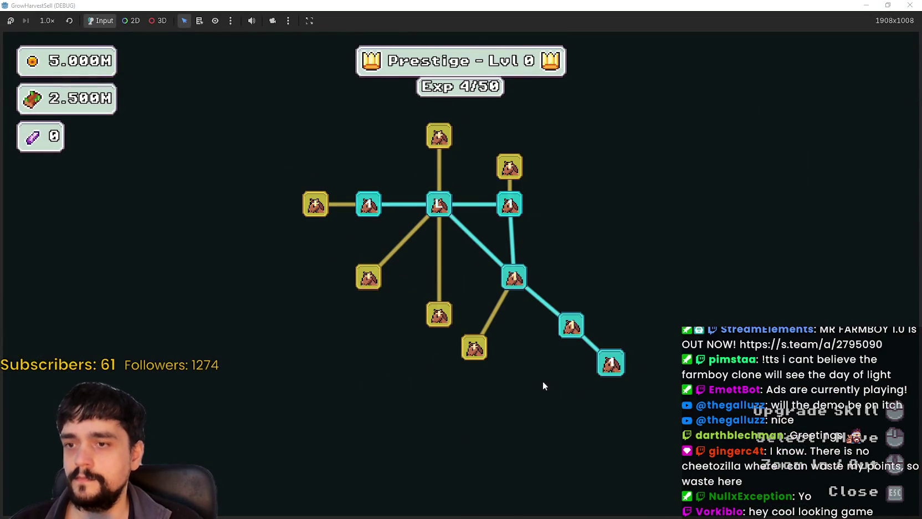
{"action": "key", "text": "Escape"}
Travel from the portal to the forest stage and walk up among the magical roots.
{"action": "key", "text": "s"}
{"action": "key", "text": "e"}
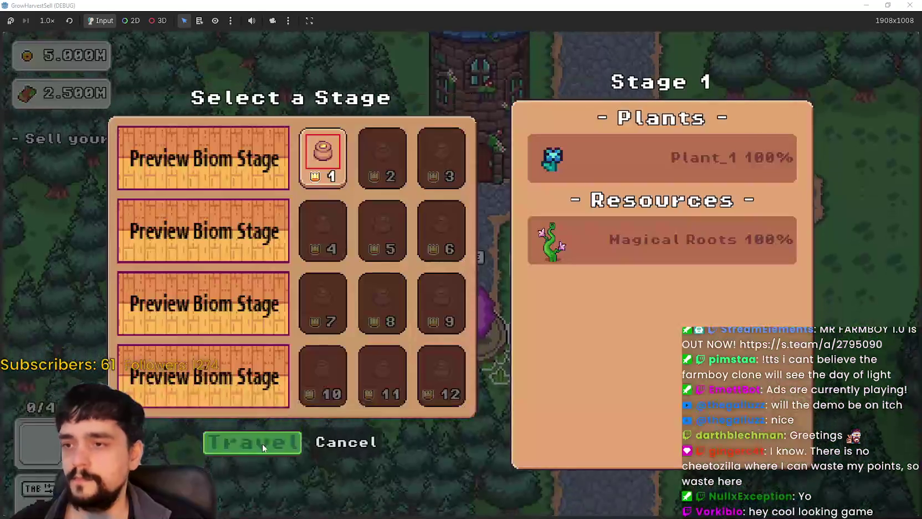
{"action": "key", "text": "Return"}
{"action": "key", "text": "a"}
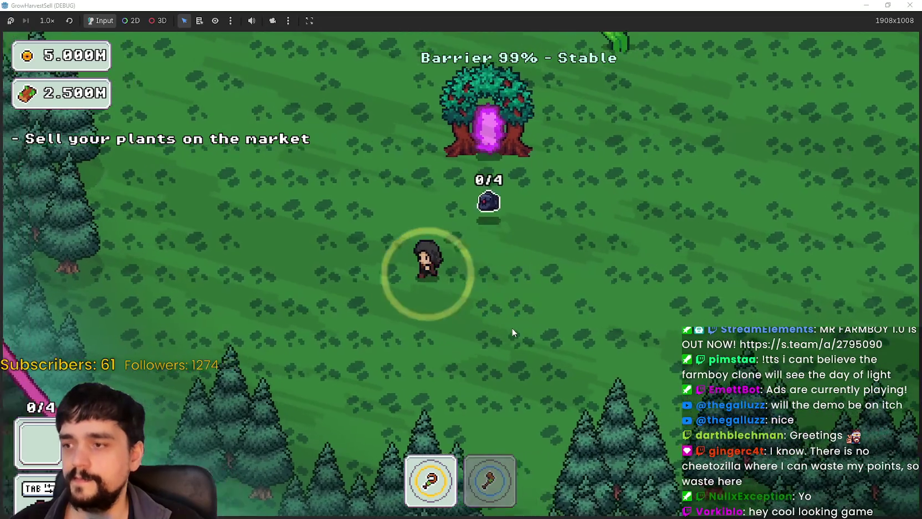
{"action": "key", "text": "w"}
{"action": "key", "text": "d"}
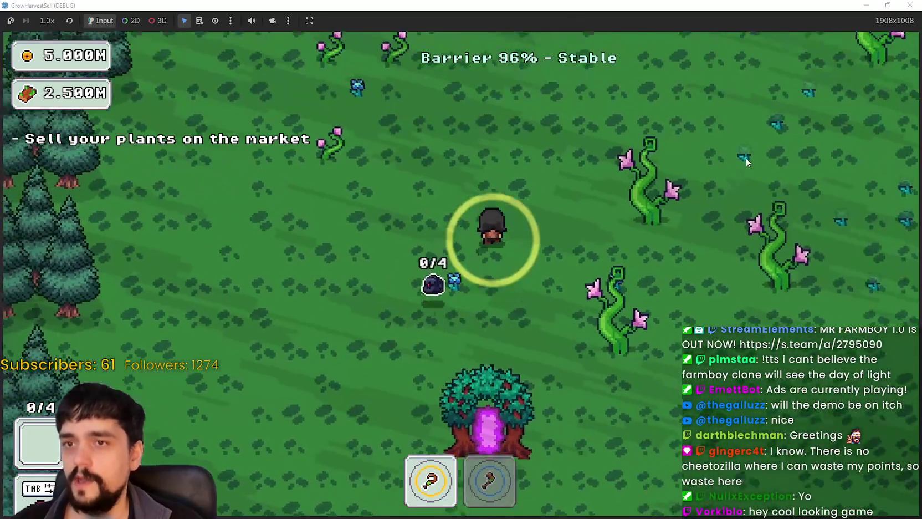
{"action": "key", "text": "w"}
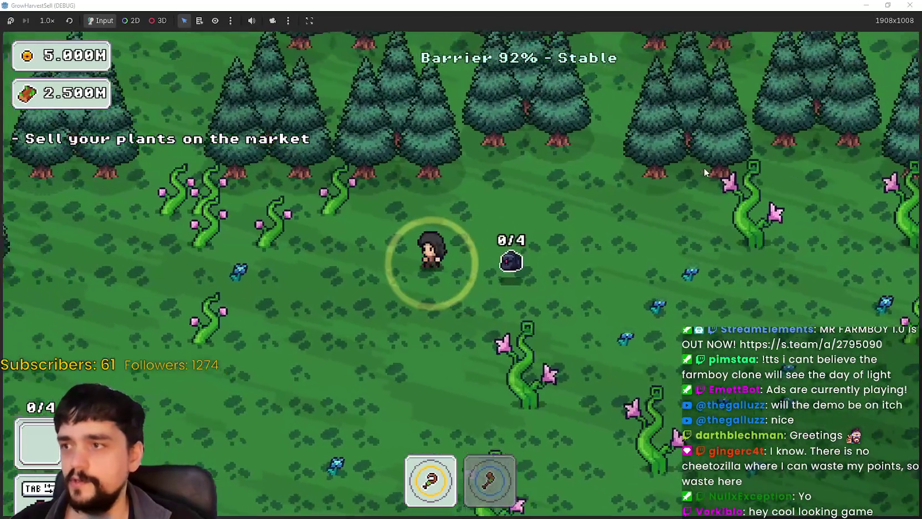
Walk left past the root clusters, then down-right toward the forest edge.
{"action": "key", "text": "a"}
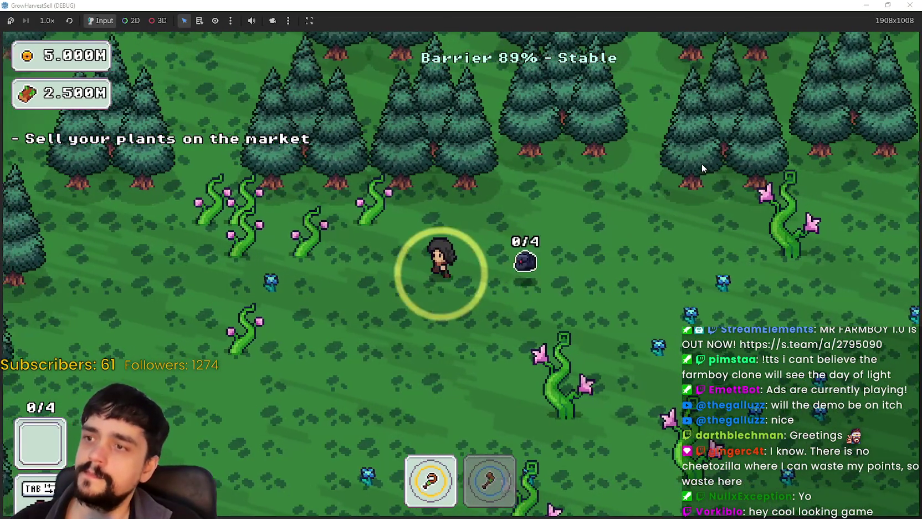
{"action": "key", "text": "a"}
{"action": "key", "text": "w"}
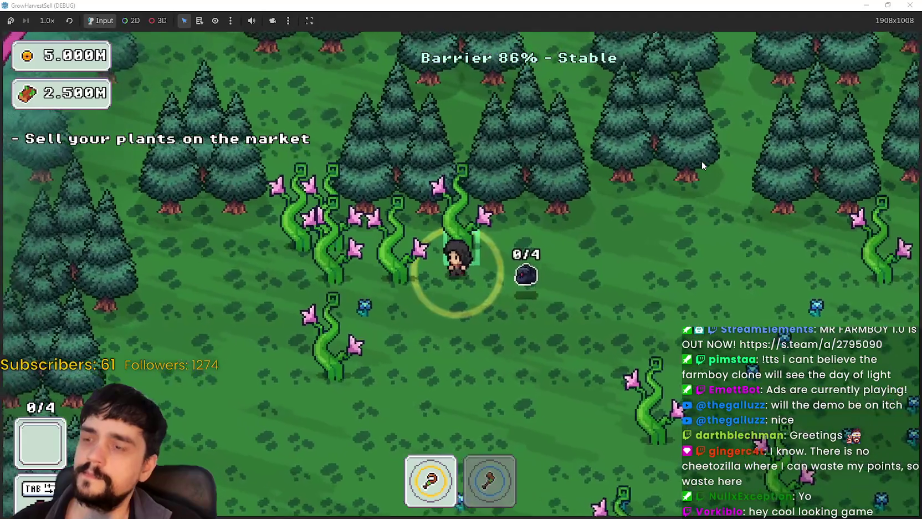
{"action": "key", "text": "s"}
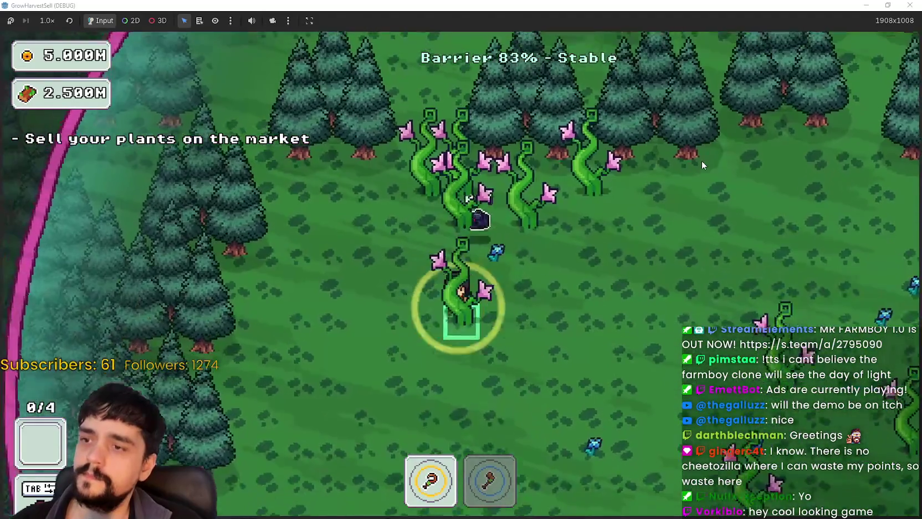
{"action": "key", "text": "w"}
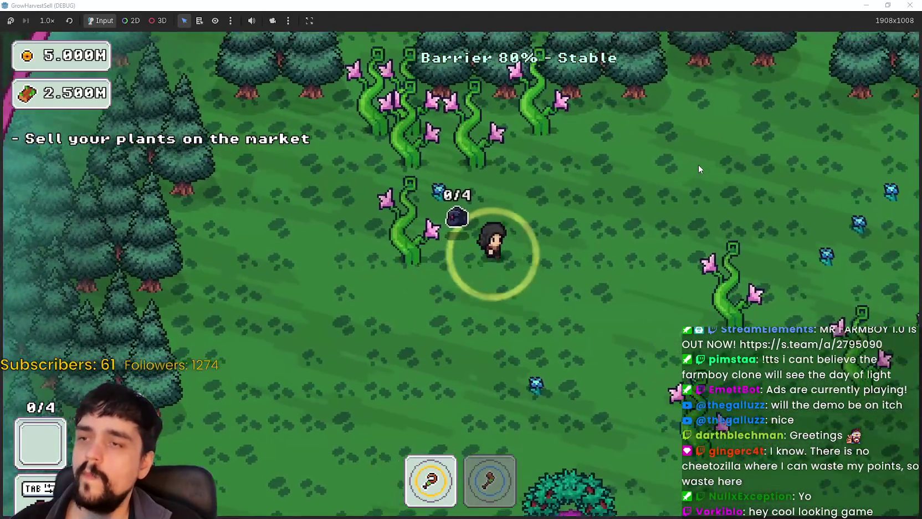
{"action": "key", "text": "s"}
{"action": "key", "text": "d"}
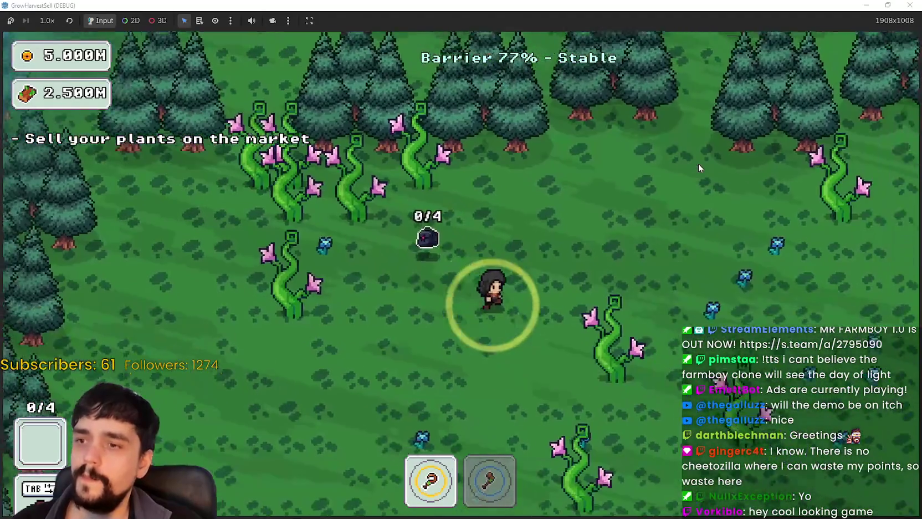
{"action": "key", "text": "d"}
{"action": "key", "text": "s"}
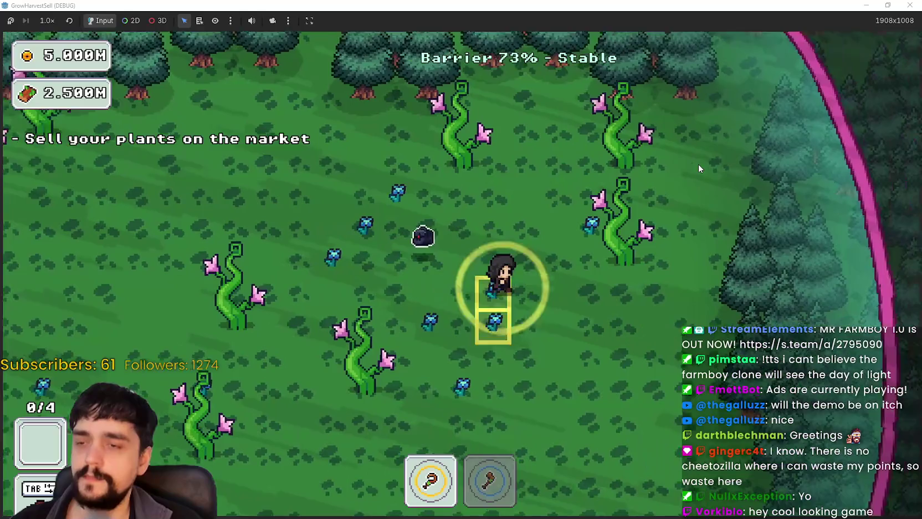
Return through the tree portal to the village and travel to the forest stage again.
{"action": "key", "text": "a"}
{"action": "key", "text": "s"}
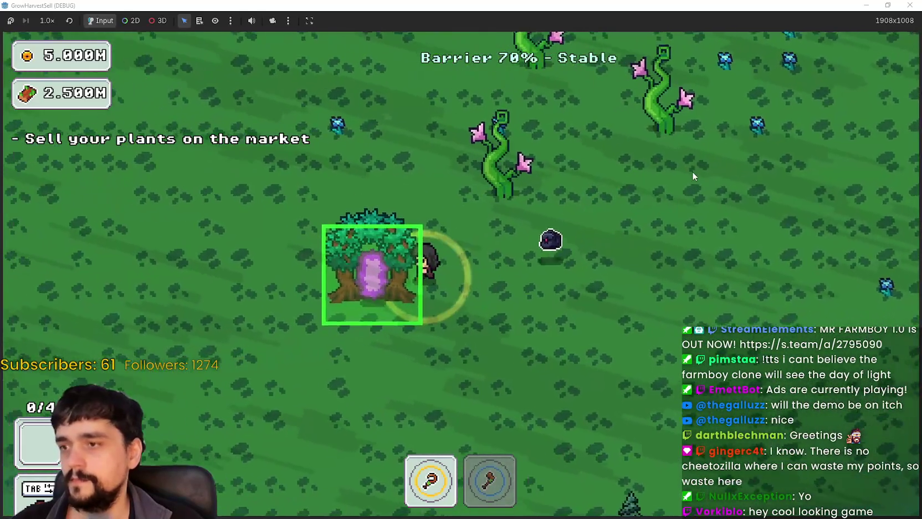
{"action": "key", "text": "e"}
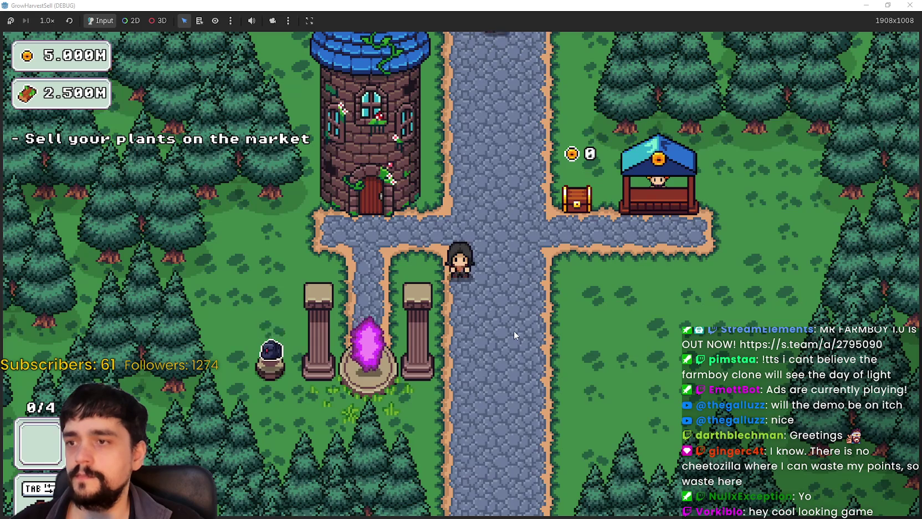
{"action": "key", "text": "a"}
{"action": "key", "text": "e"}
{"action": "left_click", "coordinate": [252, 441]}
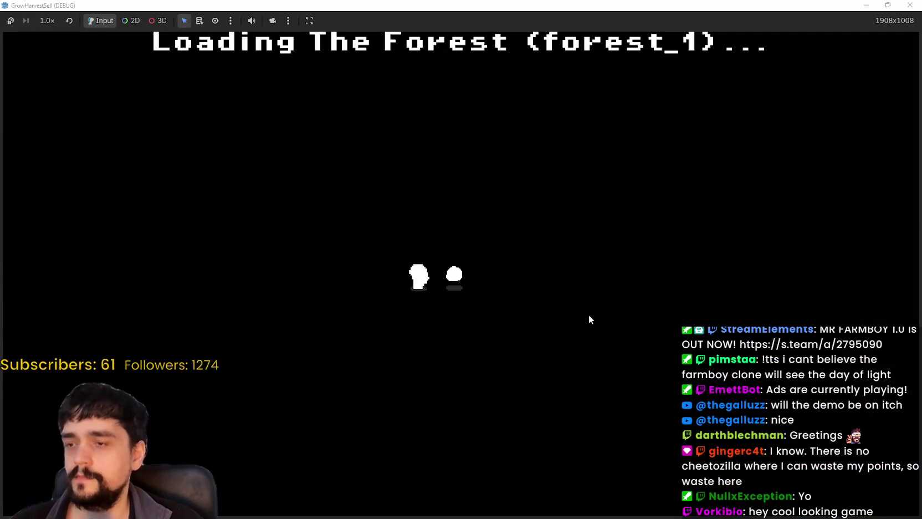
Walk up-left from the portal tree, then right into the cluster of magical roots.
{"action": "key", "text": "a"}
{"action": "key", "text": "w"}
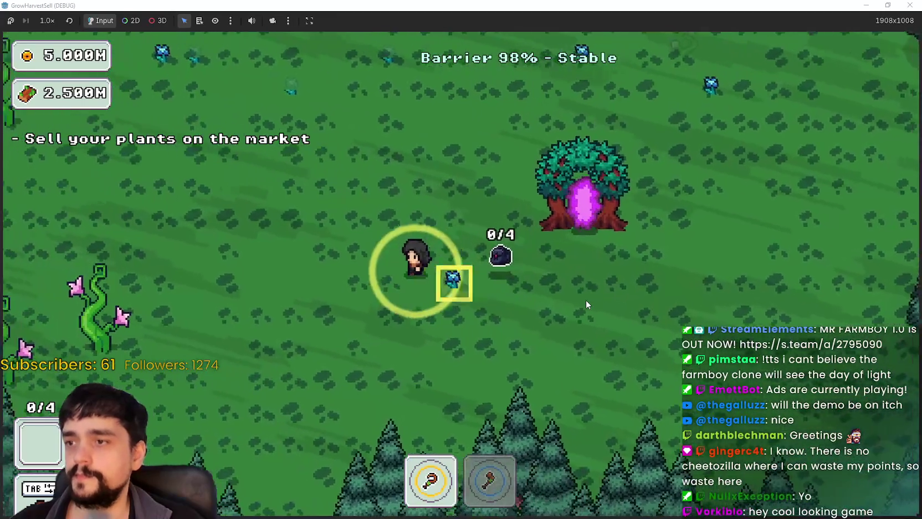
{"action": "key", "text": "a"}
{"action": "key", "text": "w"}
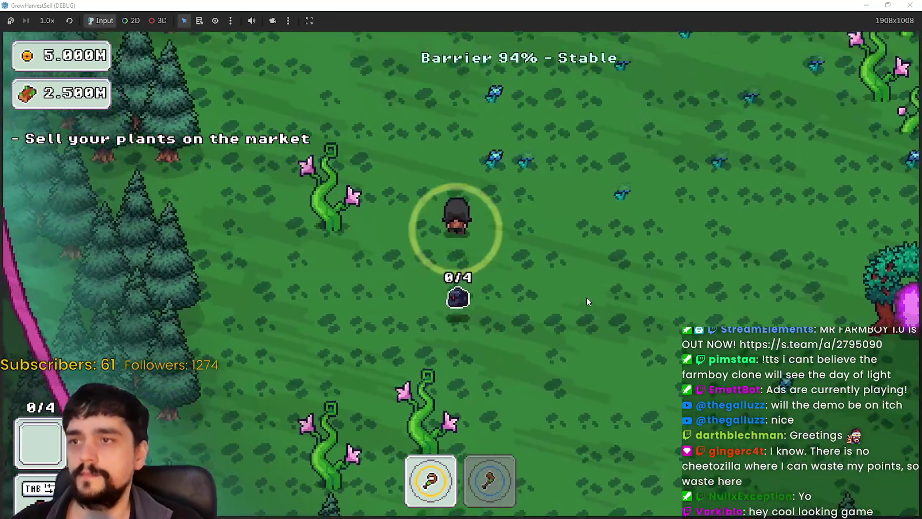
{"action": "key", "text": "w"}
{"action": "key", "text": "d"}
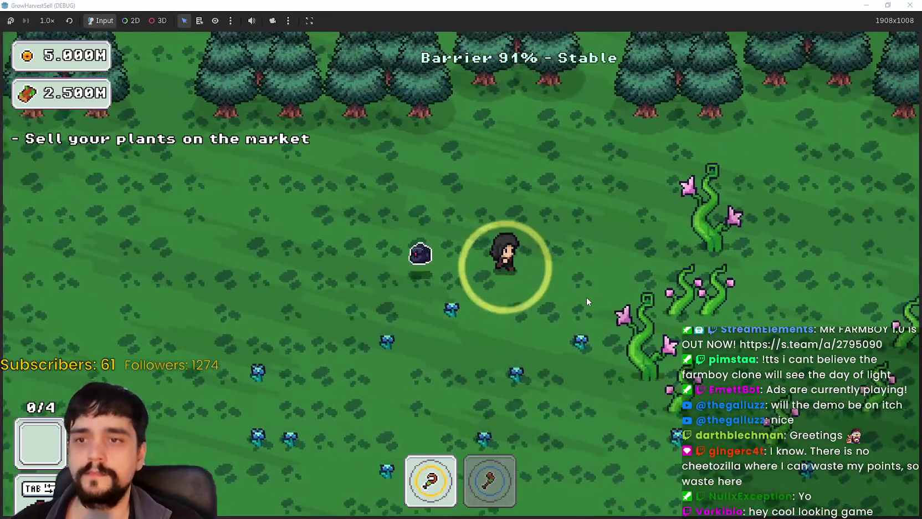
{"action": "key", "text": "d"}
{"action": "key", "text": "s"}
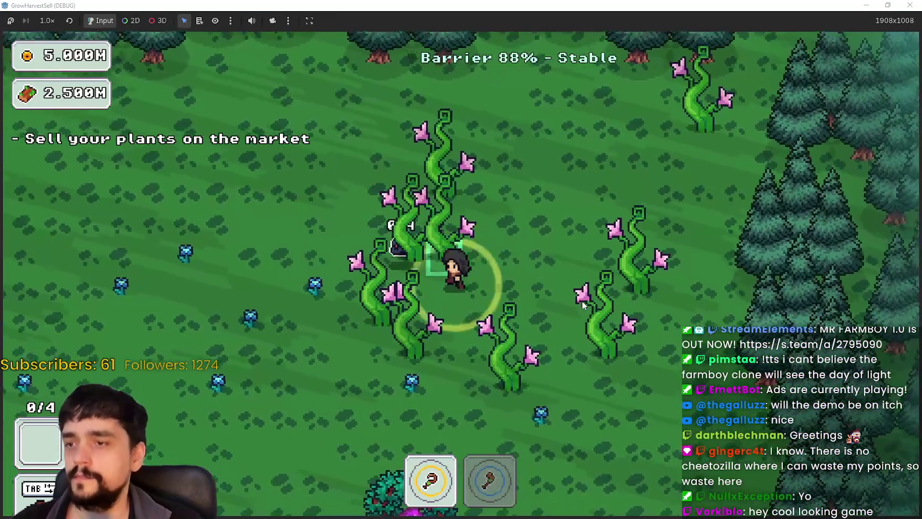
Walk around the clearing among the magical roots, ending on a root plant.
{"action": "key", "text": "s"}
{"action": "key", "text": "d"}
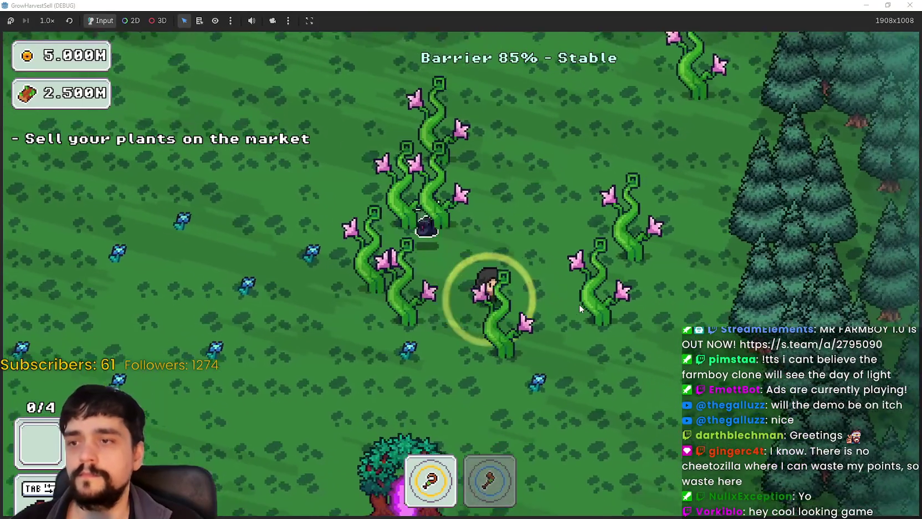
{"action": "key", "text": "w"}
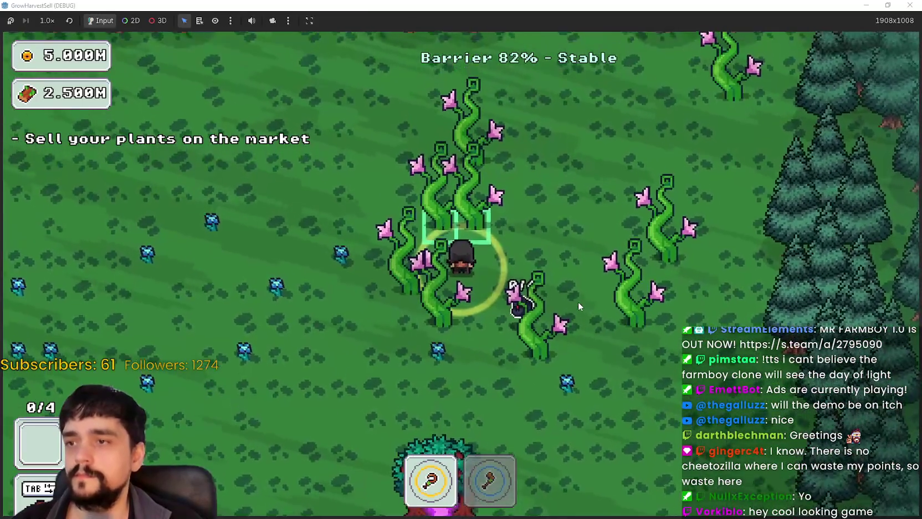
{"action": "key", "text": "d"}
{"action": "key", "text": "a"}
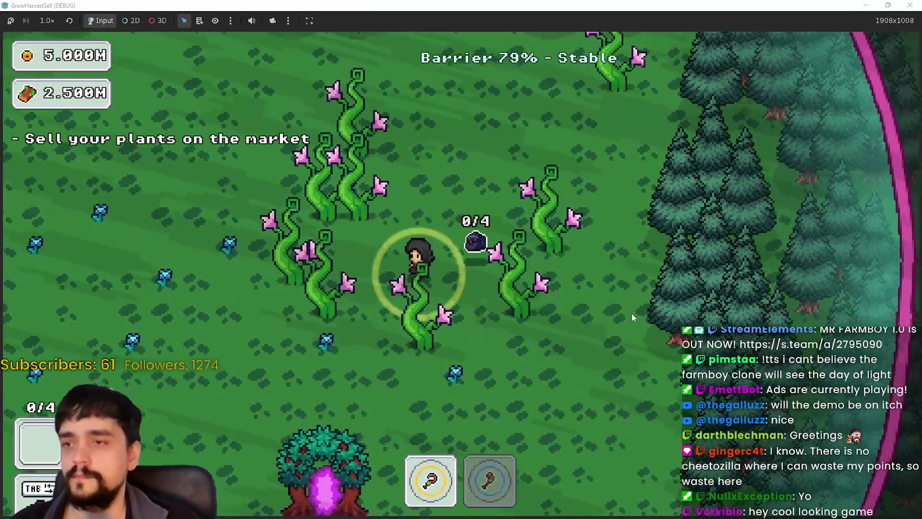
{"action": "key", "text": "w"}
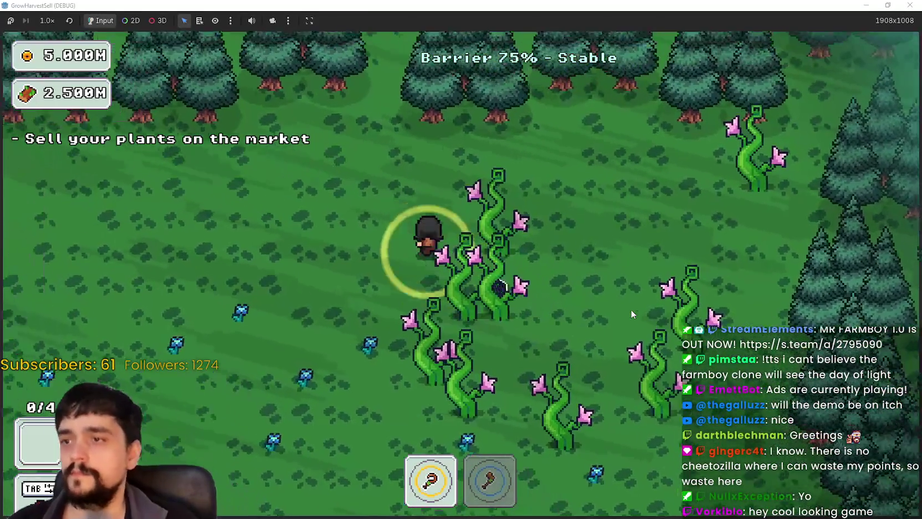
{"action": "key", "text": "s"}
{"action": "key", "text": "d"}
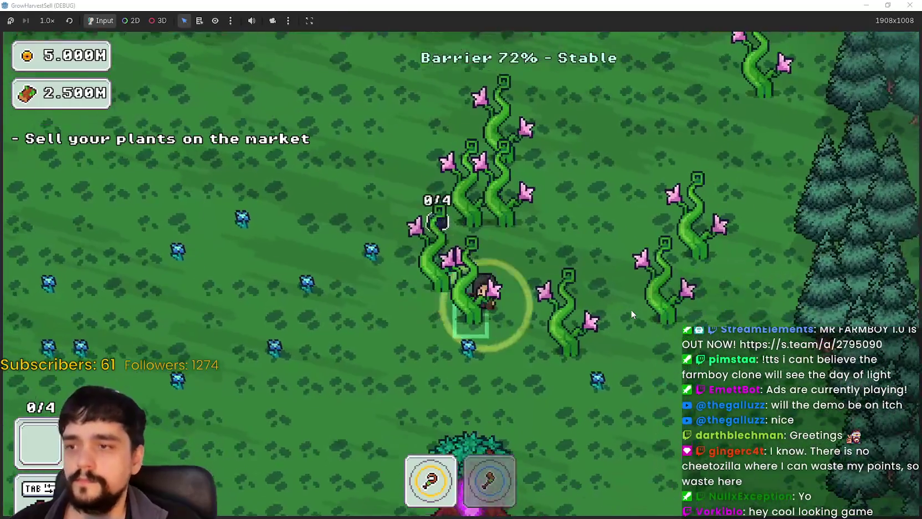
{"action": "key", "text": "d"}
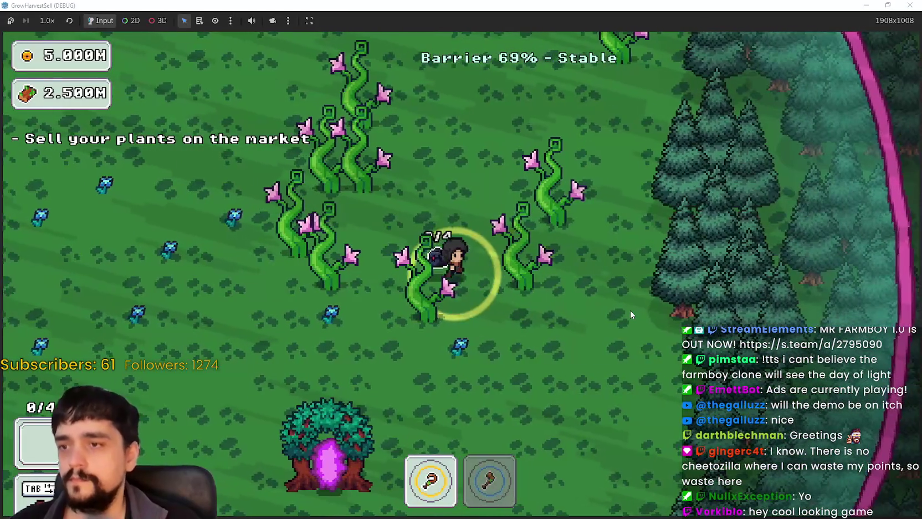
{"action": "key", "text": "w"}
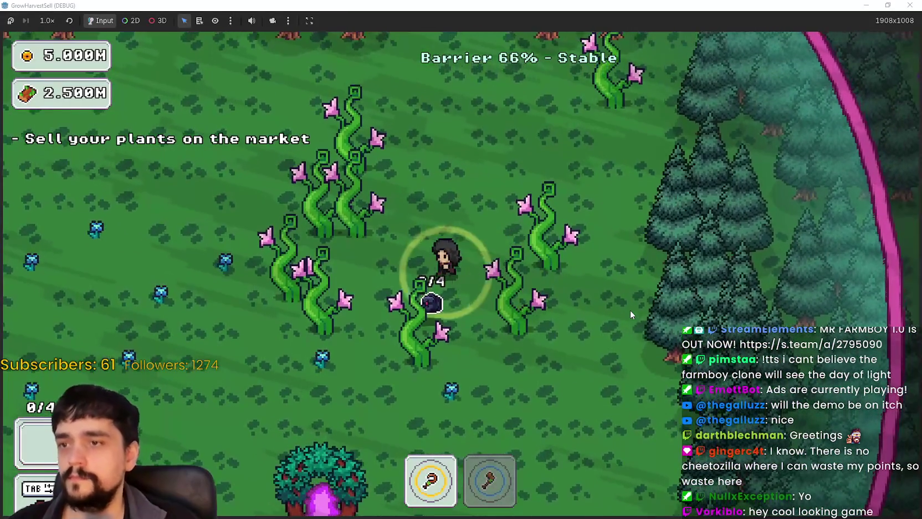
{"action": "key", "text": "a"}
{"action": "key", "text": "d"}
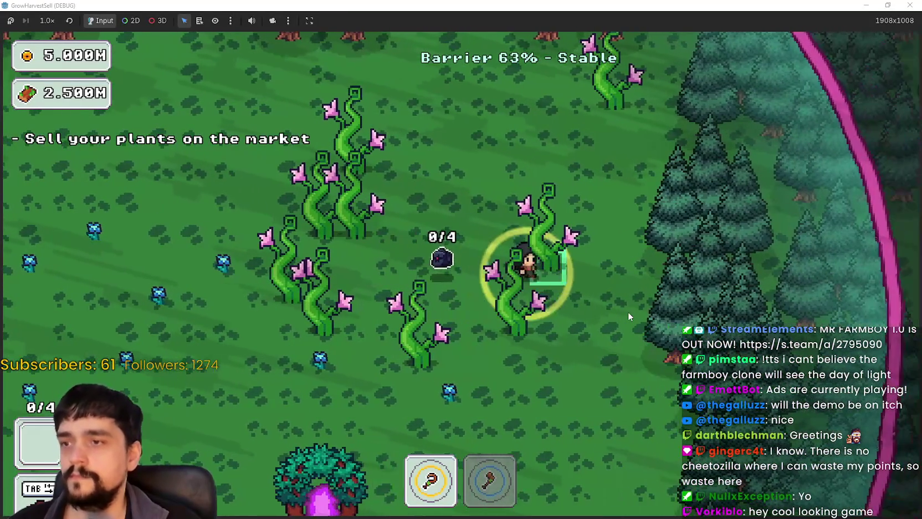
Switch to the second tool and pick up a harvested root, carrying it past more plants.
{"action": "key", "text": "a"}
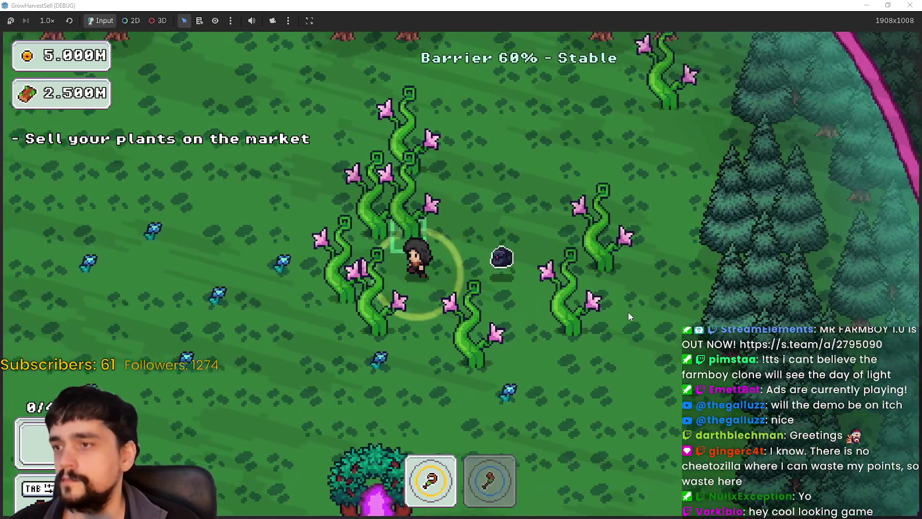
{"action": "key", "text": "2"}
{"action": "key", "text": "d"}
{"action": "key", "text": "s"}
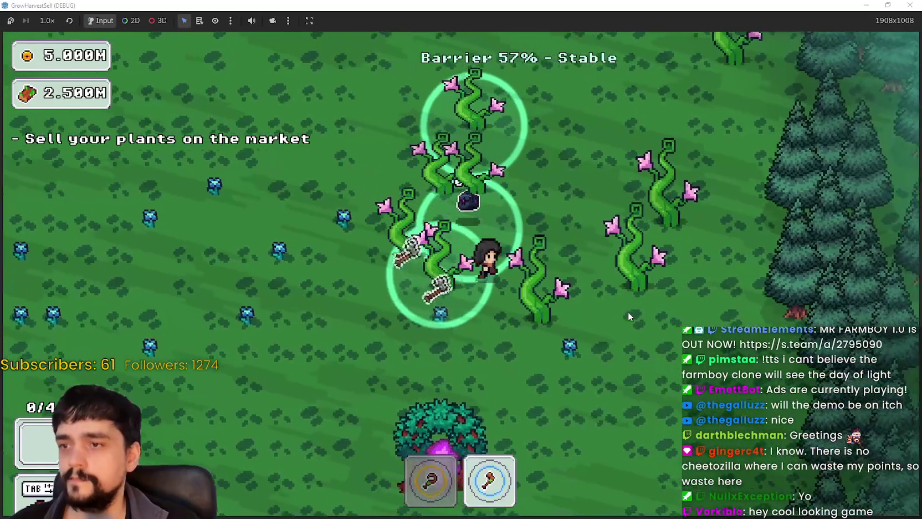
{"action": "key", "text": "w"}
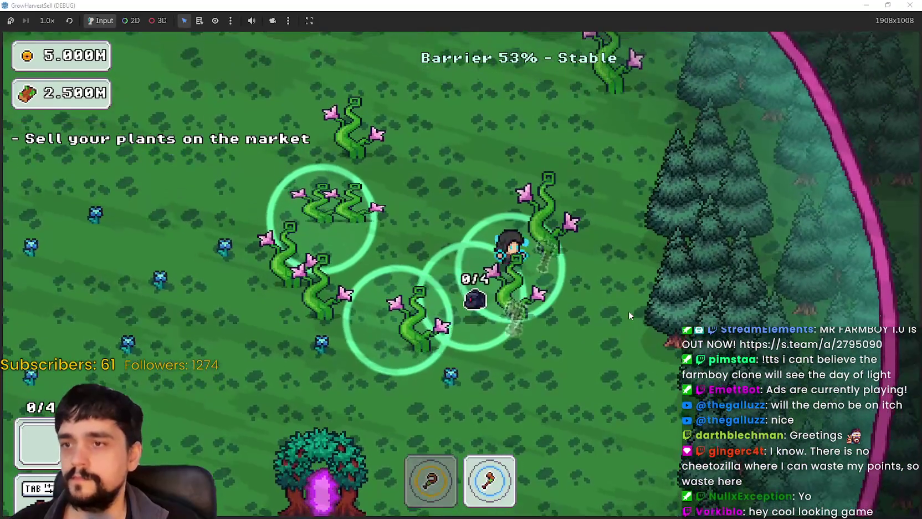
{"action": "key", "text": "a"}
{"action": "key", "text": "w"}
{"action": "key", "text": "a"}
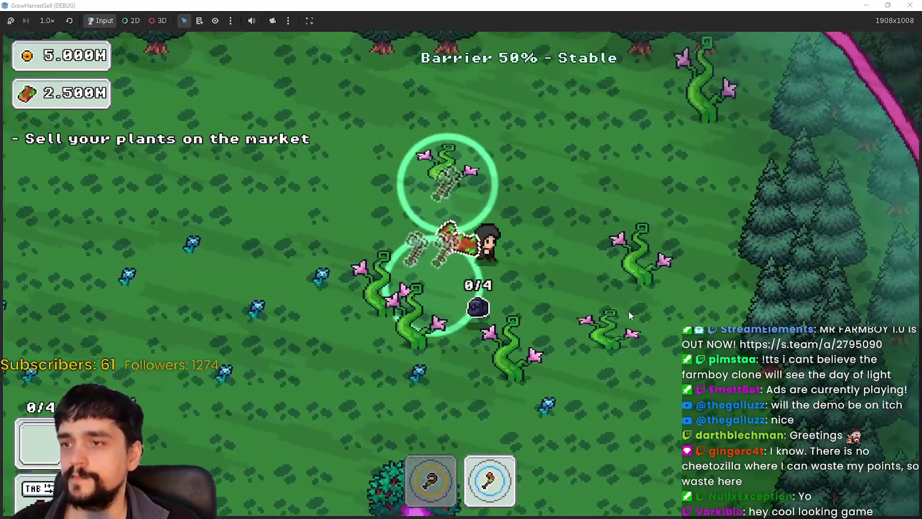
{"action": "key", "text": "s"}
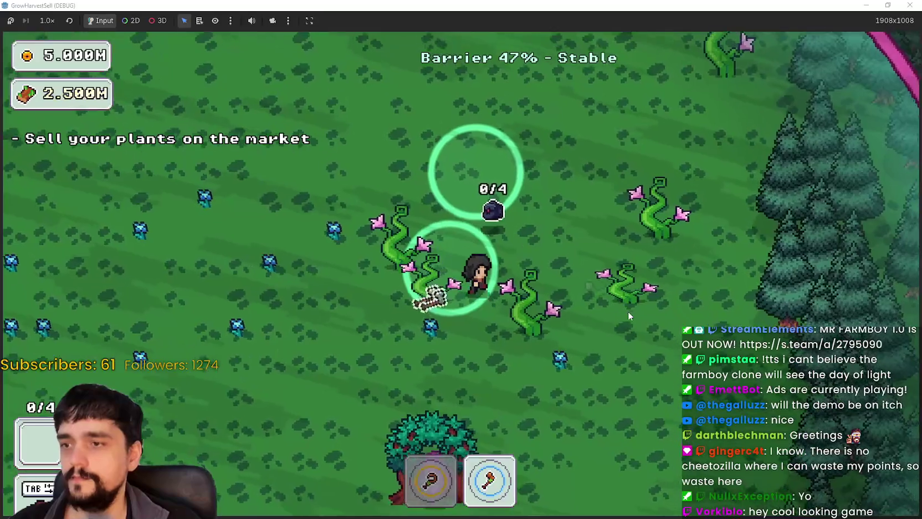
{"action": "key", "text": "s"}
{"action": "key", "text": "d"}
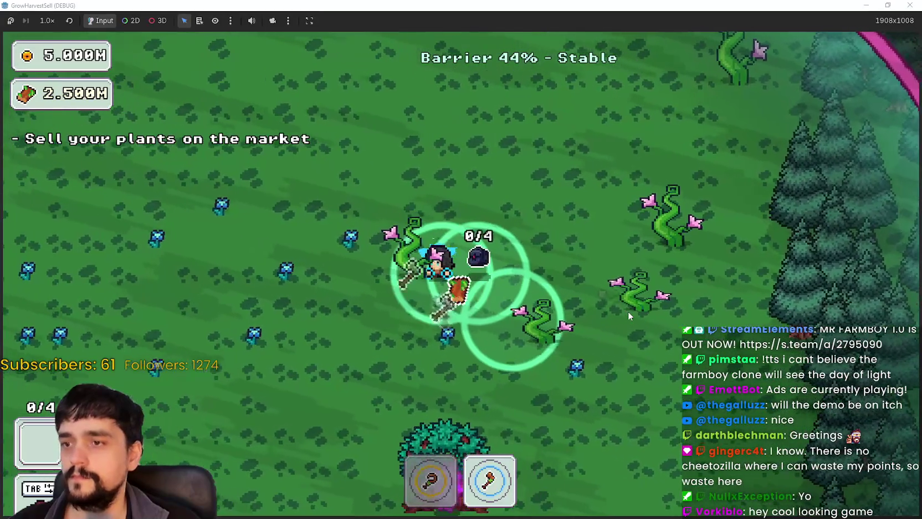
{"action": "key", "text": "d"}
{"action": "key", "text": "w"}
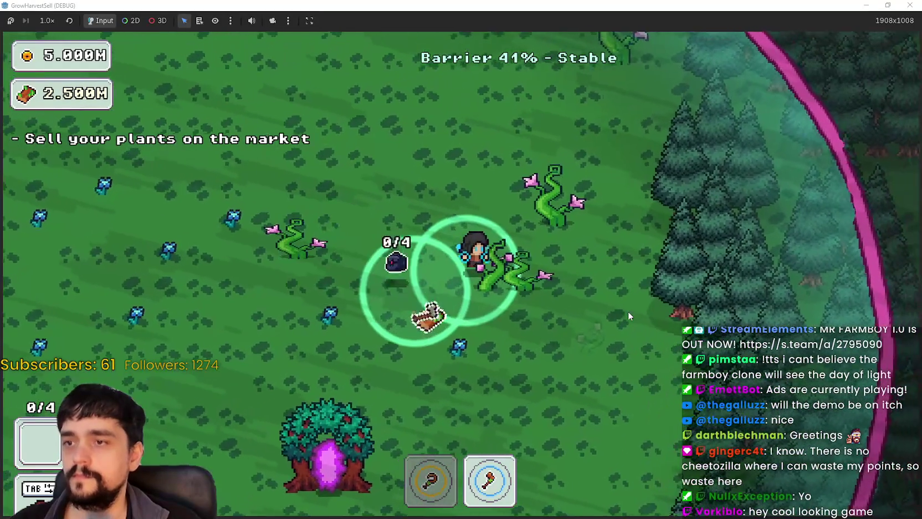
Walk across the clearing to another root and harvest it so it drops as an item.
{"action": "key", "text": "s"}
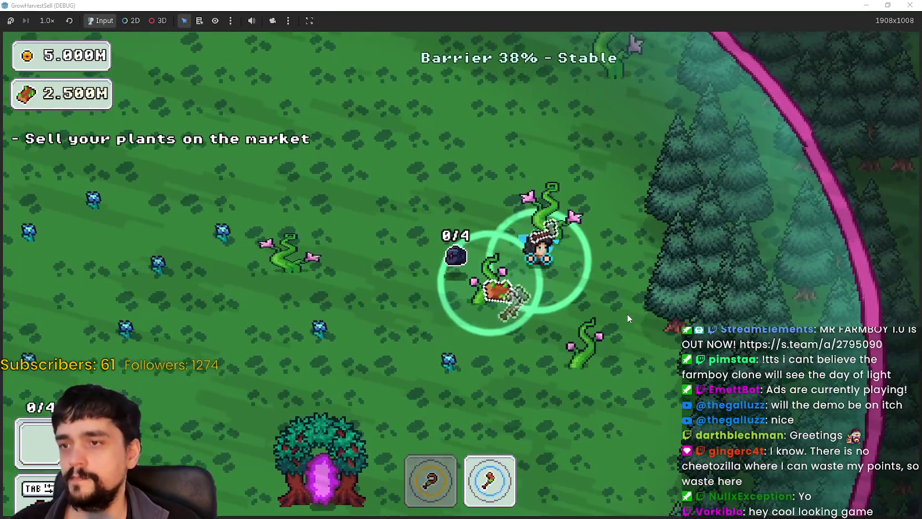
{"action": "key", "text": "w"}
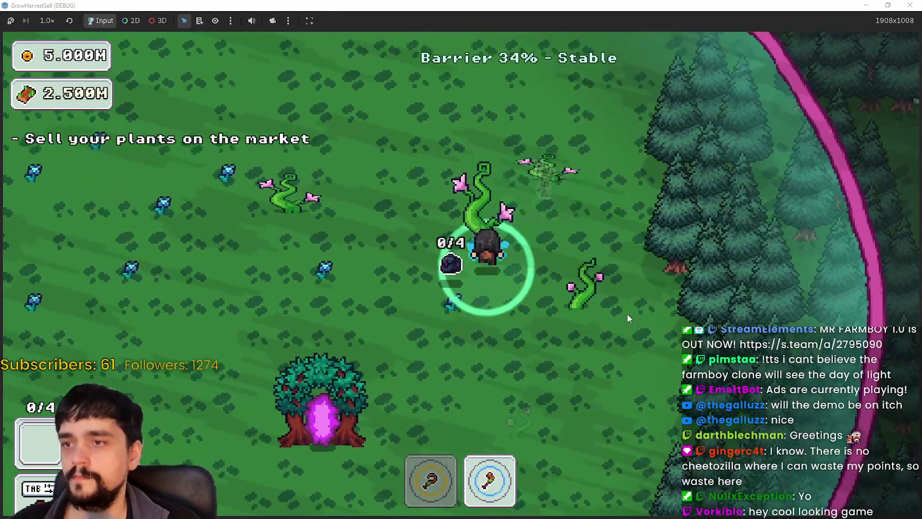
{"action": "key", "text": "d"}
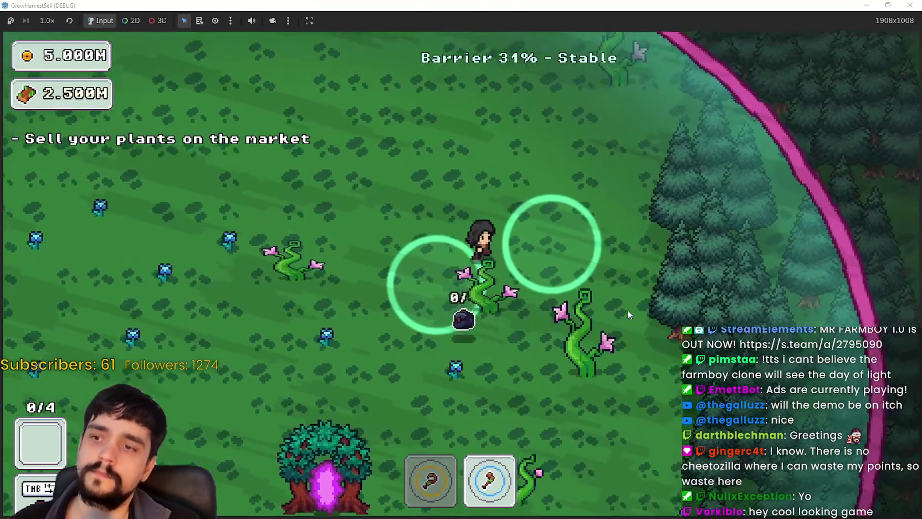
{"action": "key", "text": "d"}
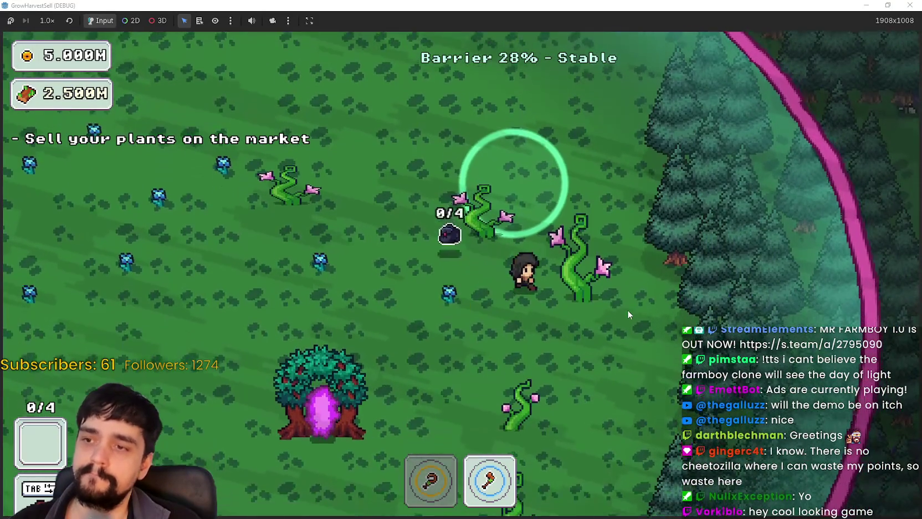
{"action": "key", "text": "s"}
{"action": "key", "text": "s"}
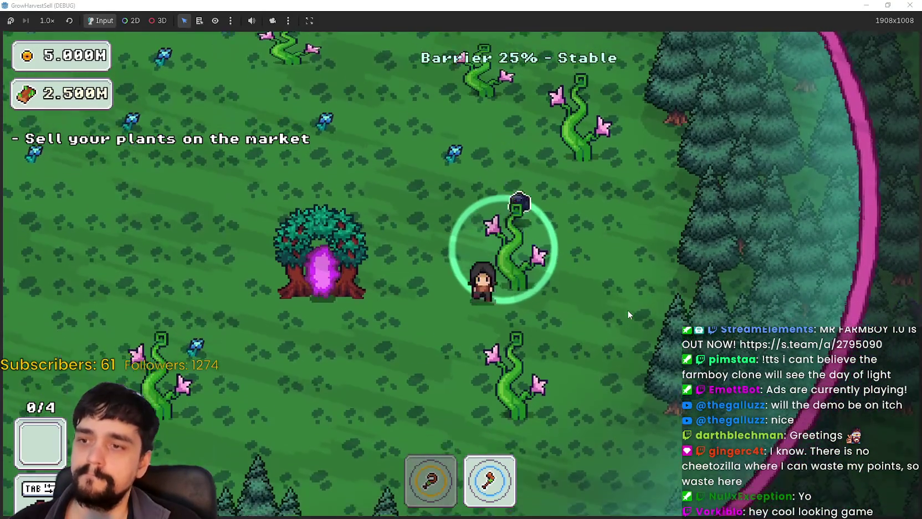
{"action": "key", "text": "s"}
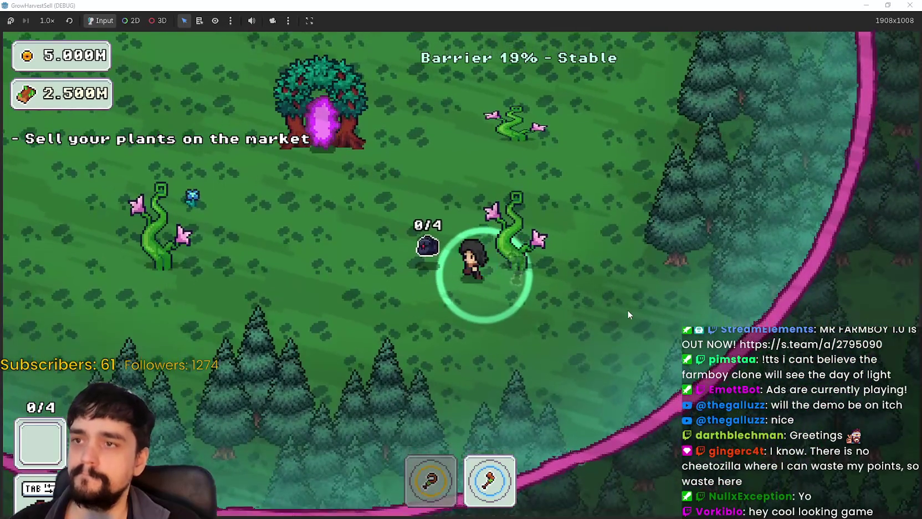
{"action": "key", "text": "w"}
{"action": "key", "text": "s"}
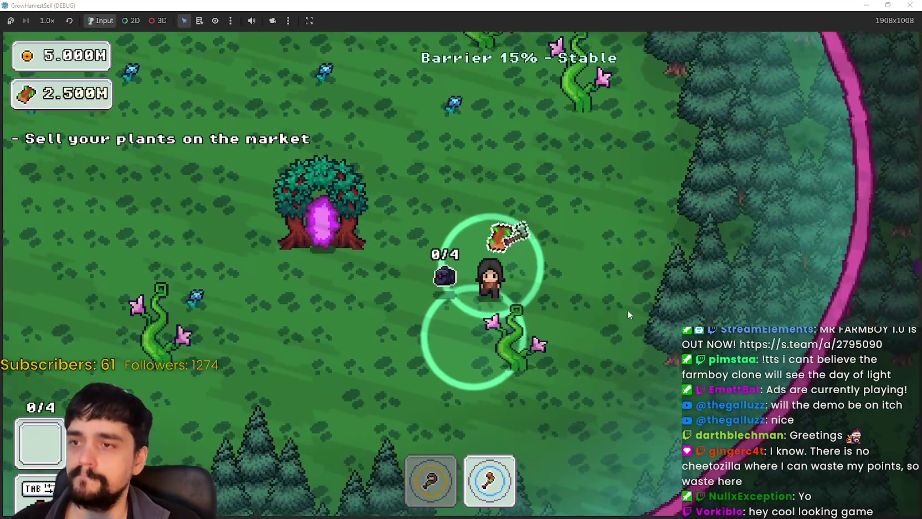
{"action": "key", "text": "a"}
{"action": "key", "text": "d"}
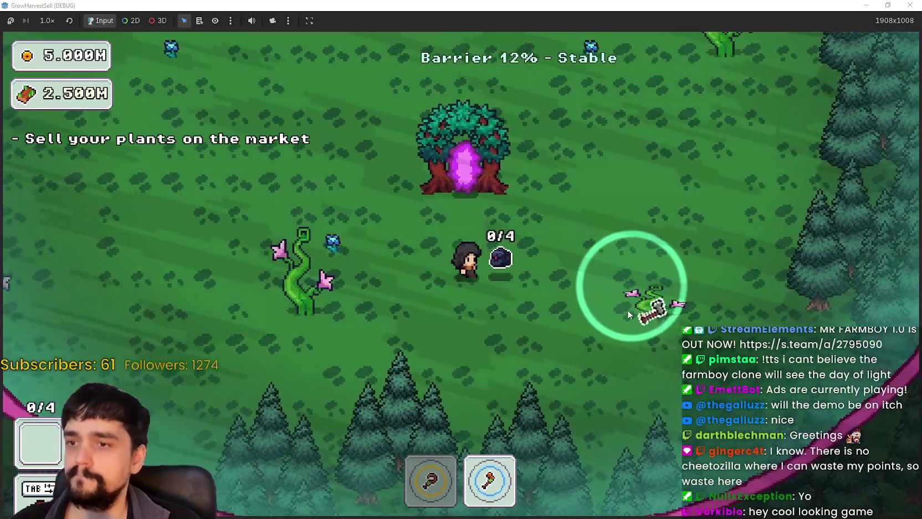
{"action": "key", "text": "s"}
{"action": "key", "text": "a"}
{"action": "key", "text": "a"}
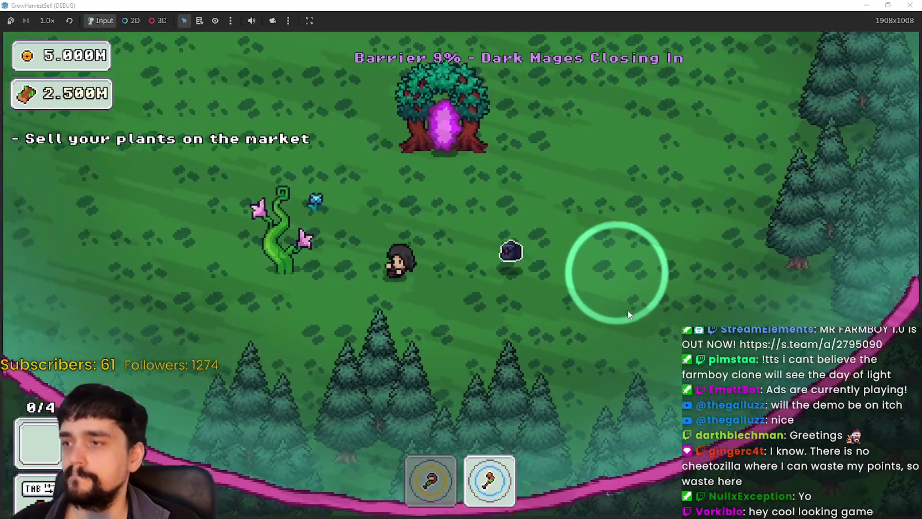
Switch between hotbar tools 1 and 2 and collect the dropped magical root.
{"action": "key", "text": "d"}
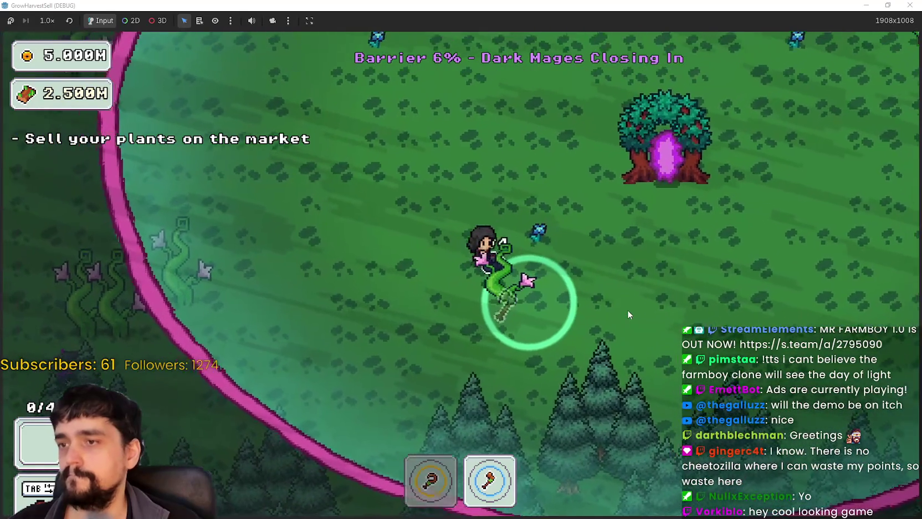
{"action": "key", "text": "w"}
{"action": "key", "text": "1"}
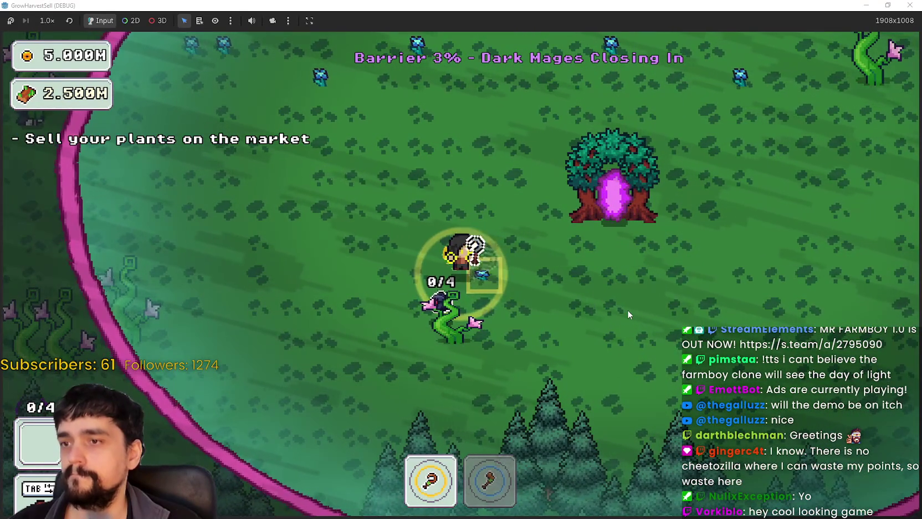
{"action": "key", "text": "2"}
{"action": "key", "text": "s"}
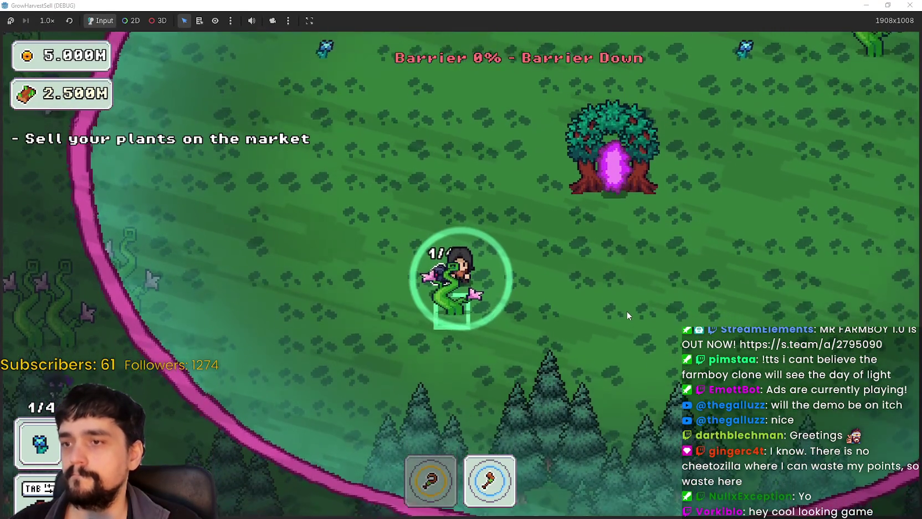
{"action": "key", "text": "a"}
Walk back across the clearing and enter the portal tree to return to the village.
{"action": "key", "text": "d"}
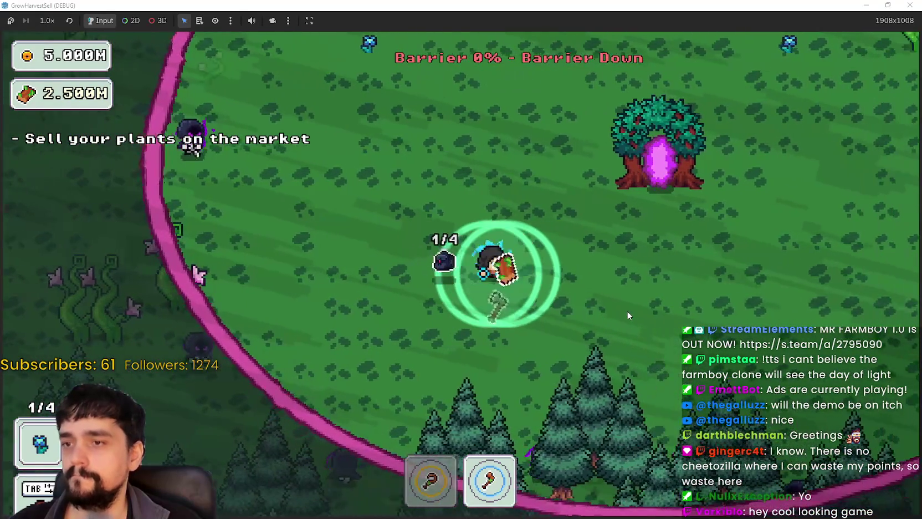
{"action": "key", "text": "w"}
{"action": "key", "text": "w"}
{"action": "key", "text": "d"}
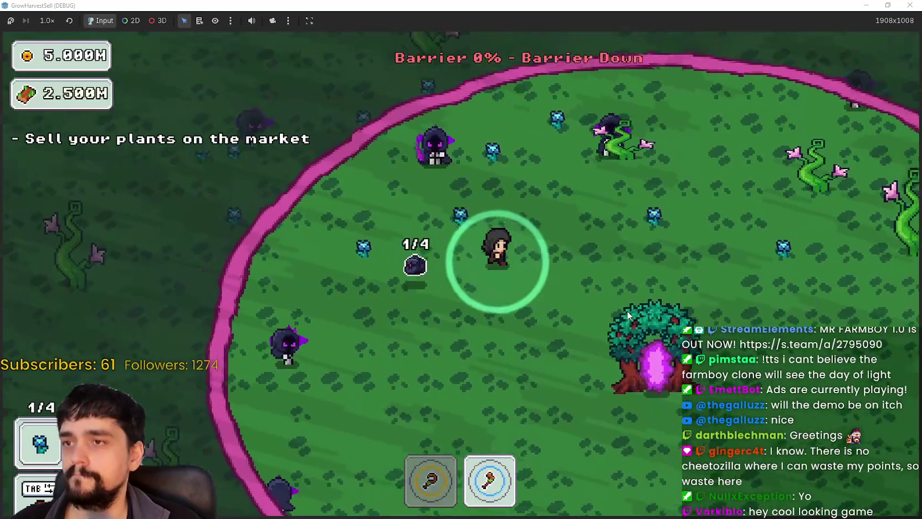
{"action": "key", "text": "s"}
{"action": "key", "text": "a"}
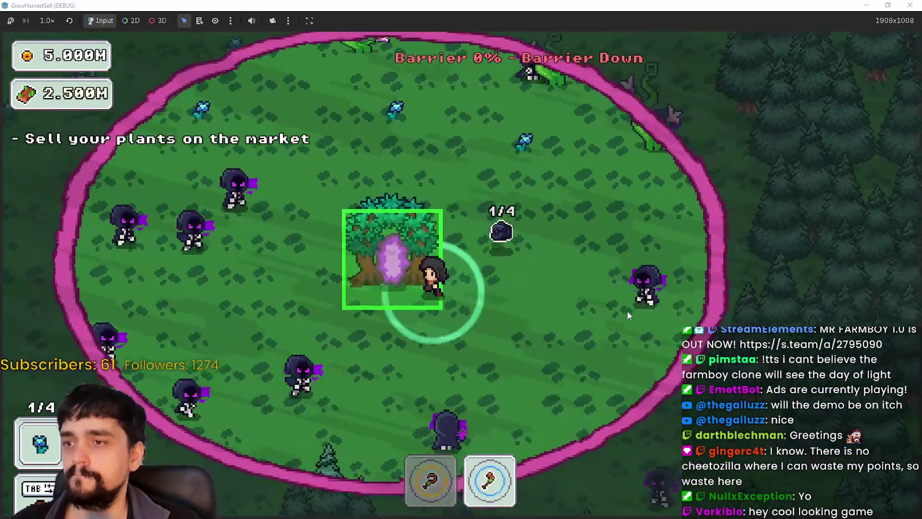
{"action": "key", "text": "e"}
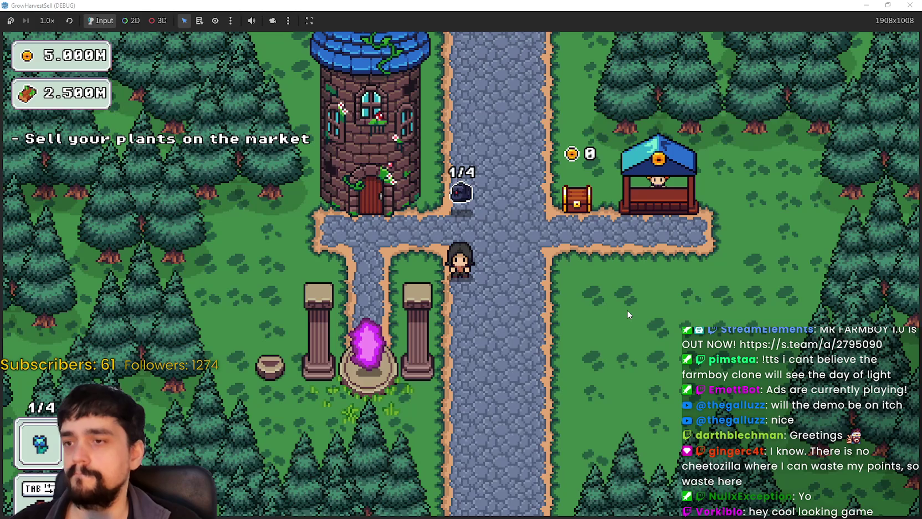
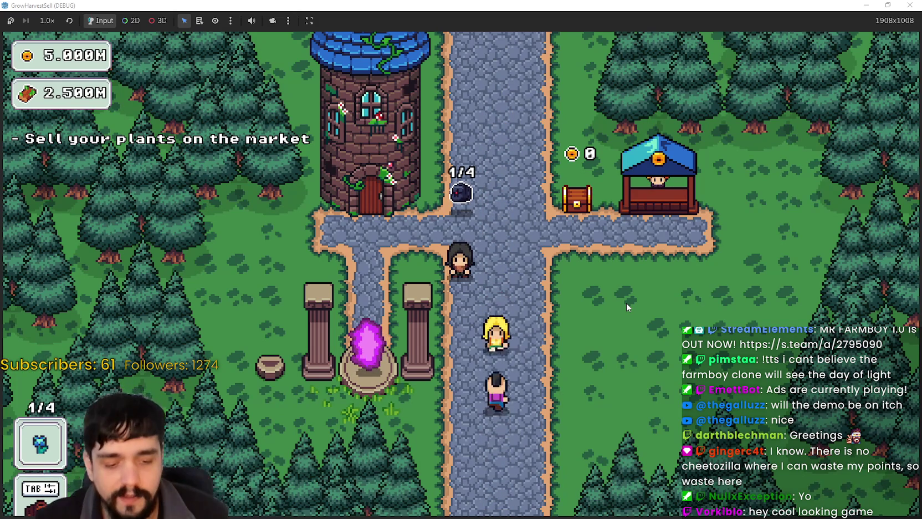
Sell at the market stall, bring 10 gold to the bank chest, then return to the Godot editor.
{"action": "key", "text": "d"}
{"action": "key", "text": "w"}
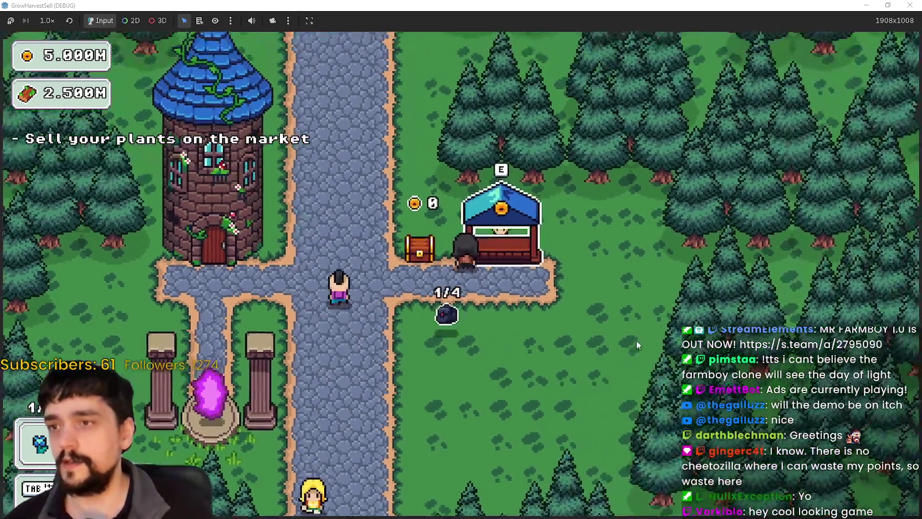
{"action": "key", "text": "s"}
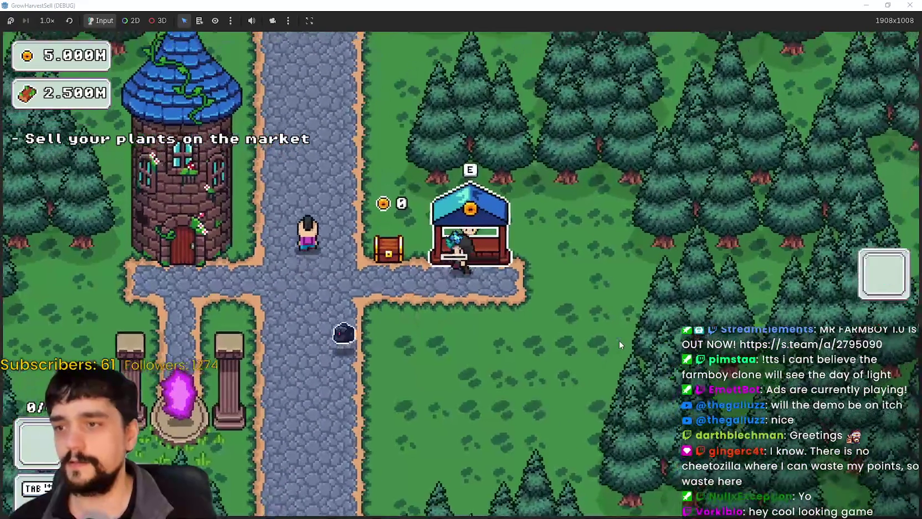
{"action": "key", "text": "a"}
{"action": "key", "text": "e"}
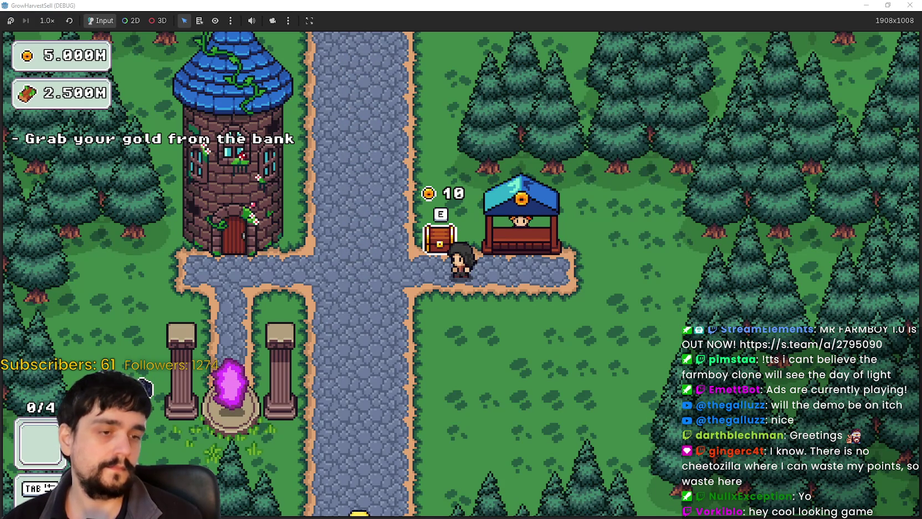
{"action": "key", "text": "alt+Tab"}
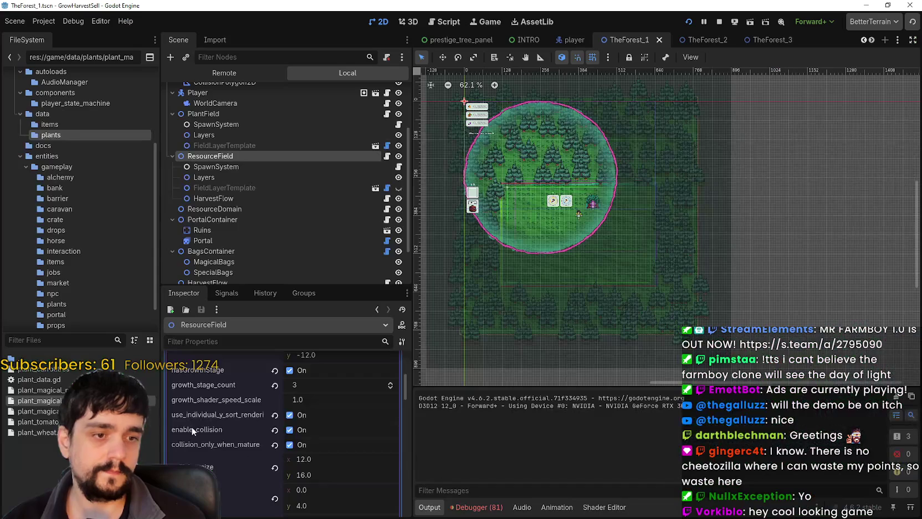
Review plant_carrot.tres in the Inspector, including its mature_harvest_health of 30.
{"action": "left_click", "coordinate": [33, 369]}
{"action": "scroll", "coordinate": [253, 459], "scroll_direction": "down", "scroll_amount": 5}
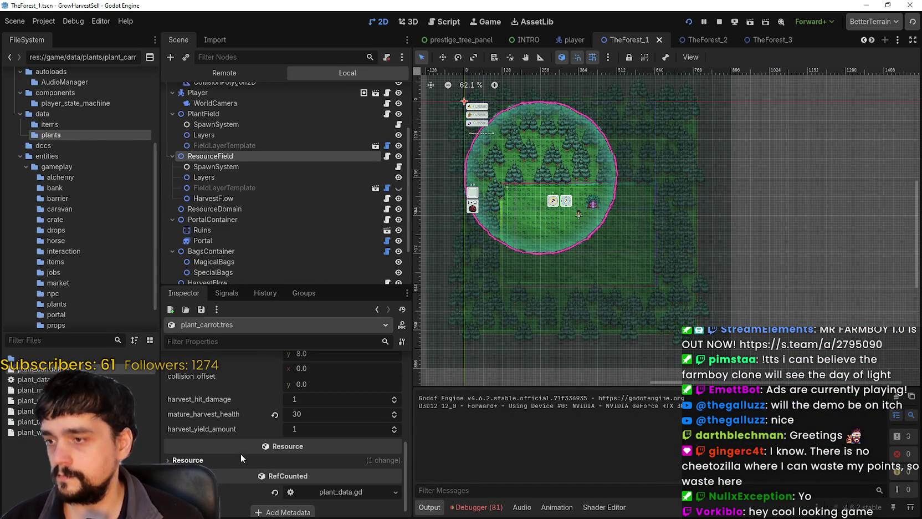
{"action": "scroll", "coordinate": [203, 446], "scroll_direction": "up", "scroll_amount": 1}
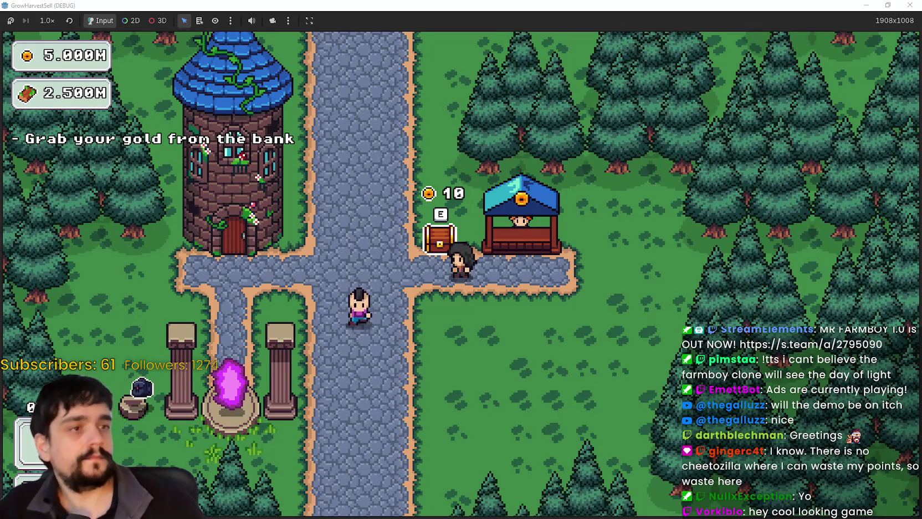
Walk the player down and back up the path from the bank chest toward the tower door.
{"action": "key", "text": "s"}
{"action": "key", "text": "s"}
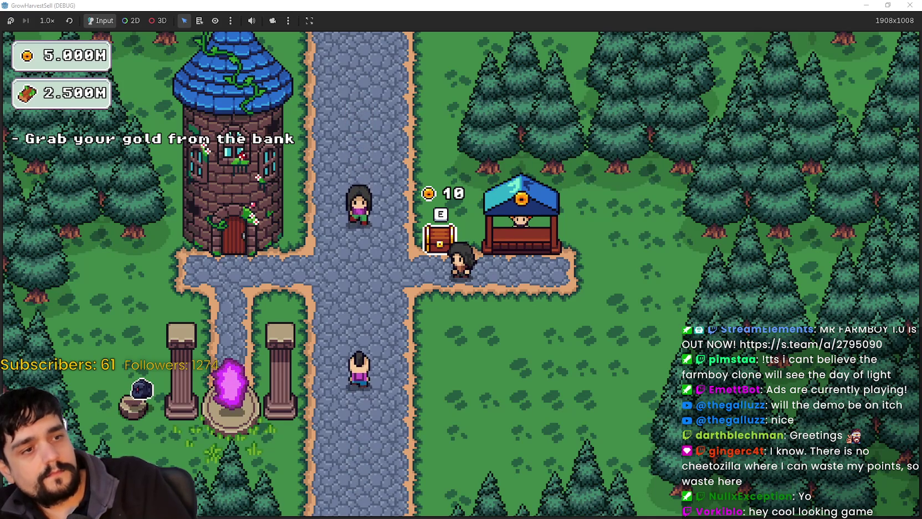
{"action": "key", "text": "w"}
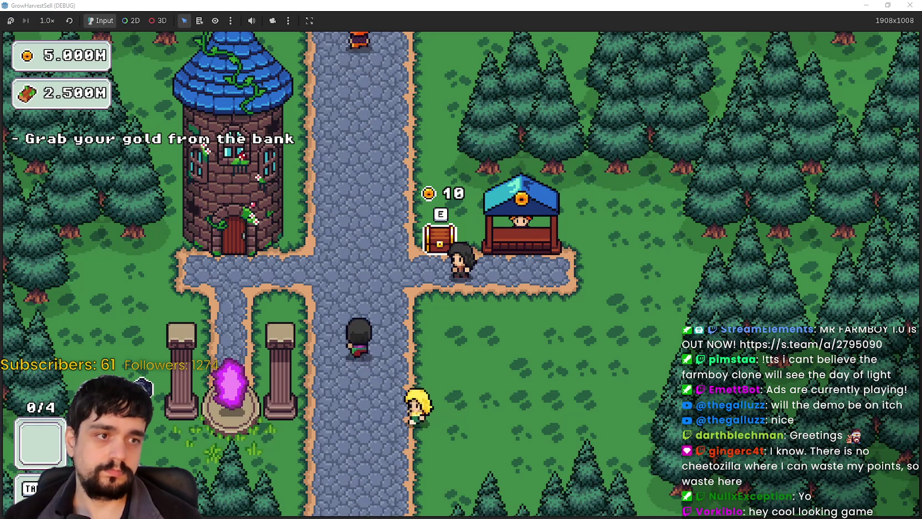
Walk to the tower, open the prestige tree and pan around its nodes.
{"action": "key", "text": "a"}
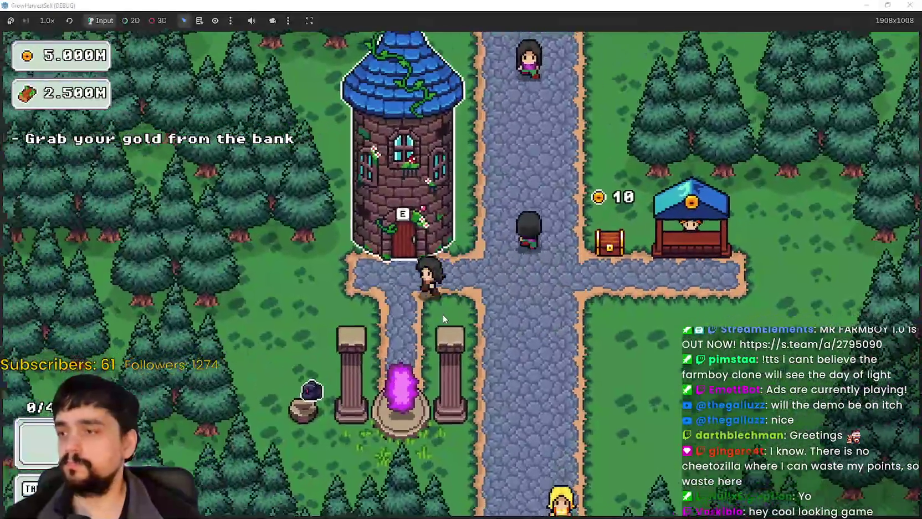
{"action": "key", "text": "w"}
{"action": "key", "text": "e"}
{"action": "scroll", "coordinate": [445, 250], "scroll_direction": "down", "scroll_amount": 3}
{"action": "left_click_drag", "start_coordinate": [444, 262], "coordinate": [465, 282]}
{"action": "scroll", "coordinate": [515, 332], "scroll_direction": "up", "scroll_amount": 4}
{"action": "scroll", "coordinate": [443, 323], "scroll_direction": "down", "scroll_amount": 2}
Buy Magical Bag Slots I, the bag nodes, Bag Automation and Item Capacity I.
{"action": "left_click", "coordinate": [452, 252]}
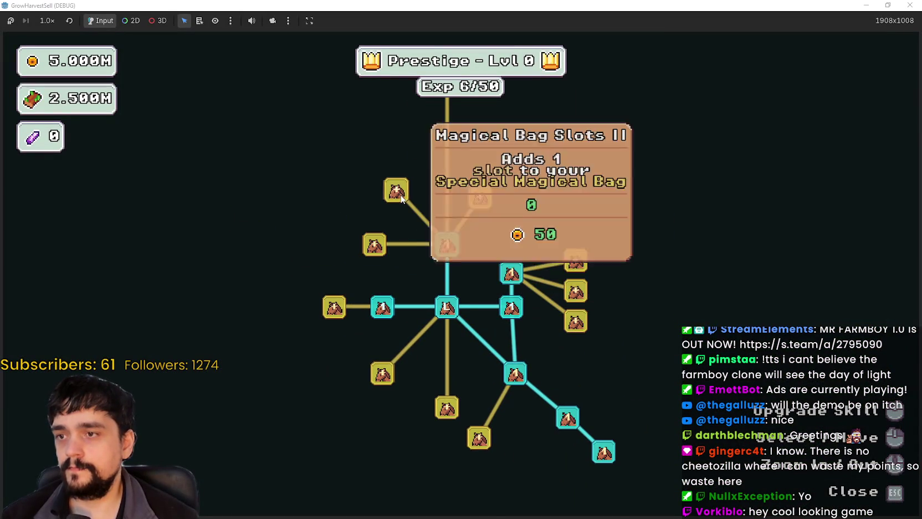
{"action": "left_click", "coordinate": [392, 189]}
{"action": "left_click_drag", "start_coordinate": [480, 197], "coordinate": [485, 268]}
{"action": "left_click", "coordinate": [485, 267]}
{"action": "left_click", "coordinate": [452, 148]}
{"action": "left_click", "coordinate": [364, 224]}
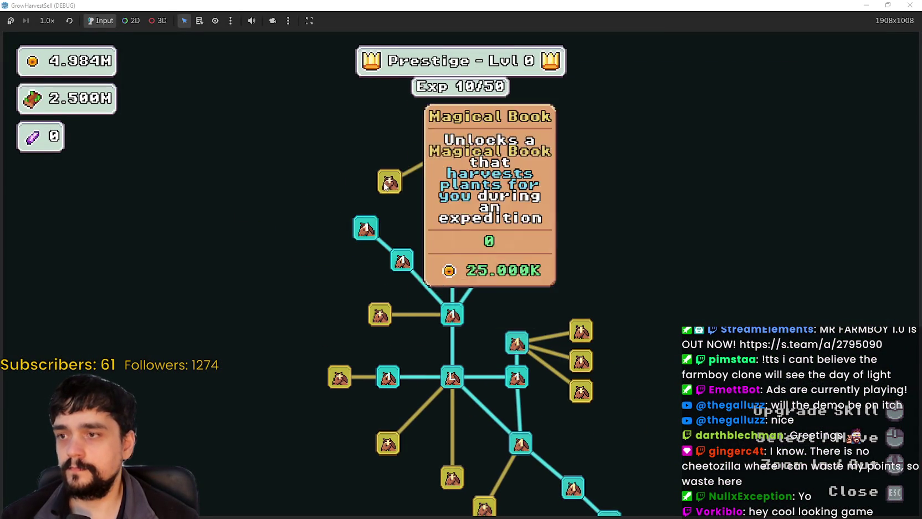
{"action": "left_click", "coordinate": [390, 182]}
{"action": "left_click", "coordinate": [392, 289]}
{"action": "left_click", "coordinate": [351, 233]}
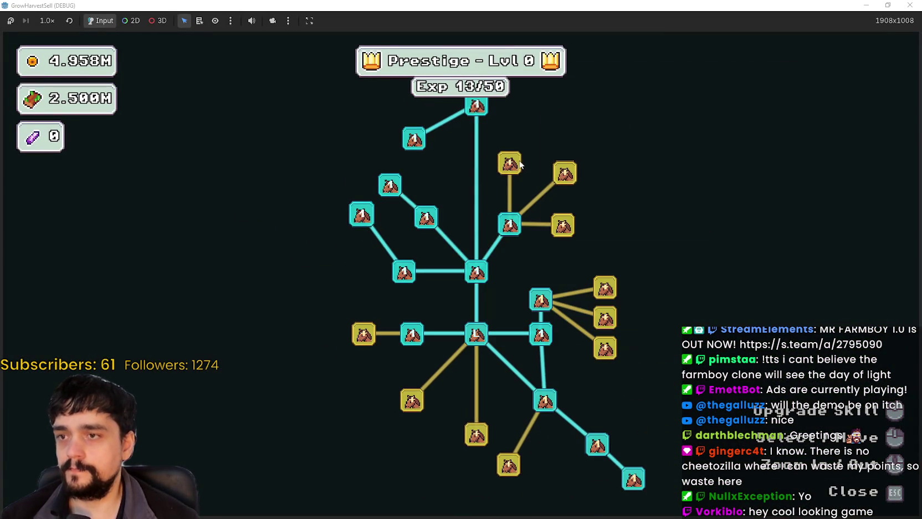
Buy the next unlocked nodes up to Market Speed and the top Market Sell node.
{"action": "left_click", "coordinate": [363, 335]}
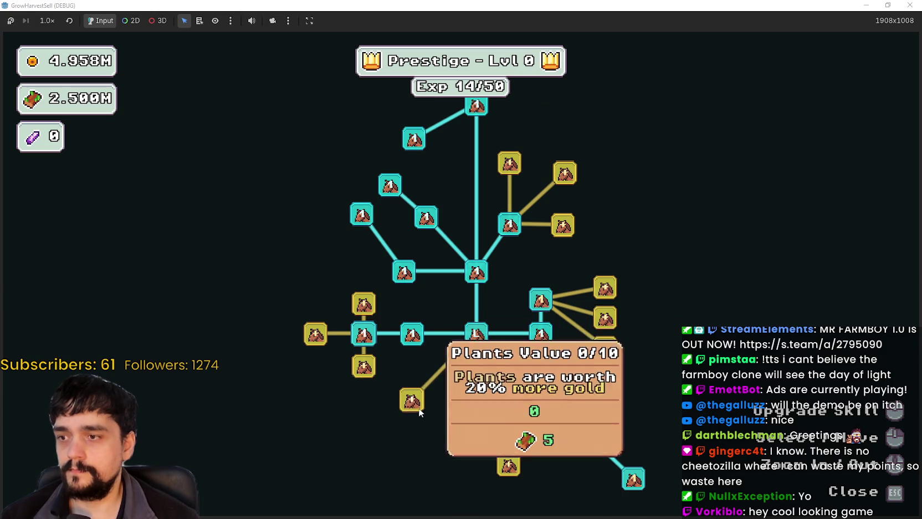
{"action": "left_click", "coordinate": [412, 400]}
{"action": "left_click", "coordinate": [509, 163]}
{"action": "left_click", "coordinate": [563, 225]}
{"action": "left_click", "coordinate": [573, 168]}
{"action": "left_click", "coordinate": [482, 182]}
Buy the left-branch nodes, Forest 1-3 Spawn Rate, and the bottom nodes of the tree.
{"action": "left_click", "coordinate": [399, 347]}
{"action": "left_click", "coordinate": [351, 379]}
{"action": "left_click", "coordinate": [407, 352]}
{"action": "left_click", "coordinate": [389, 390]}
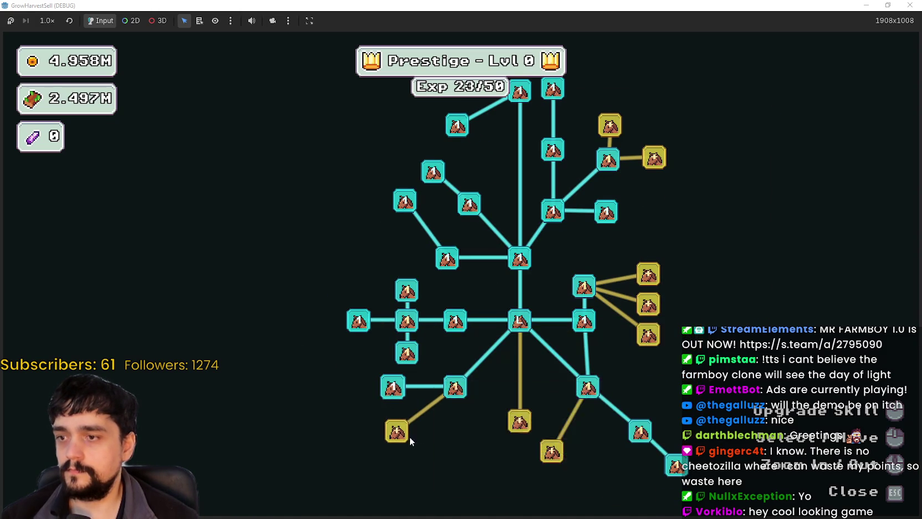
{"action": "left_click", "coordinate": [397, 431]}
{"action": "left_click", "coordinate": [498, 358]}
{"action": "left_click", "coordinate": [527, 388]}
{"action": "left_click", "coordinate": [496, 420]}
{"action": "left_click", "coordinate": [460, 407]}
Max out Dopple Sickle and Plant Domain Damage, and upgrade Plant Domain Damage II.
{"action": "left_click", "coordinate": [383, 287]}
{"action": "left_click", "coordinate": [383, 287]}
{"action": "left_click", "coordinate": [389, 256]}
{"action": "left_click", "coordinate": [389, 256]}
{"action": "left_click", "coordinate": [389, 256]}
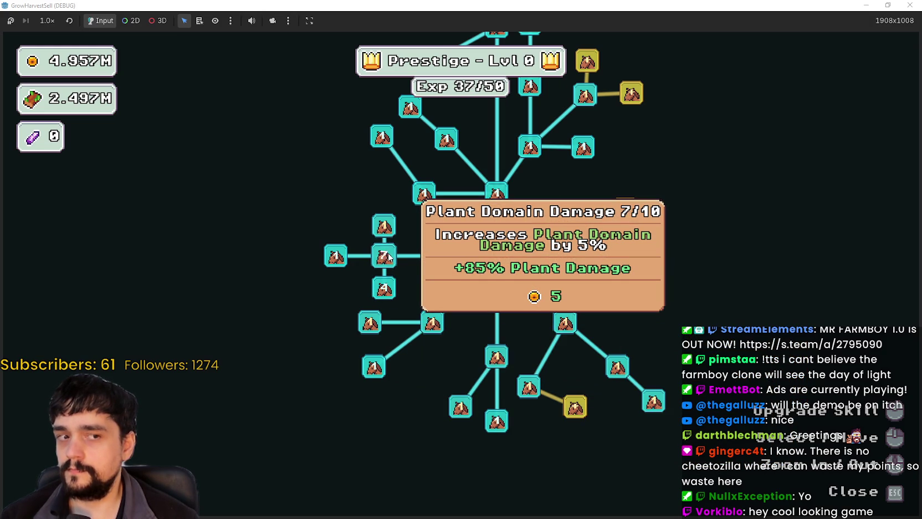
{"action": "left_click", "coordinate": [389, 256]}
{"action": "left_click", "coordinate": [389, 256]}
{"action": "left_click", "coordinate": [389, 256]}
{"action": "left_click", "coordinate": [389, 257]}
{"action": "left_click", "coordinate": [391, 231]}
{"action": "left_click", "coordinate": [391, 231]}
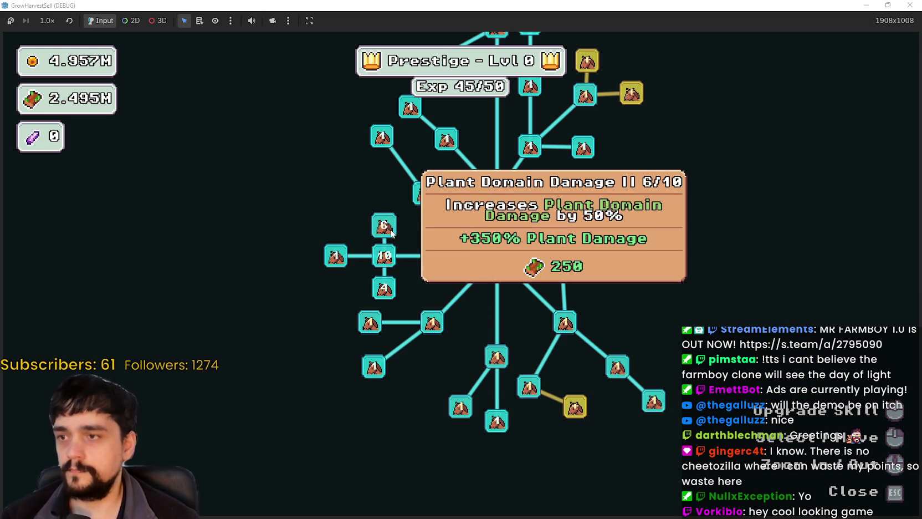
{"action": "left_click", "coordinate": [391, 231]}
{"action": "left_click", "coordinate": [391, 232]}
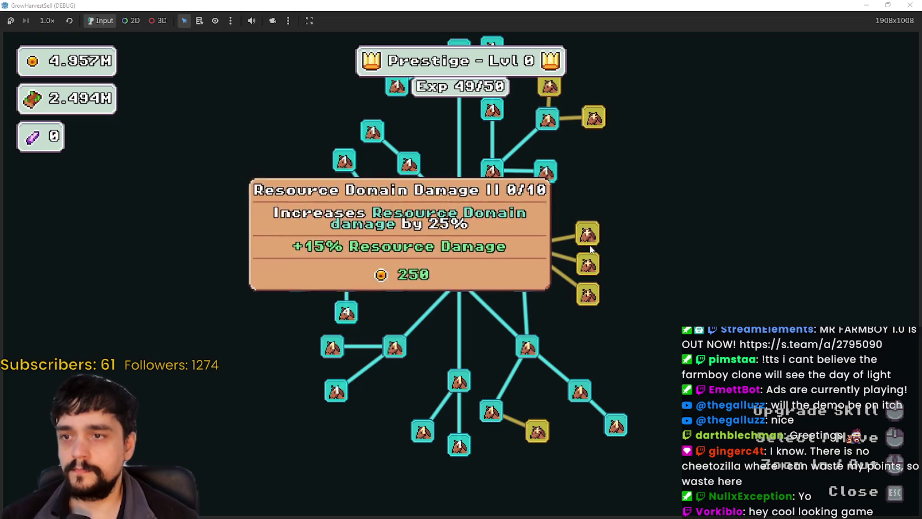
Upgrade Resource Domain Damage and Resource Domain Damage II, reaching prestige level 1.
{"action": "left_click", "coordinate": [588, 239]}
{"action": "left_click", "coordinate": [588, 265]}
{"action": "left_click", "coordinate": [527, 251]}
{"action": "left_click", "coordinate": [530, 254]}
{"action": "left_click", "coordinate": [529, 254]}
{"action": "left_click", "coordinate": [531, 256]}
{"action": "left_click", "coordinate": [531, 256]}
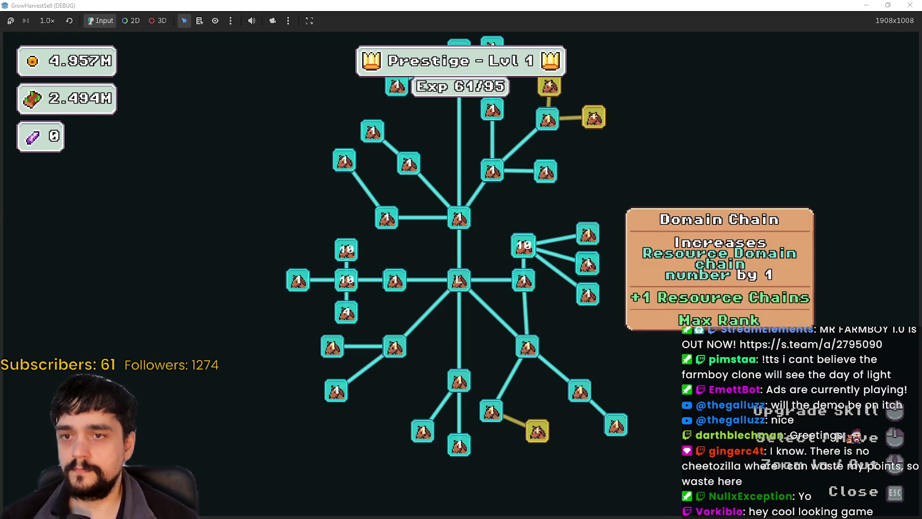
{"action": "left_click", "coordinate": [594, 239]}
{"action": "left_click", "coordinate": [594, 240]}
{"action": "left_click", "coordinate": [594, 239]}
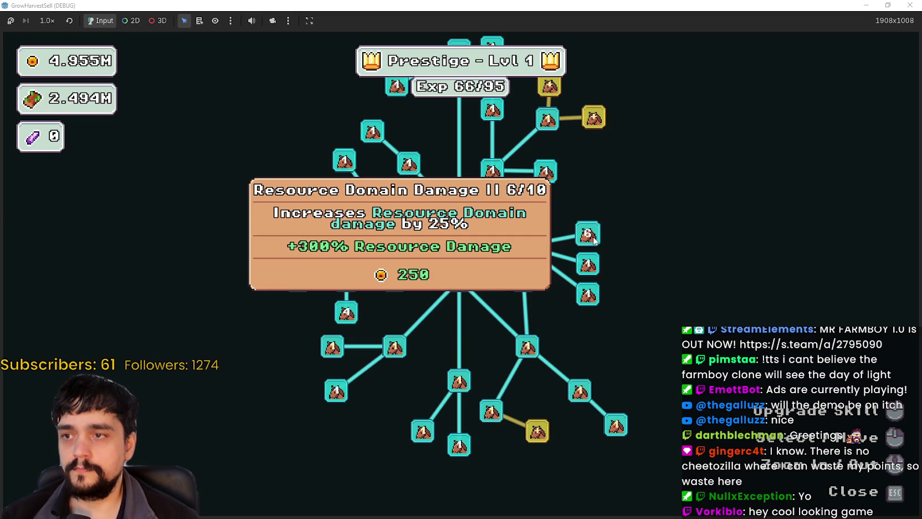
{"action": "left_click", "coordinate": [594, 239]}
{"action": "left_click", "coordinate": [594, 239]}
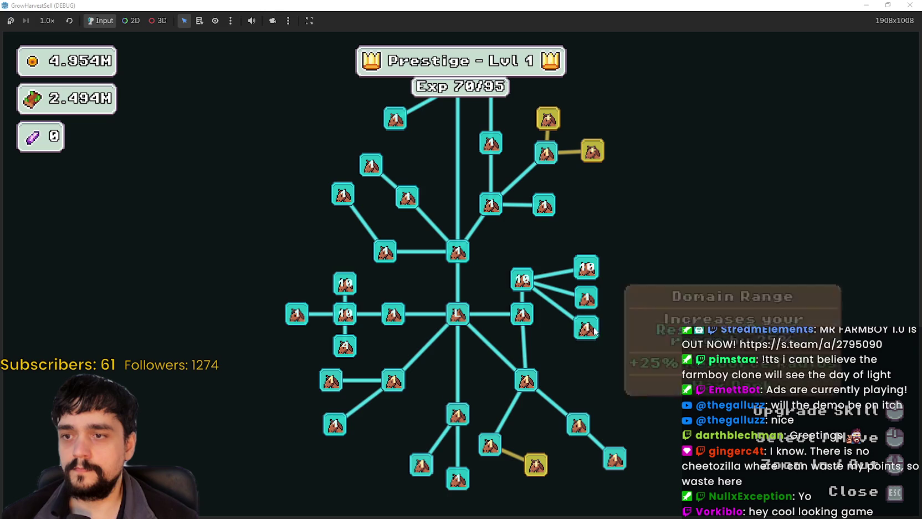
Upgrade Domain Range and buy the last Expedition Demand rank, then close the tree.
{"action": "left_click", "coordinate": [594, 331]}
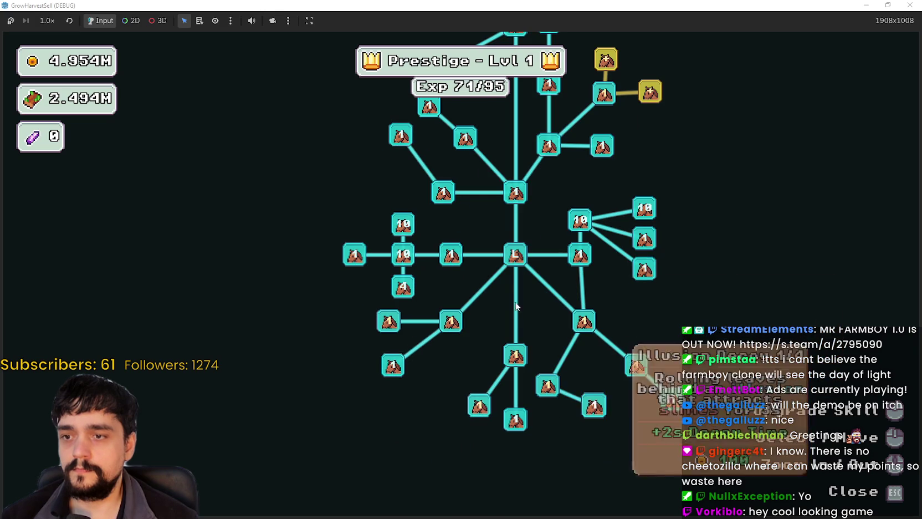
{"action": "left_click", "coordinate": [650, 225]}
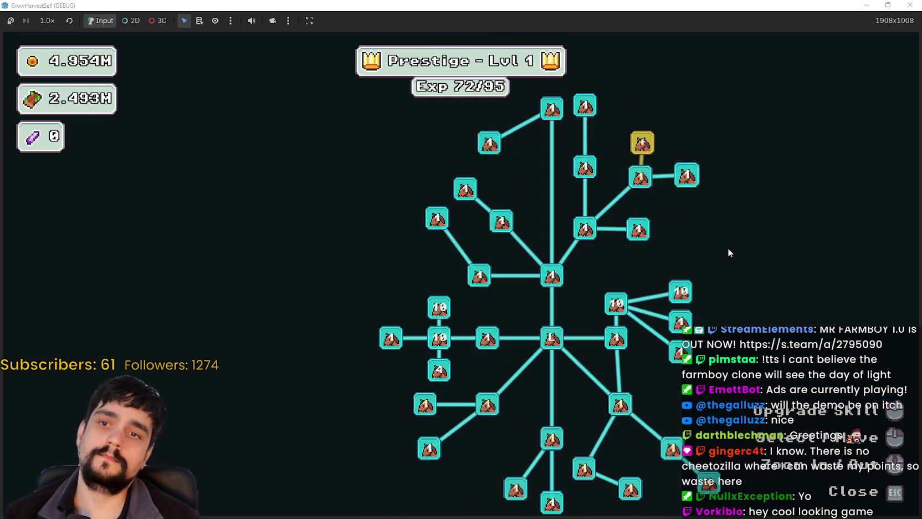
{"action": "key", "text": "Escape"}
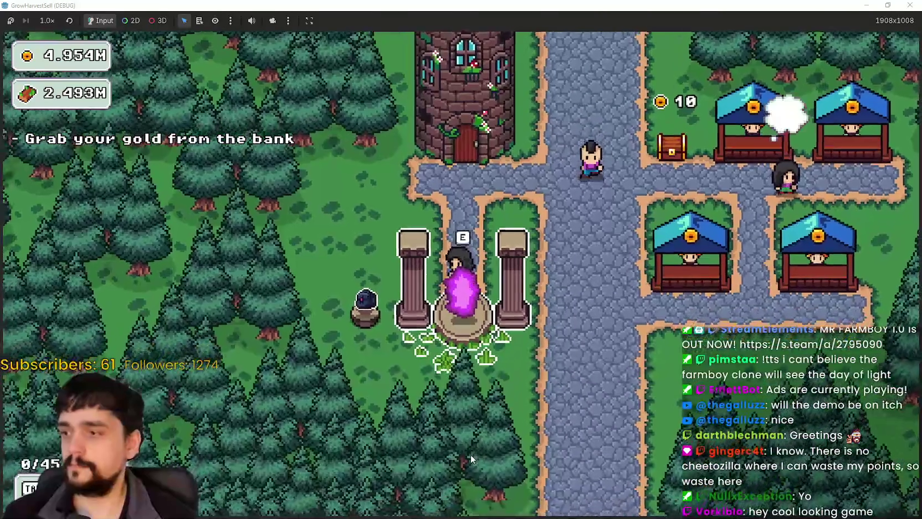
Walk back to the tower door and recheck the prestige tree.
{"action": "key", "text": "w"}
{"action": "key", "text": "e"}
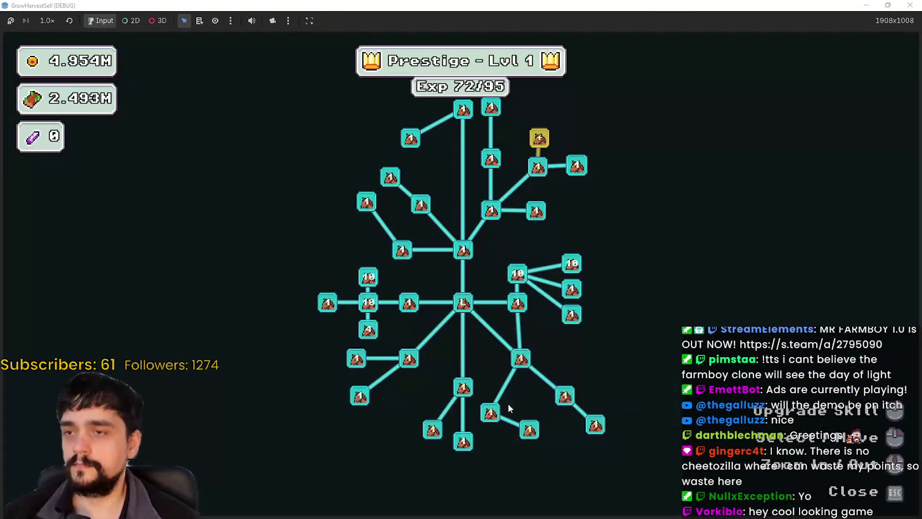
{"action": "key", "text": "Escape"}
Walk into the portal and start the Stage 2 expedition into The Forest.
{"action": "key", "text": "s"}
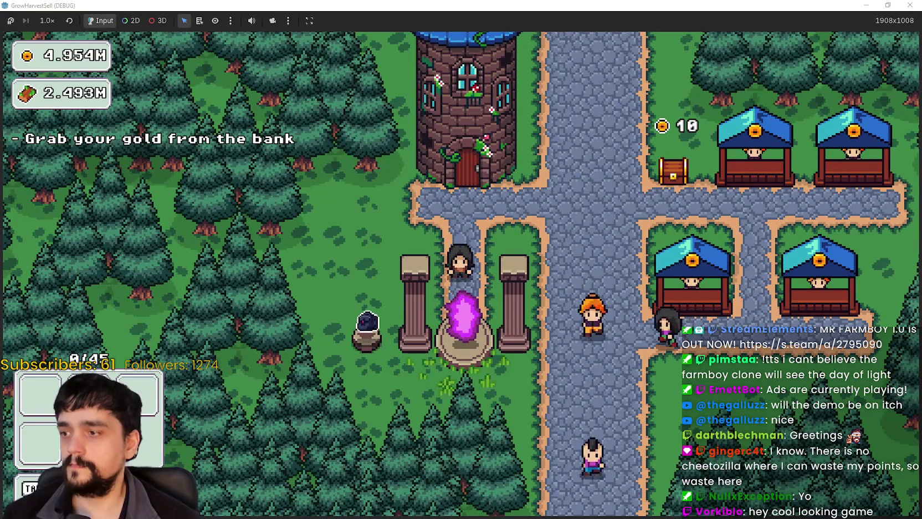
{"action": "key", "text": "s"}
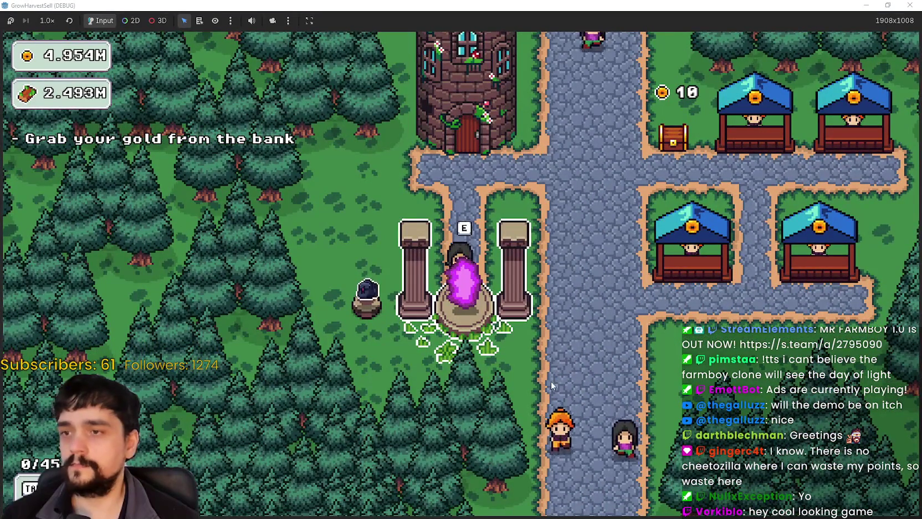
{"action": "key", "text": "e"}
{"action": "key", "text": "Escape"}
{"action": "key", "text": "d"}
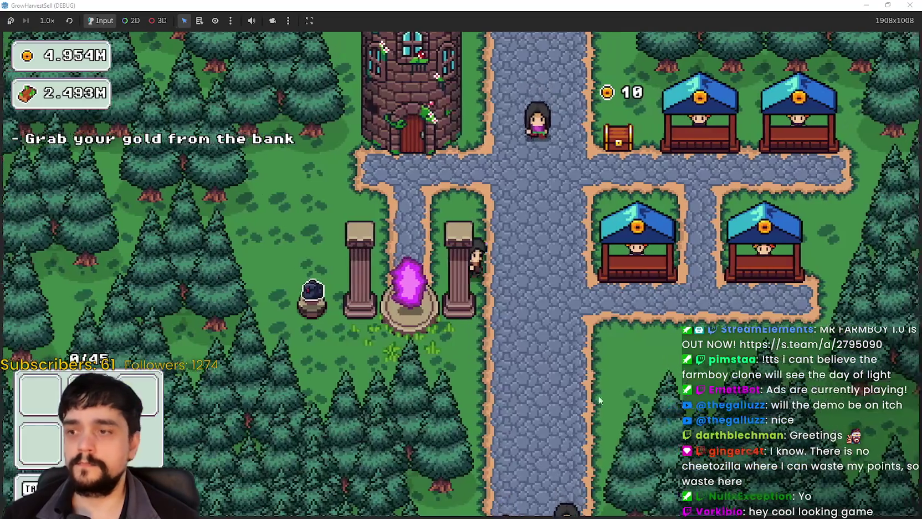
{"action": "key", "text": "a"}
{"action": "key", "text": "e"}
{"action": "key", "text": "d"}
{"action": "key", "text": "Return"}
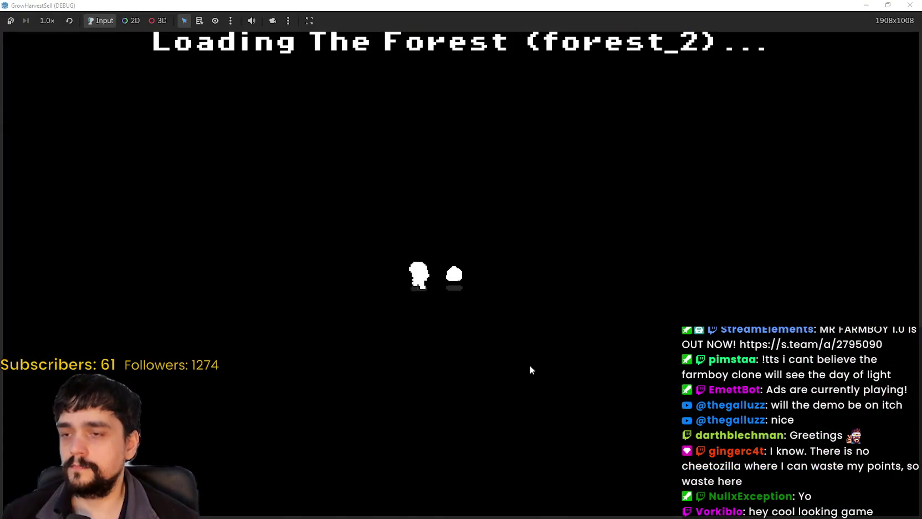
Harvest the vine and the flowers across the forest_2 field using the first tool slot.
{"action": "key", "text": "a"}
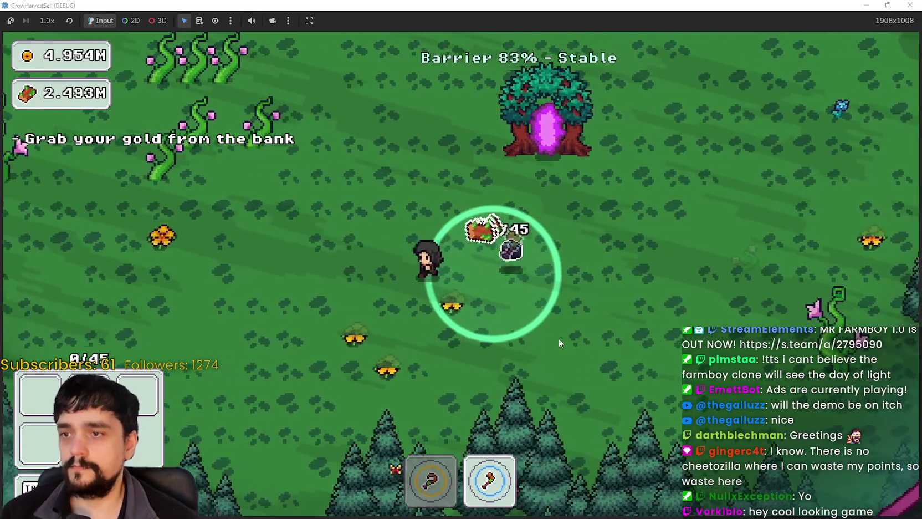
{"action": "key", "text": "w"}
{"action": "key", "text": "1"}
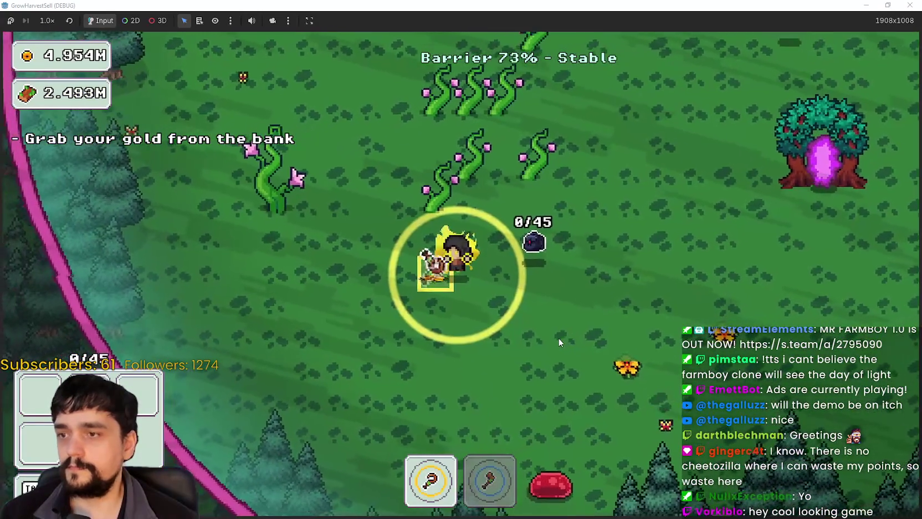
{"action": "key", "text": "s"}
{"action": "key", "text": "d"}
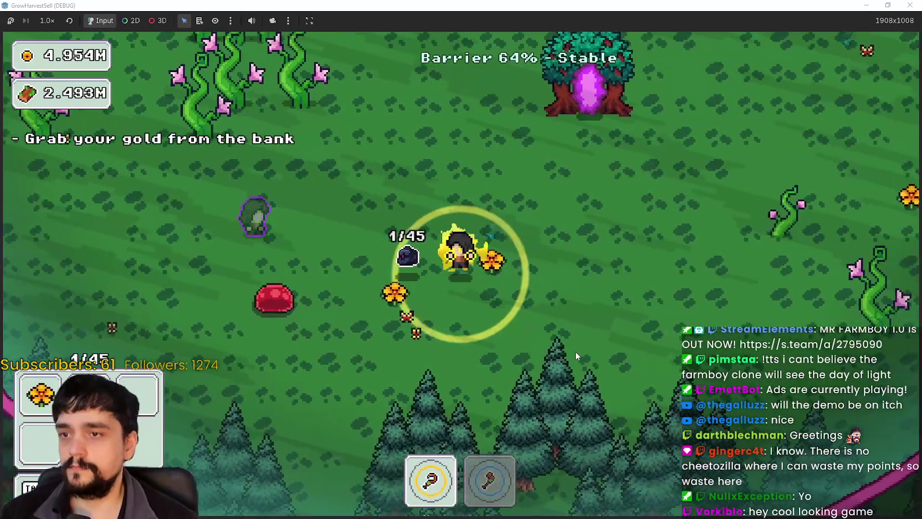
{"action": "key", "text": "w"}
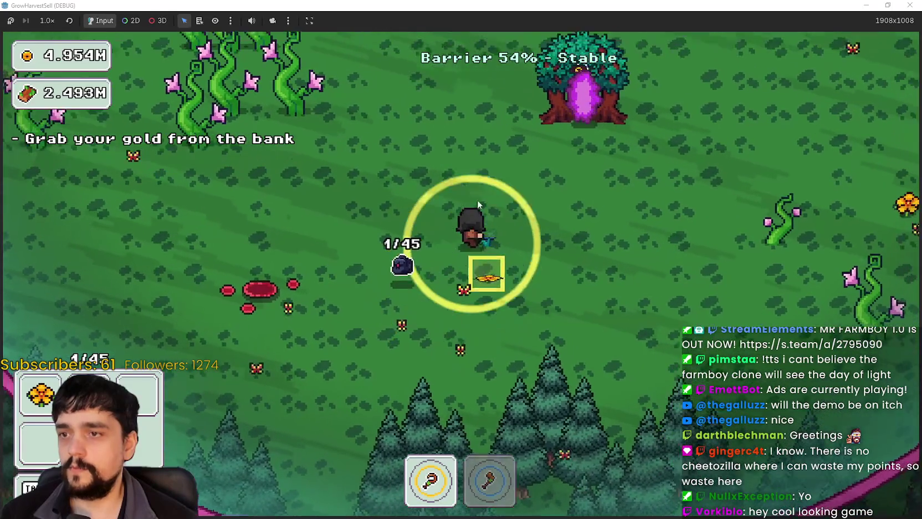
{"action": "key", "text": "w"}
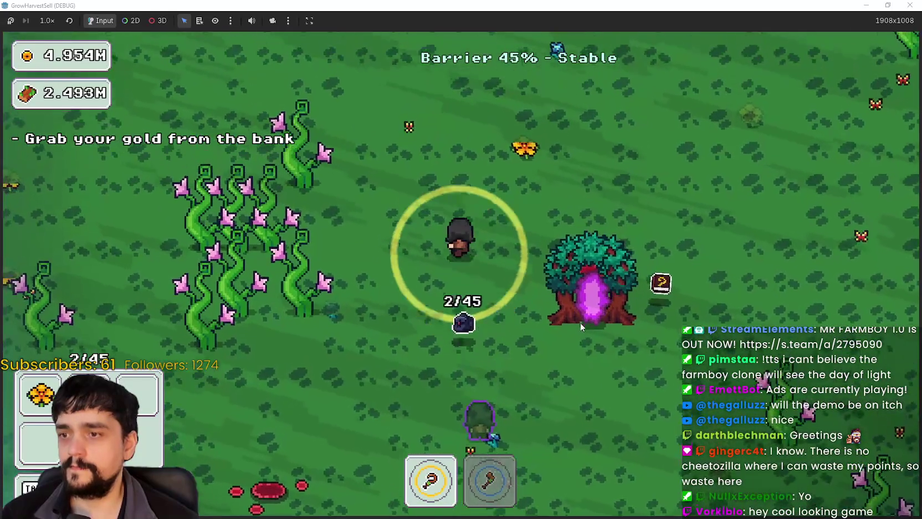
{"action": "key", "text": "w"}
{"action": "key", "text": "d"}
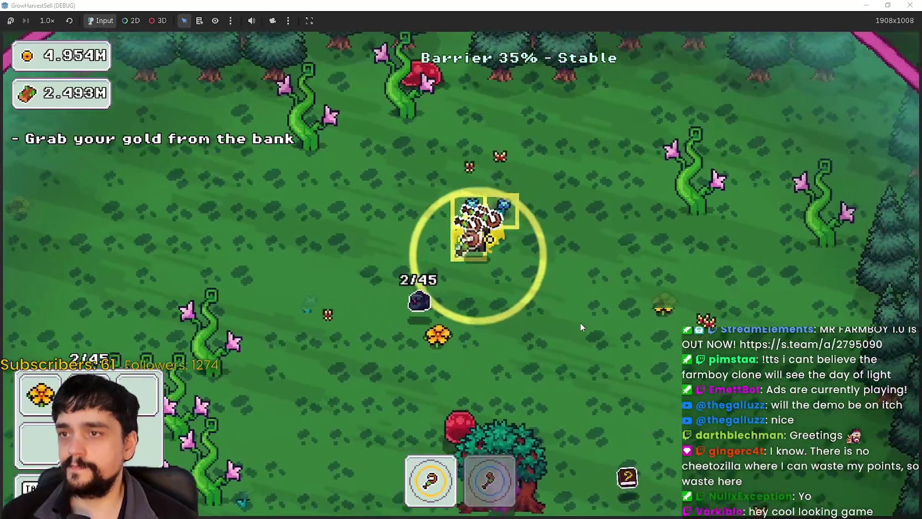
{"action": "key", "text": "d"}
{"action": "key", "text": "w"}
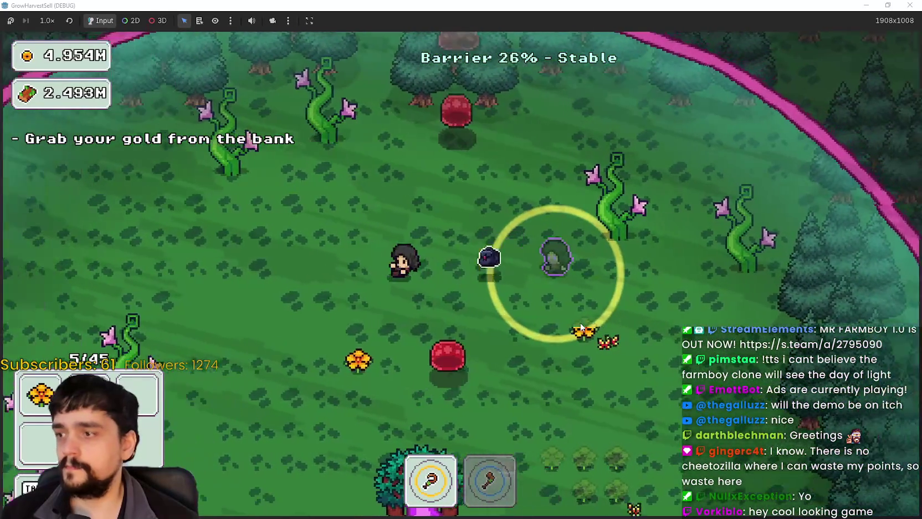
{"action": "key", "text": "a"}
{"action": "key", "text": "s"}
Gather more flowers while the barrier drains, then enter the portal tree back to the village.
{"action": "key", "text": "d"}
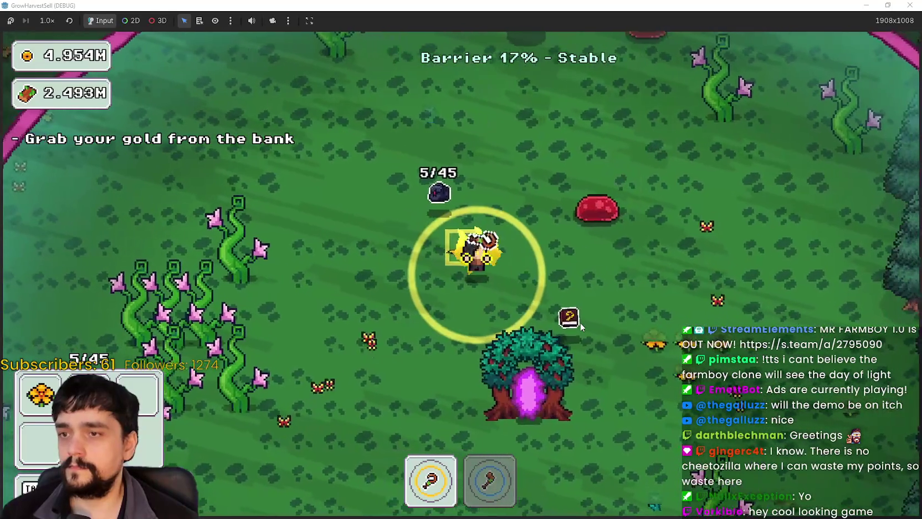
{"action": "key", "text": "d"}
{"action": "key", "text": "s"}
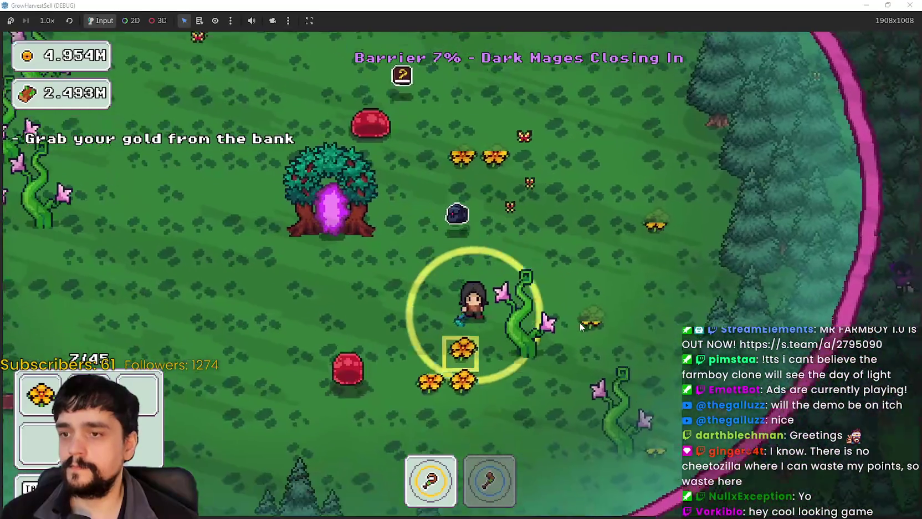
{"action": "key", "text": "s"}
{"action": "key", "text": "a"}
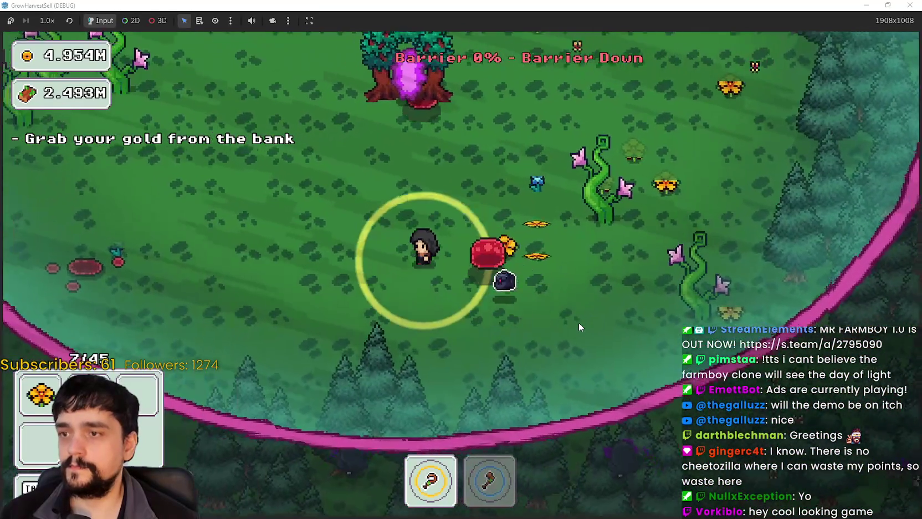
{"action": "key", "text": "w"}
{"action": "key", "text": "d"}
{"action": "key", "text": "a"}
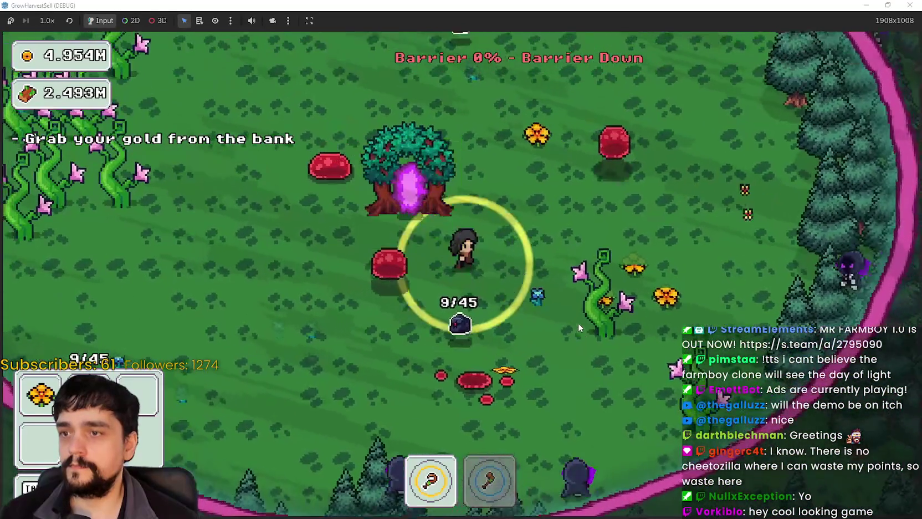
{"action": "key", "text": "d"}
{"action": "key", "text": "s"}
{"action": "key", "text": "a"}
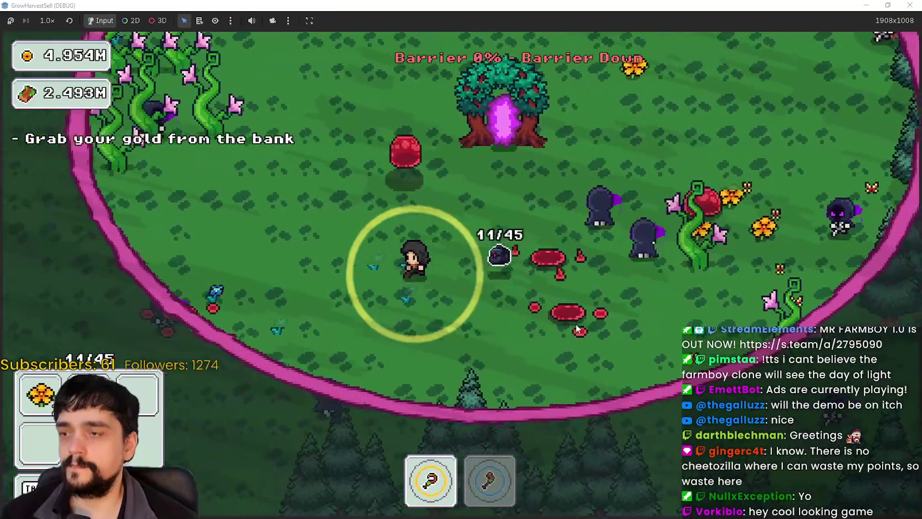
{"action": "key", "text": "w"}
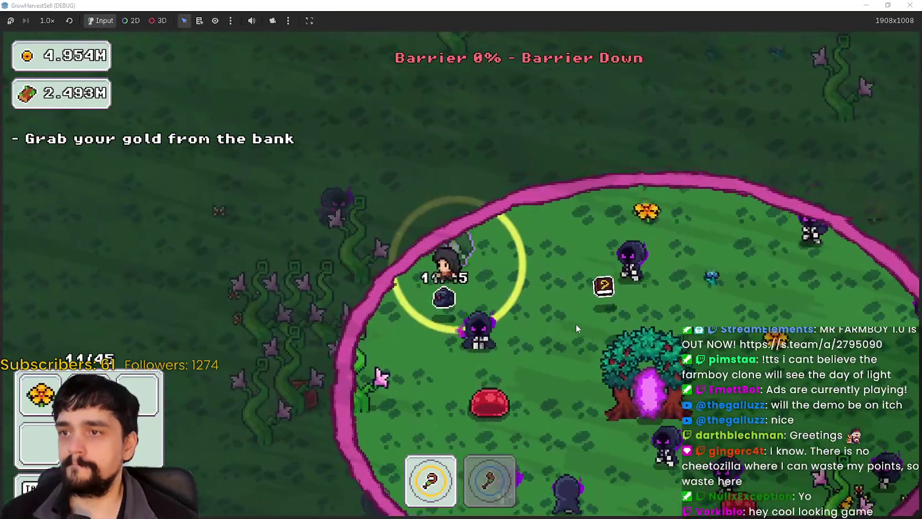
{"action": "key", "text": "s"}
{"action": "key", "text": "d"}
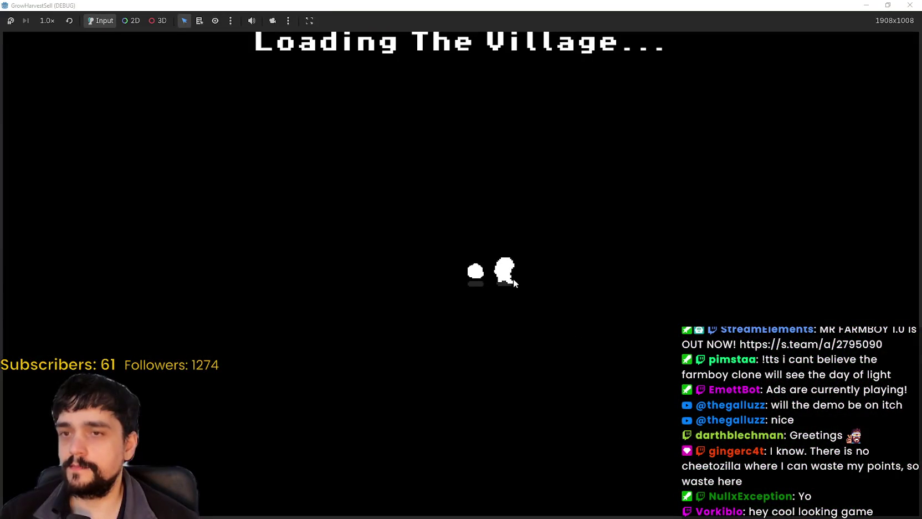
Deposit the flowers, visit the market stall, and collect the gold from the bank chest.
{"action": "key", "text": "d"}
{"action": "key", "text": "e"}
{"action": "key", "text": "a"}
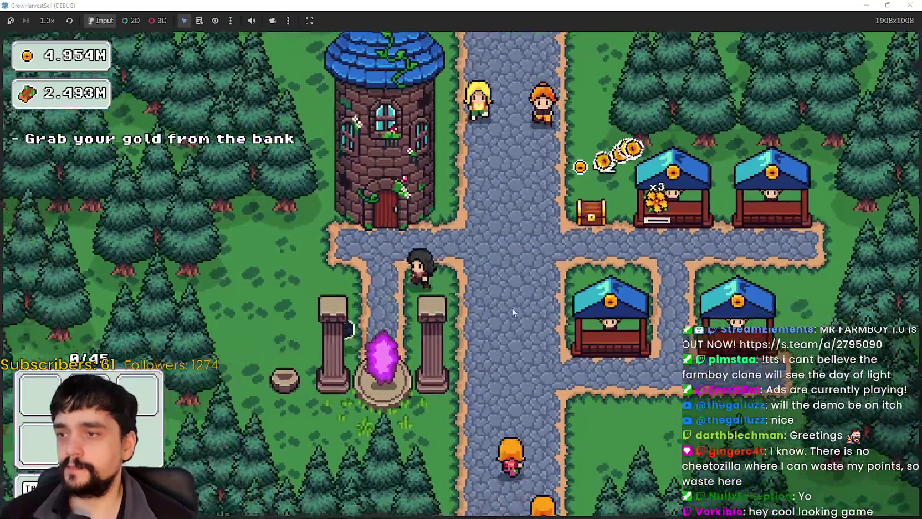
{"action": "key", "text": "w"}
{"action": "key", "text": "d"}
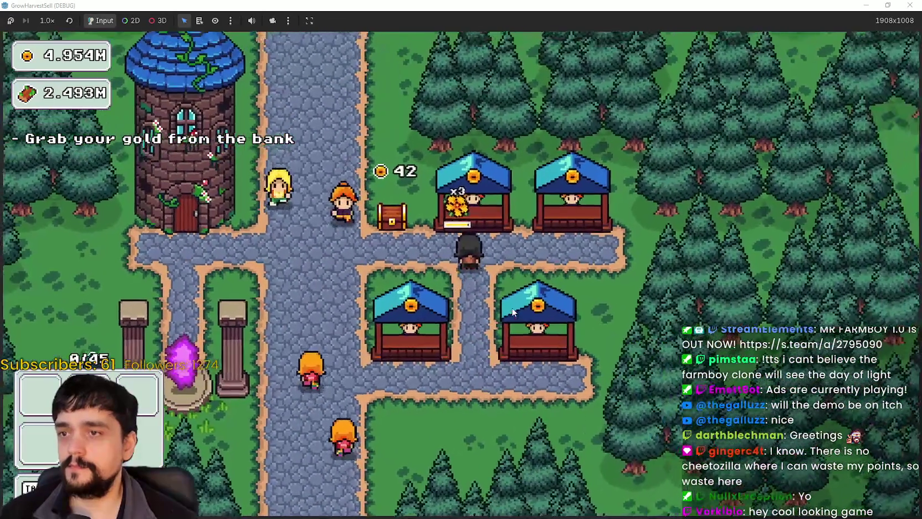
{"action": "key", "text": "a"}
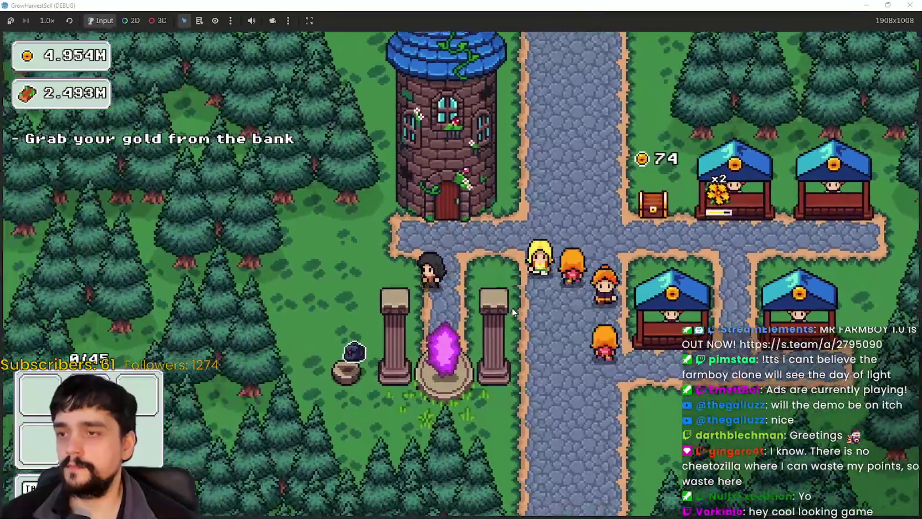
{"action": "key", "text": "d"}
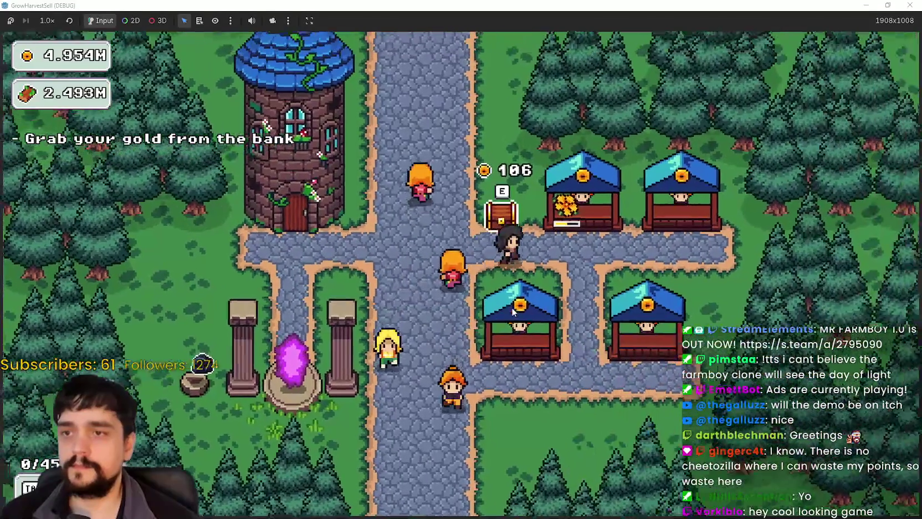
{"action": "key", "text": "e"}
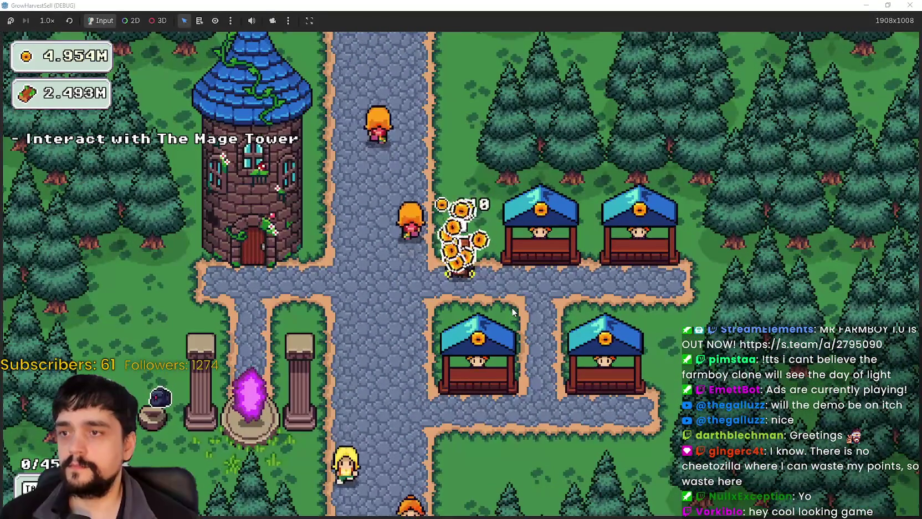
Glance at the prestige skill tree, then walk back over to the bank chest.
{"action": "key", "text": "a"}
{"action": "key", "text": "Tab"}
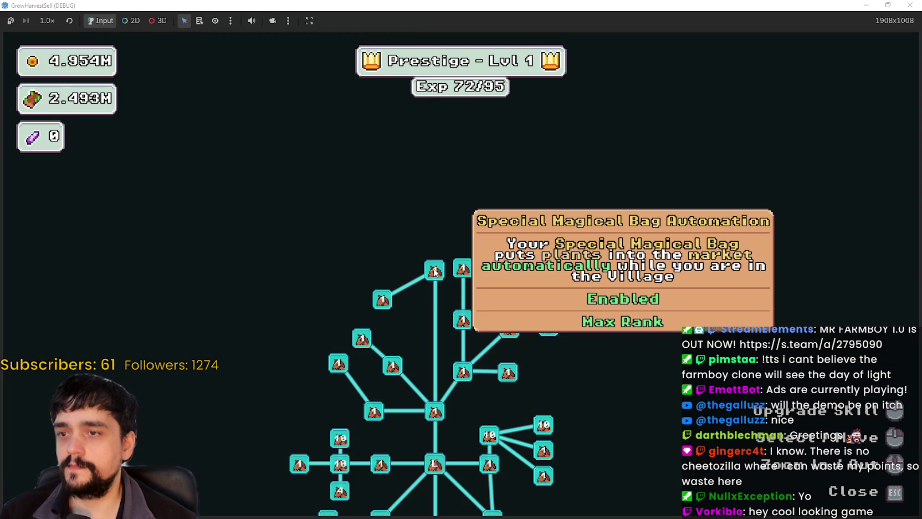
{"action": "key", "text": "Escape"}
{"action": "key", "text": "s"}
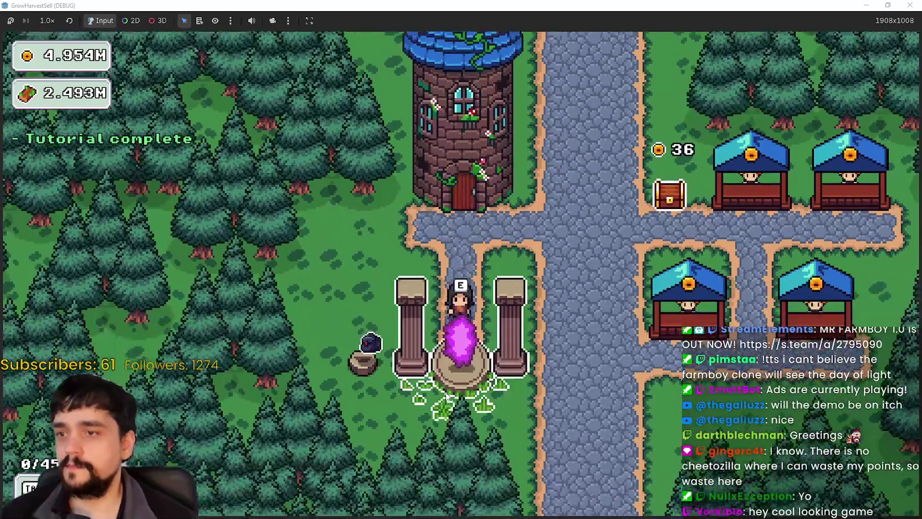
{"action": "key", "text": "w"}
{"action": "key", "text": "d"}
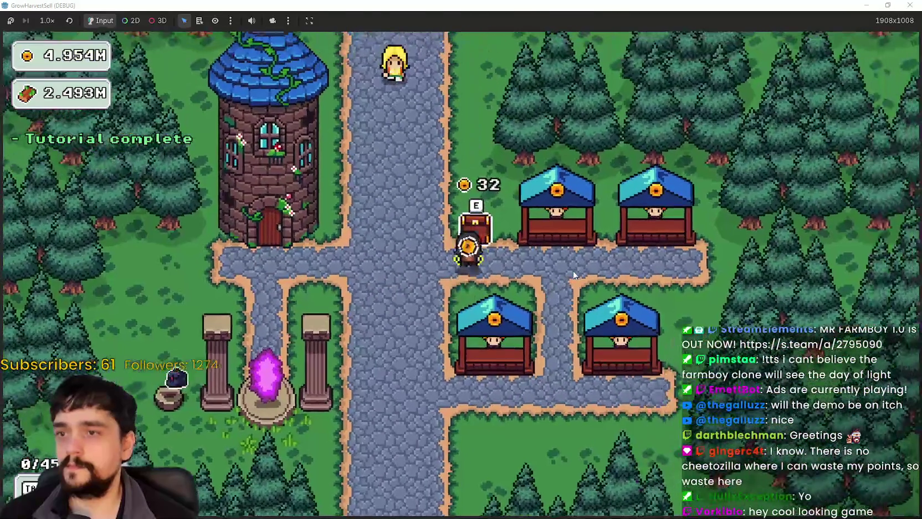
Max out Deep Barrier and Barrier Energy I at 10/10 in the prestige tree.
{"action": "key", "text": "a"}
{"action": "key", "text": "e"}
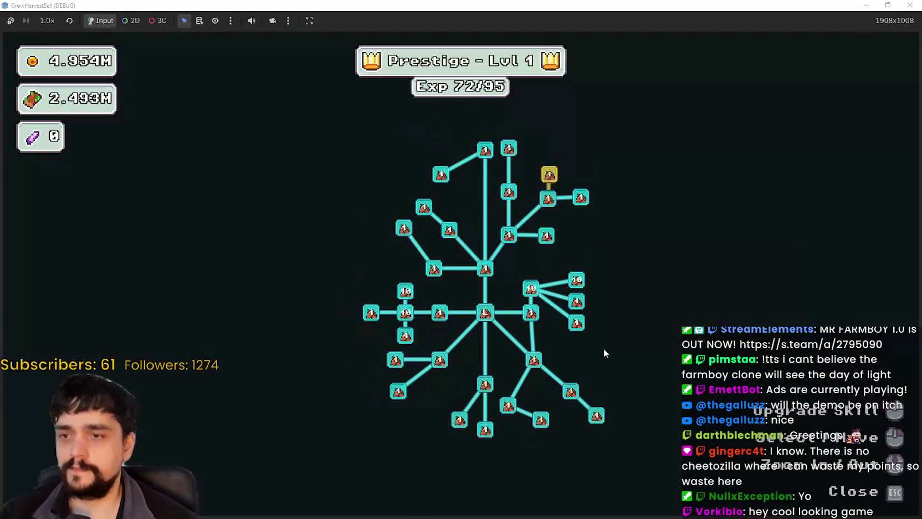
{"action": "left_click", "coordinate": [614, 379]}
{"action": "left_click", "coordinate": [614, 379]}
{"action": "left_click", "coordinate": [614, 379]}
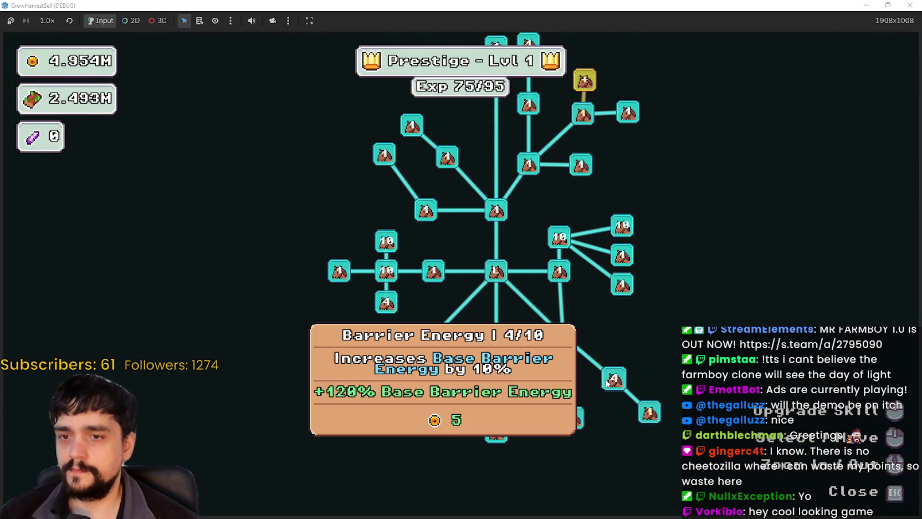
{"action": "left_click", "coordinate": [563, 335]}
{"action": "left_click", "coordinate": [573, 344]}
{"action": "left_click", "coordinate": [622, 387]}
{"action": "left_click", "coordinate": [621, 387]}
{"action": "left_click", "coordinate": [622, 388]}
{"action": "left_click", "coordinate": [621, 385]}
Start the forest_2 stage from the stage selection.
{"action": "key", "text": "Escape"}
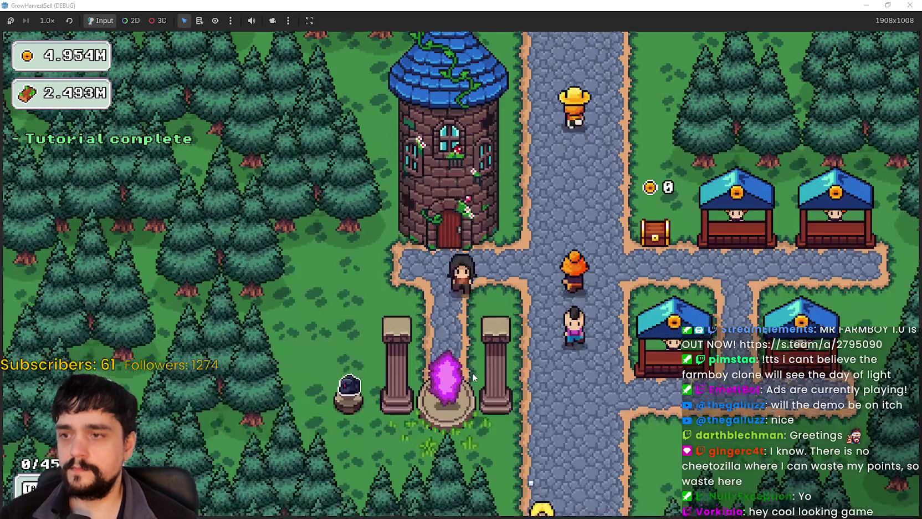
{"action": "key", "text": "e"}
{"action": "left_click", "coordinate": [239, 434]}
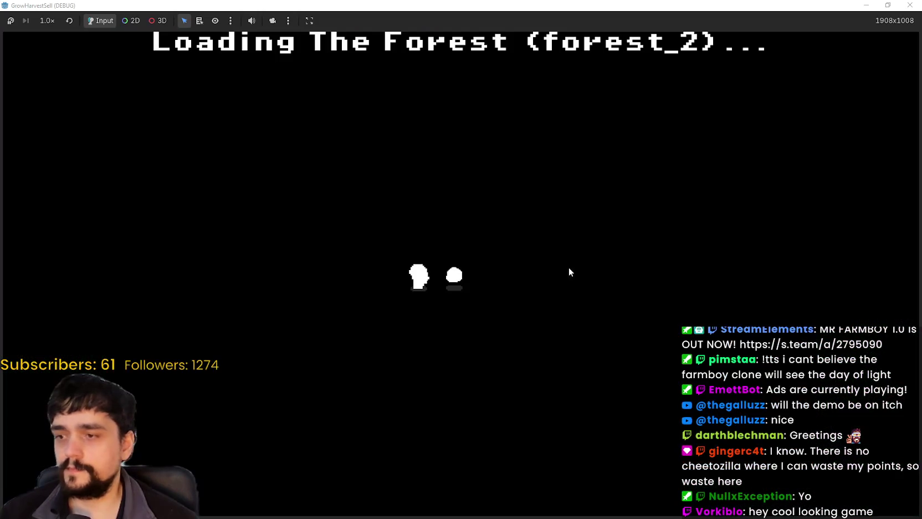
Walk through the forest vines collecting flowers, swapping briefly between tools 1 and 2.
{"action": "key", "text": "a"}
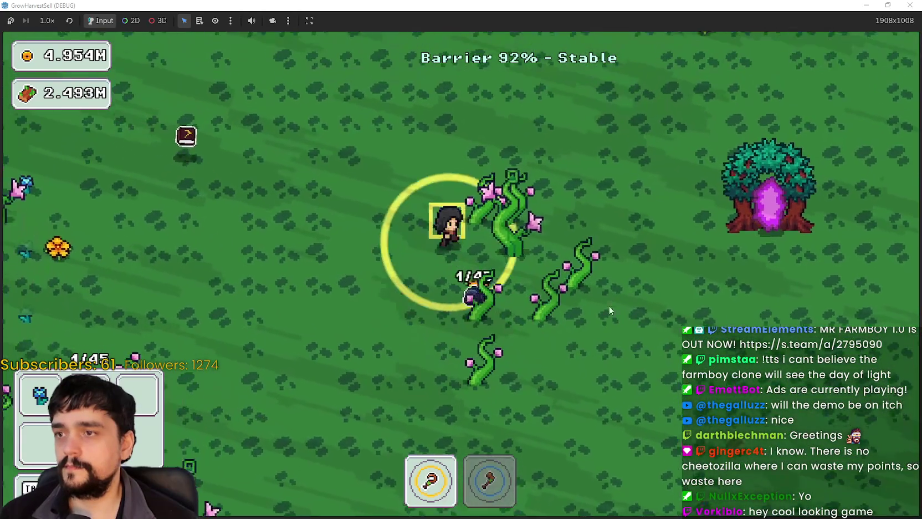
{"action": "key", "text": "2"}
{"action": "key", "text": "1"}
{"action": "key", "text": "a"}
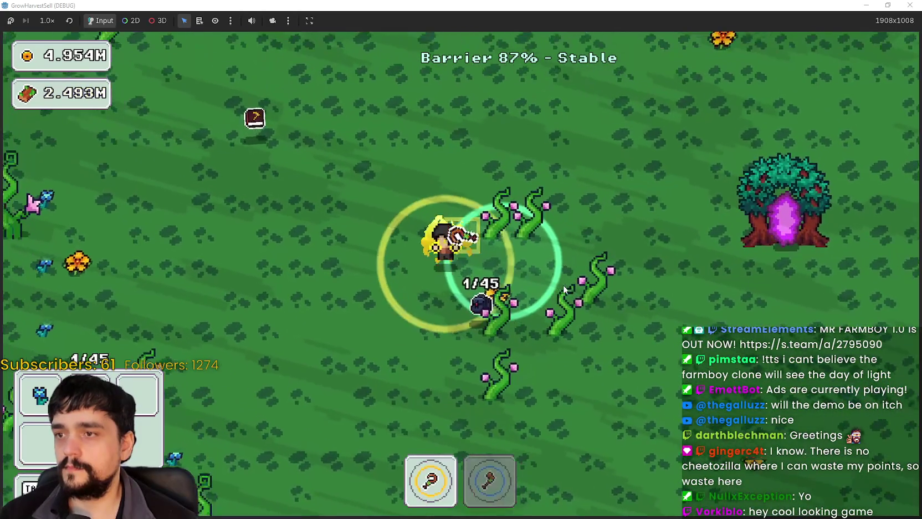
{"action": "key", "text": "a"}
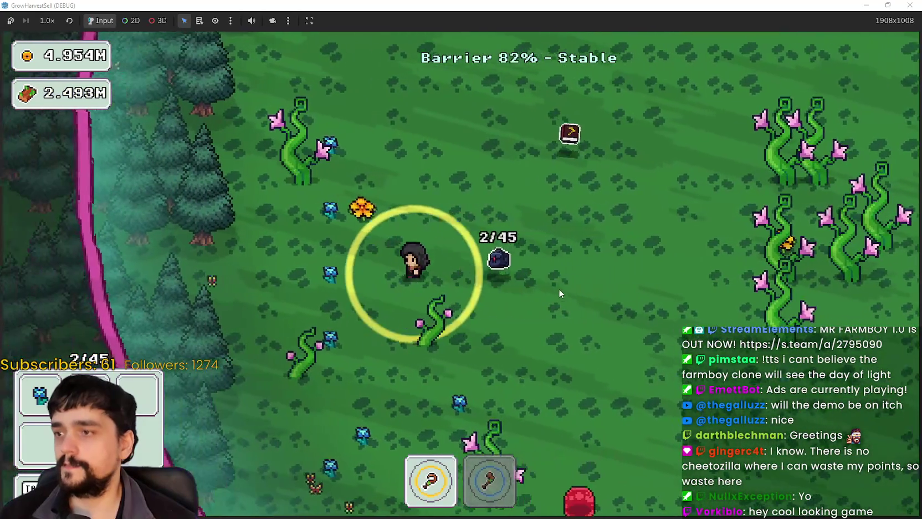
{"action": "key", "text": "w"}
{"action": "key", "text": "w"}
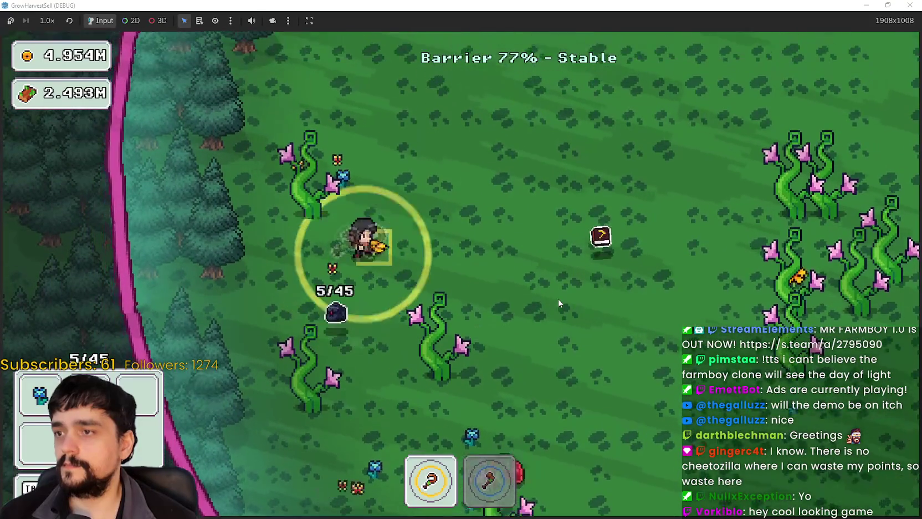
{"action": "key", "text": "w"}
{"action": "key", "text": "d"}
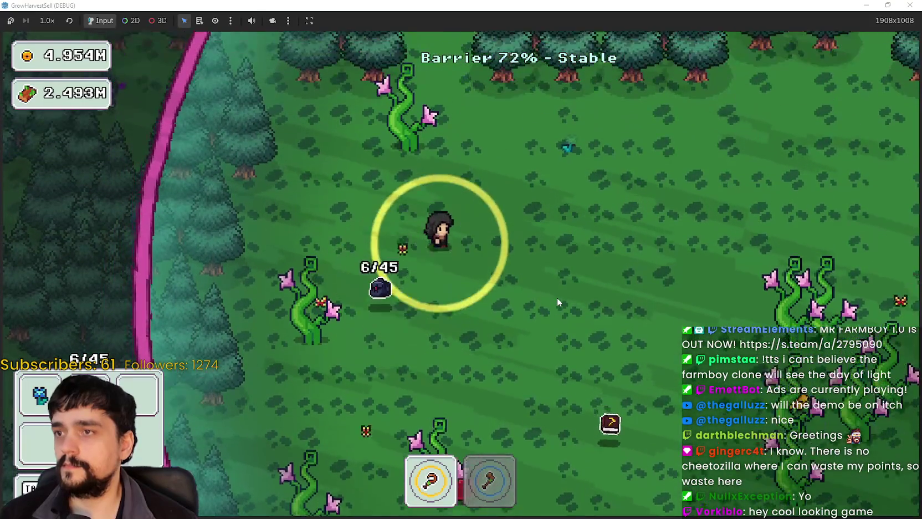
{"action": "key", "text": "s"}
{"action": "key", "text": "a"}
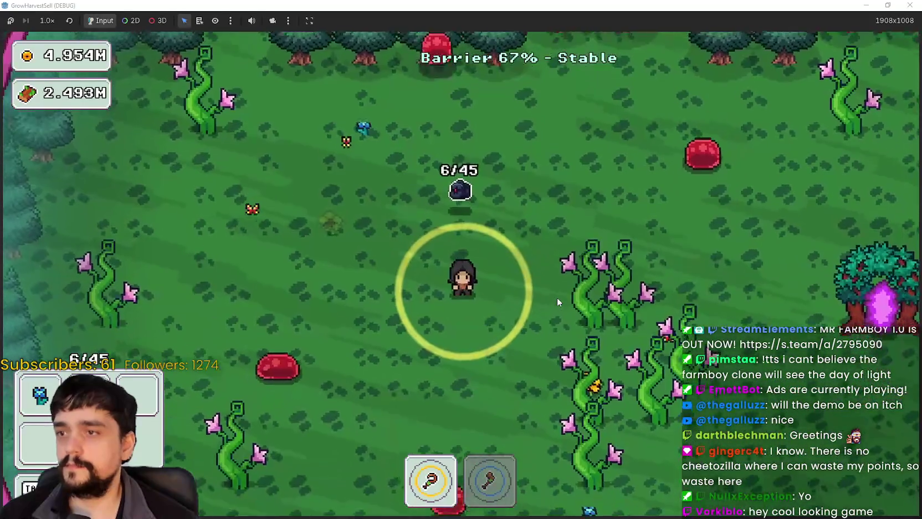
{"action": "key", "text": "s"}
{"action": "key", "text": "a"}
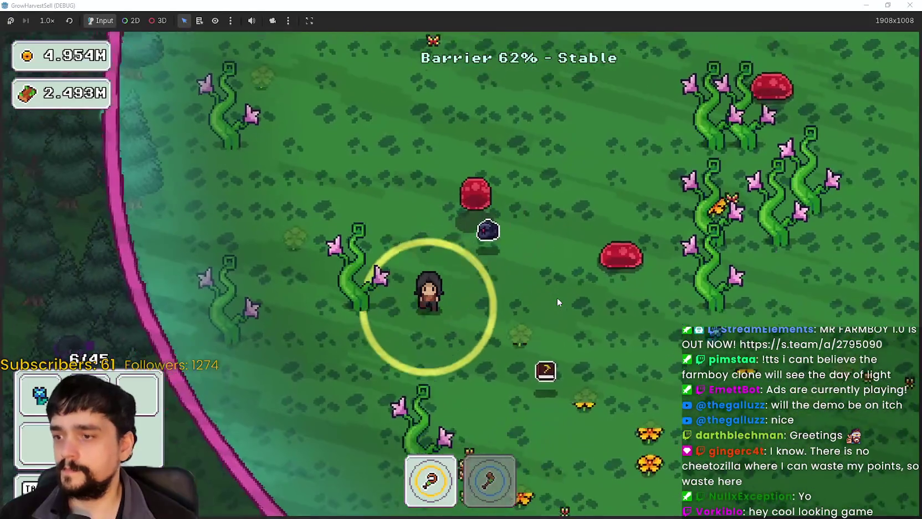
{"action": "key", "text": "d"}
{"action": "key", "text": "s"}
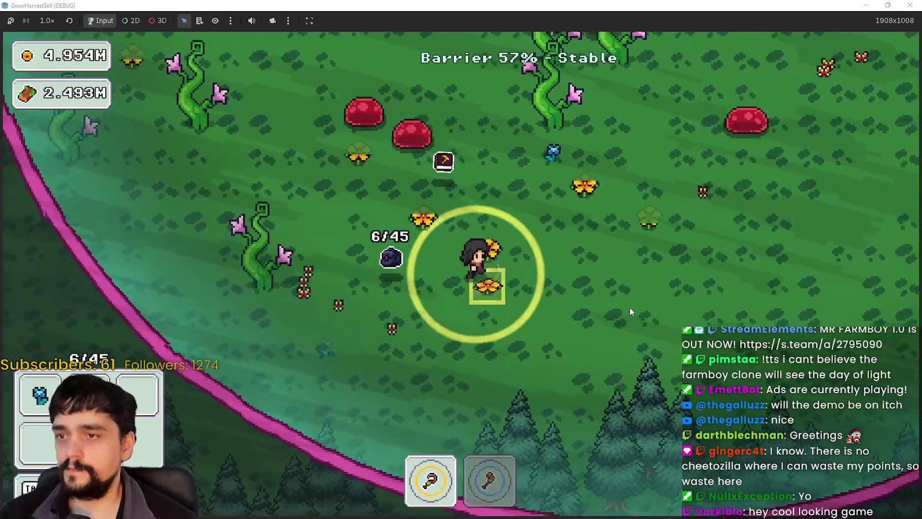
{"action": "key", "text": "a"}
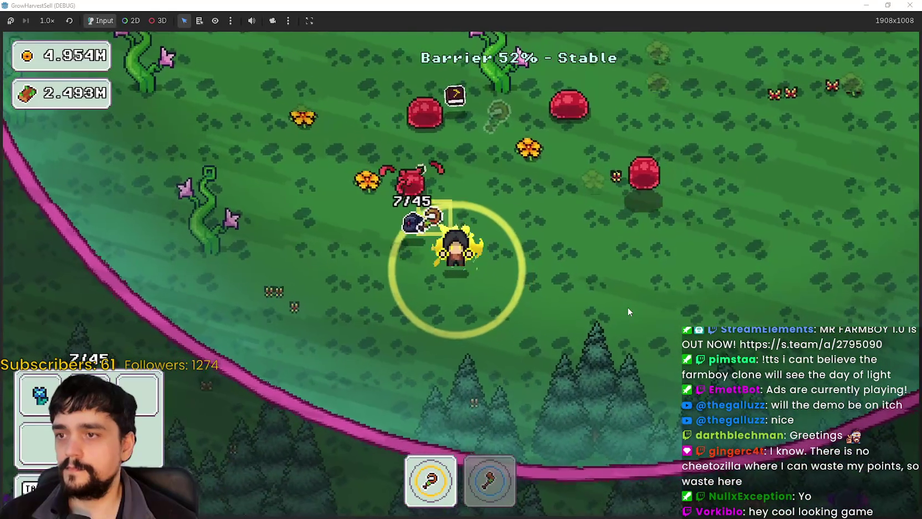
{"action": "key", "text": "w"}
{"action": "key", "text": "w"}
{"action": "key", "text": "d"}
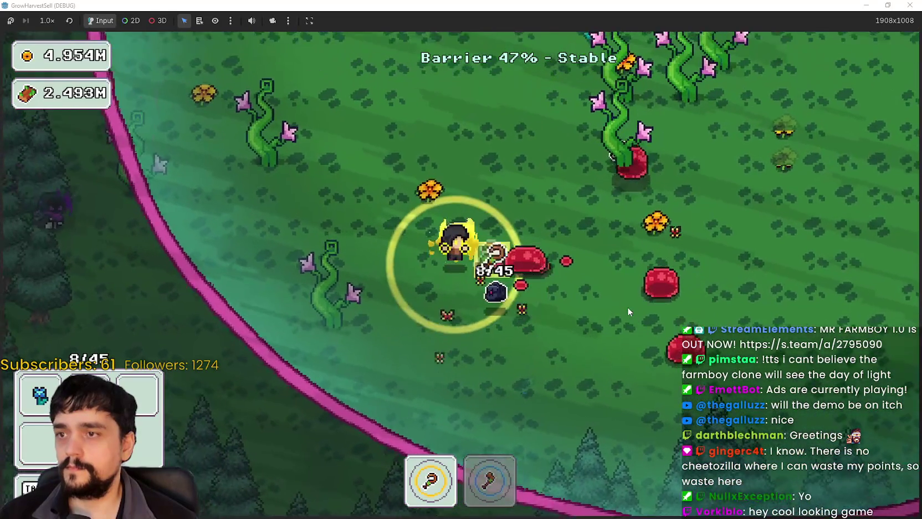
{"action": "key", "text": "d"}
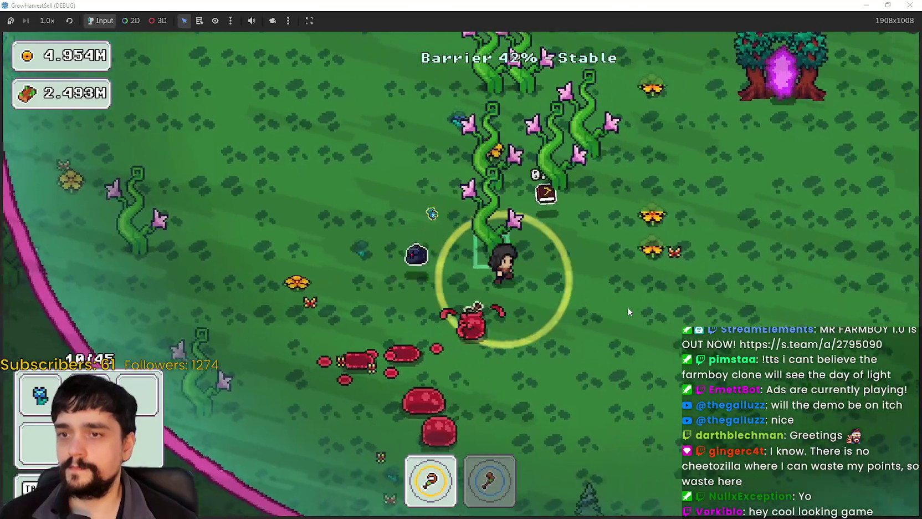
{"action": "key", "text": "w"}
{"action": "key", "text": "w"}
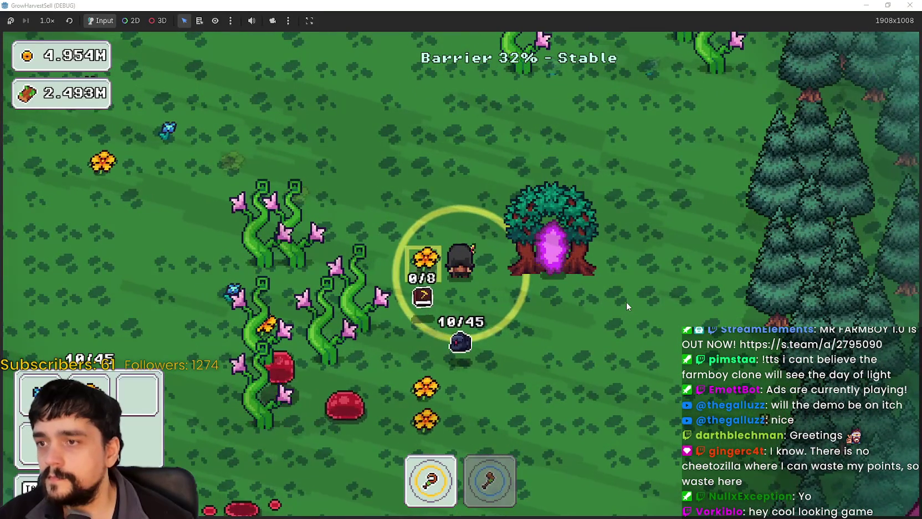
Keep harvesting with the axe and sickle until the forest_2 barrier reaches 0% and the bag holds 18/45.
{"action": "key", "text": "a"}
{"action": "key", "text": "a"}
{"action": "key", "text": "w"}
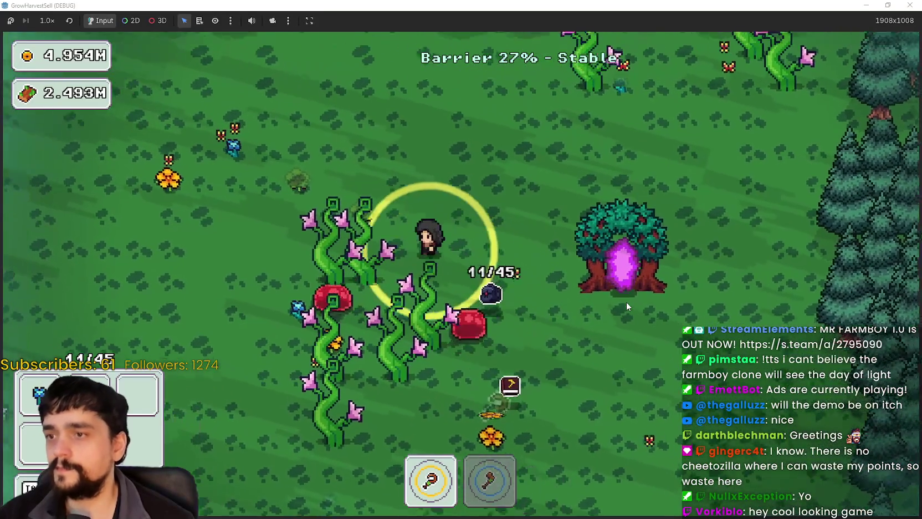
{"action": "key", "text": "d"}
{"action": "key", "text": "w"}
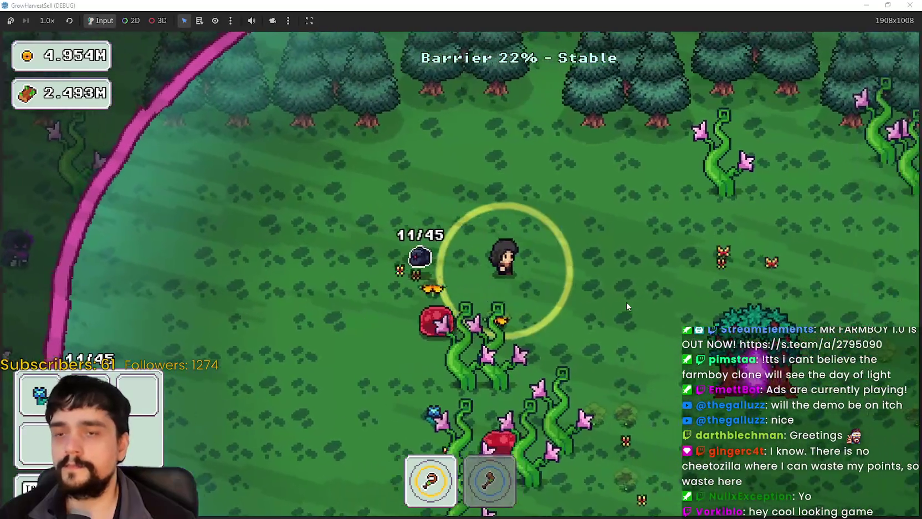
{"action": "key", "text": "2"}
{"action": "key", "text": "d"}
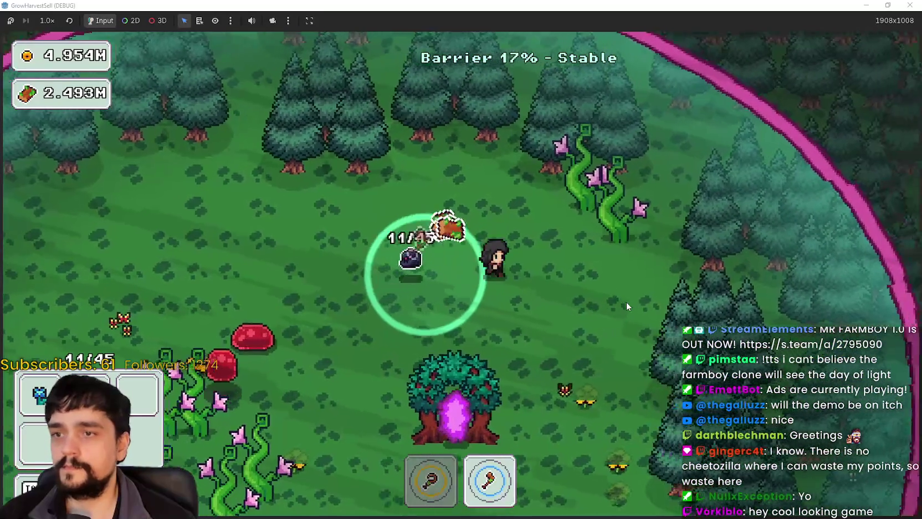
{"action": "key", "text": "s"}
{"action": "key", "text": "s"}
{"action": "key", "text": "a"}
{"action": "key", "text": "s"}
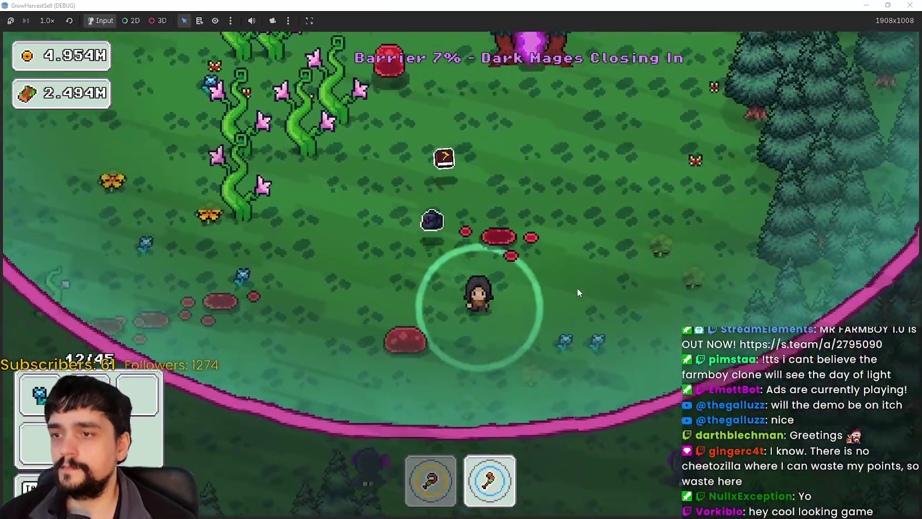
{"action": "key", "text": "d"}
{"action": "key", "text": "1"}
{"action": "key", "text": "w"}
{"action": "key", "text": "a"}
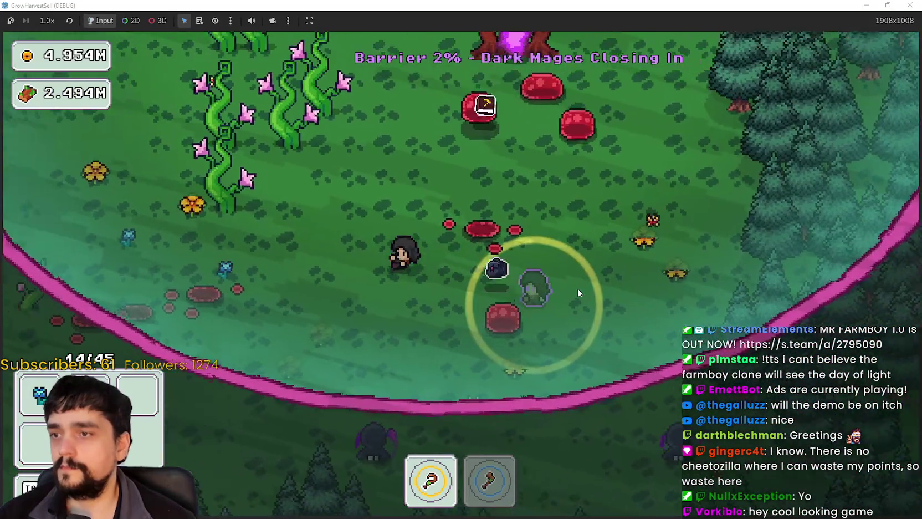
{"action": "key", "text": "w"}
{"action": "key", "text": "a"}
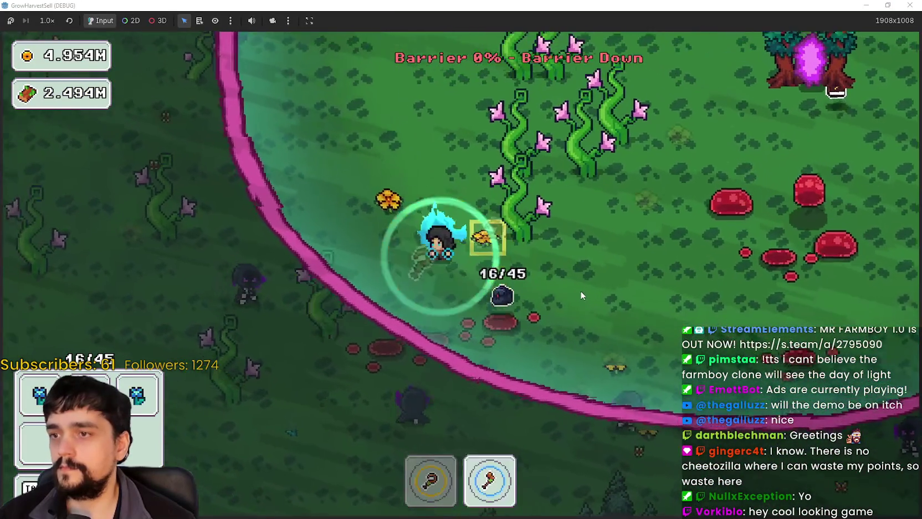
{"action": "key", "text": "w"}
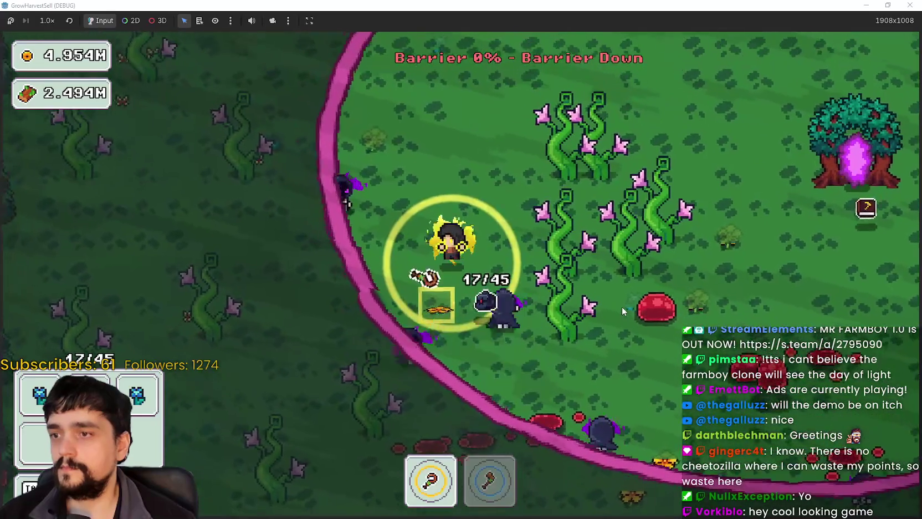
{"action": "key", "text": "d"}
{"action": "key", "text": "2"}
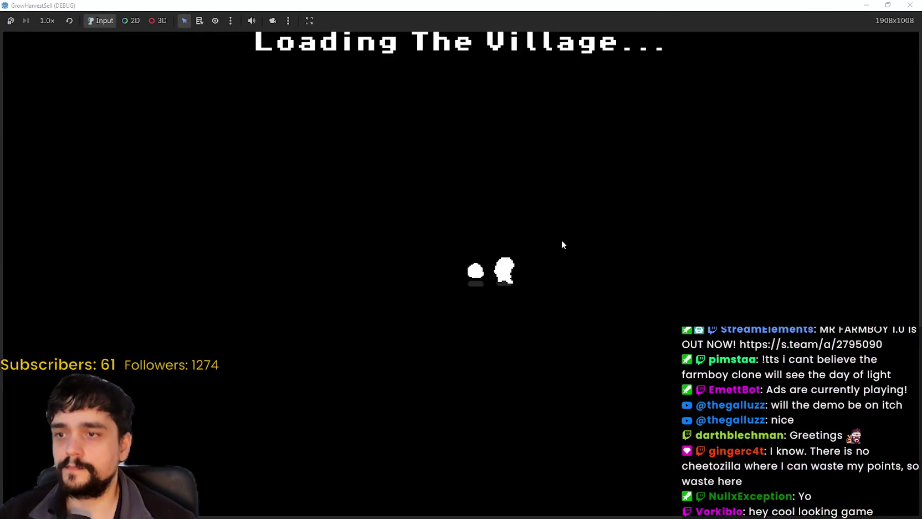
Walk to the Mage Tower, inspect the Plant Domain node in the Prestige tree, then close it.
{"action": "key", "text": "s"}
{"action": "key", "text": "a"}
{"action": "key", "text": "w"}
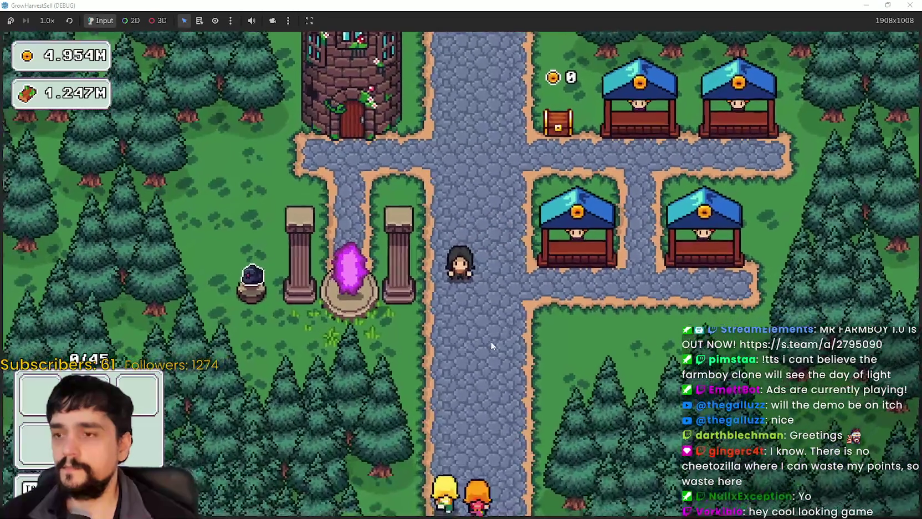
{"action": "key", "text": "a"}
{"action": "key", "text": "e"}
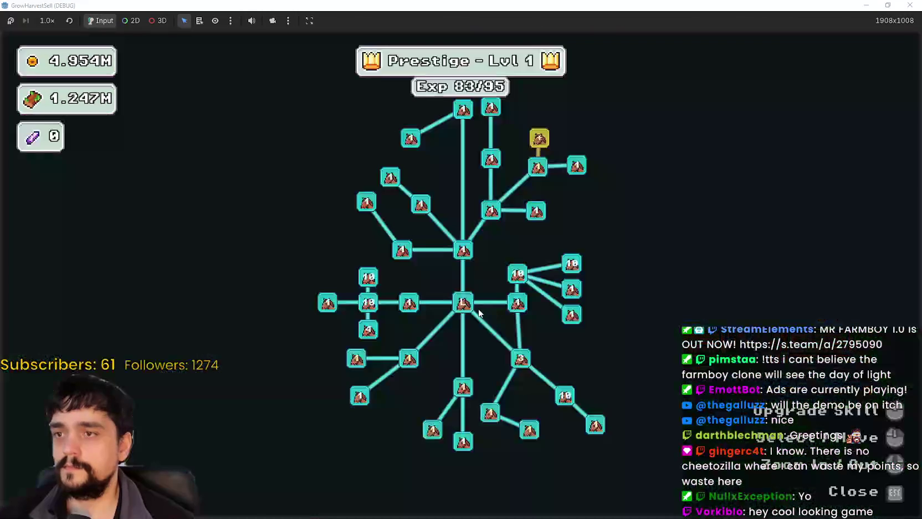
{"action": "scroll", "coordinate": [513, 318], "scroll_direction": "up", "scroll_amount": 2}
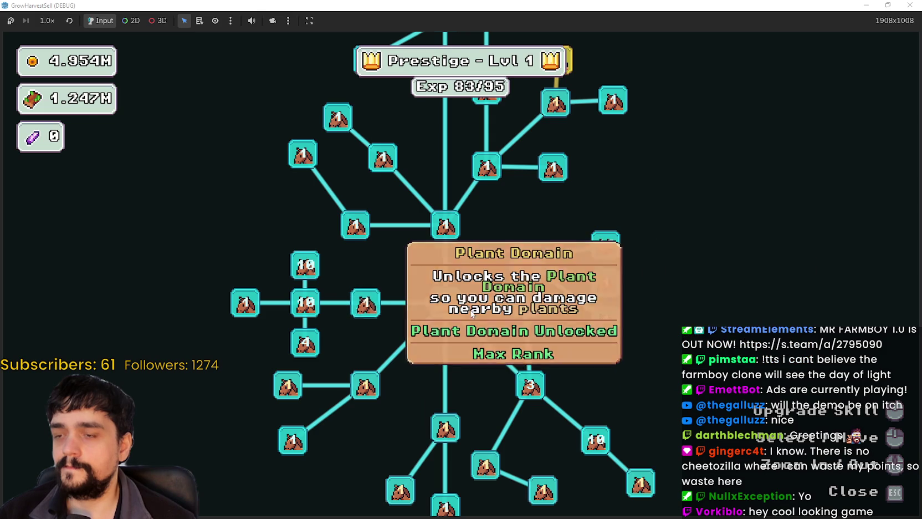
{"action": "key", "text": "Escape"}
Open the portal's stage selection, cancel it, and close the running game window.
{"action": "key", "text": "d"}
{"action": "key", "text": "s"}
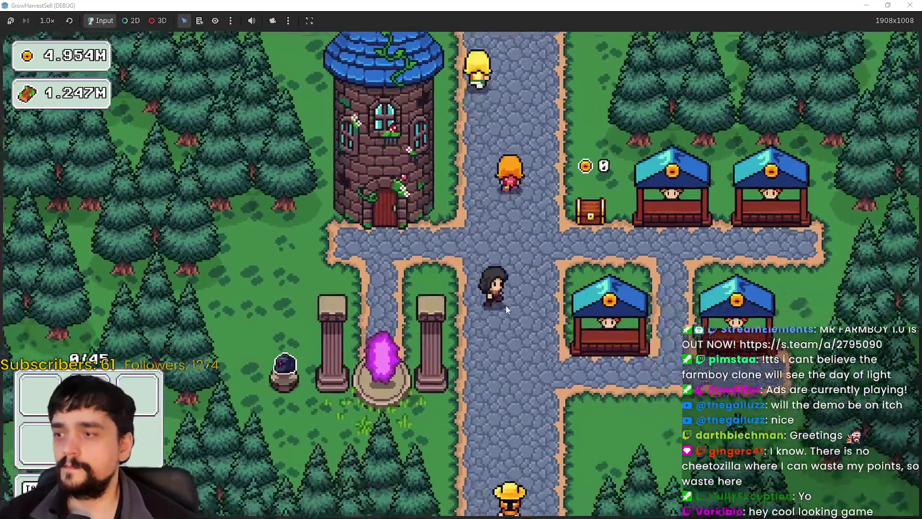
{"action": "key", "text": "a"}
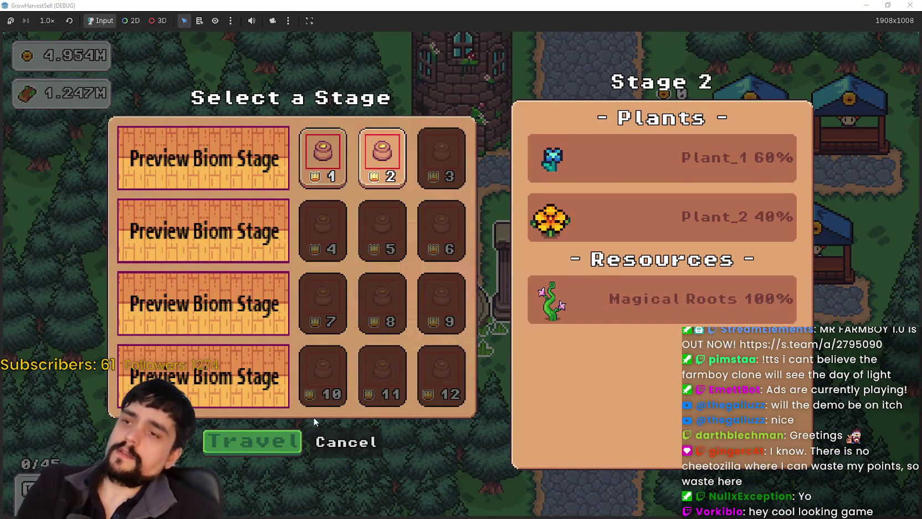
{"action": "left_click", "coordinate": [342, 435]}
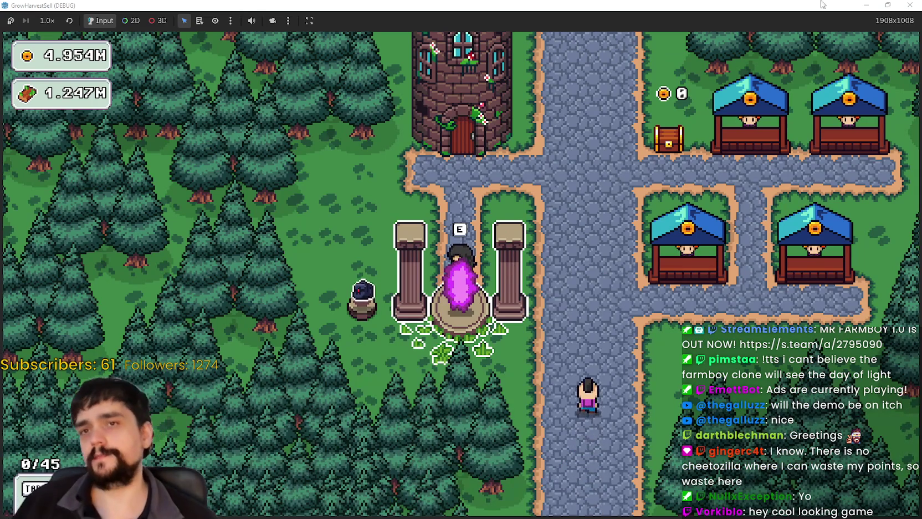
{"action": "left_click", "coordinate": [910, 5]}
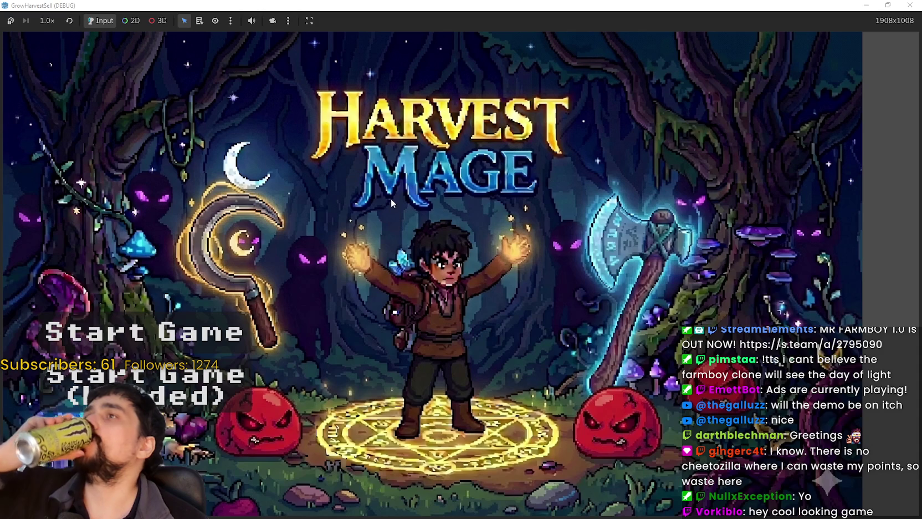
Start a new game, open the Mage Tower Prestige tree, and unlock Resource Domain at 0 cost.
{"action": "left_click", "coordinate": [217, 410]}
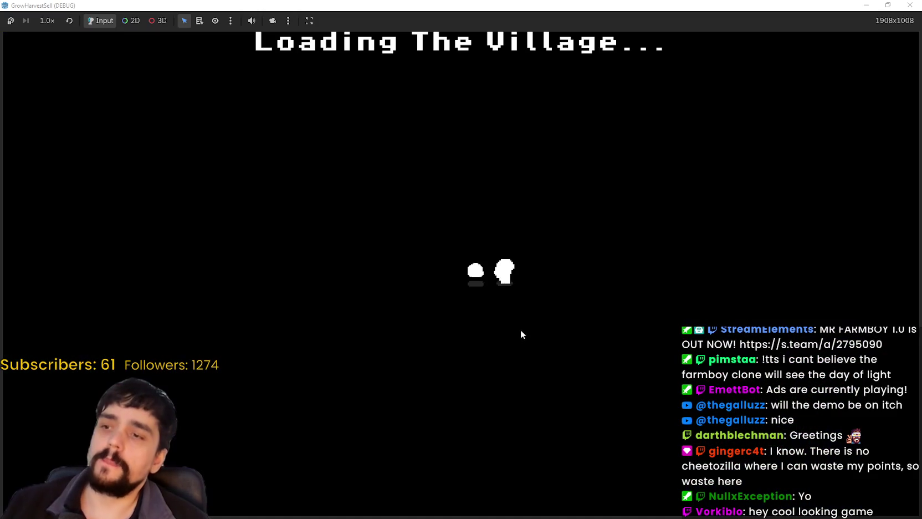
{"action": "key", "text": "w"}
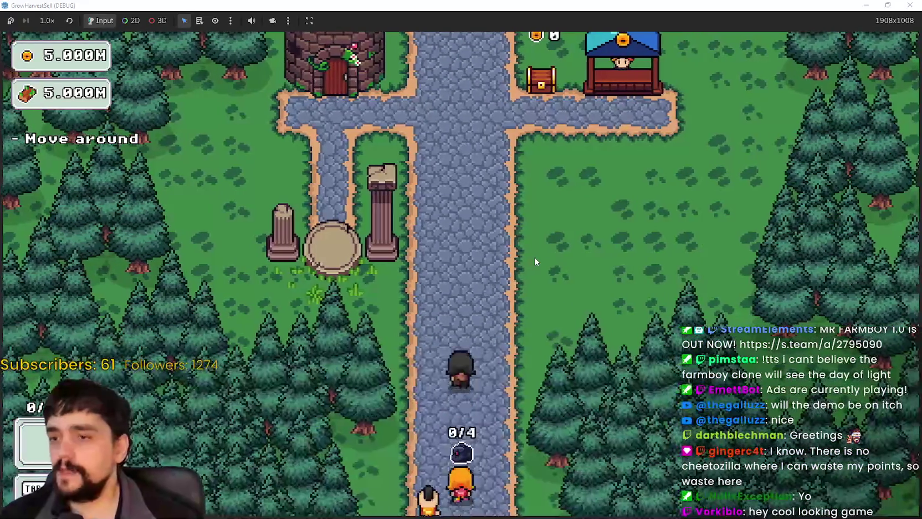
{"action": "key", "text": "e"}
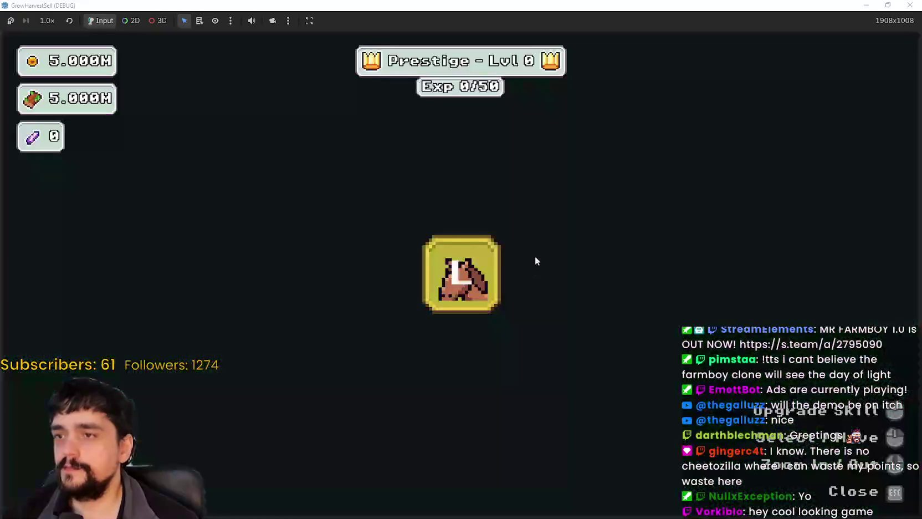
{"action": "left_click", "coordinate": [607, 298]}
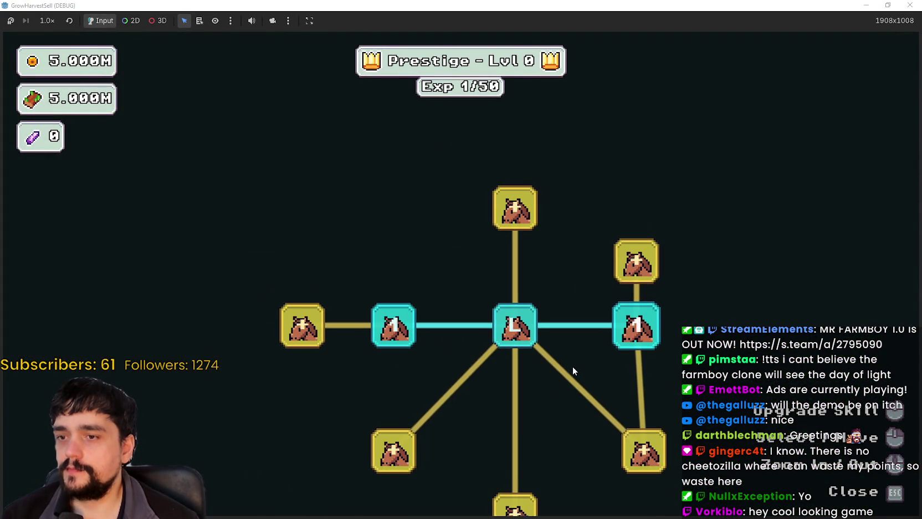
{"action": "mouse_move", "coordinate": [492, 305]}
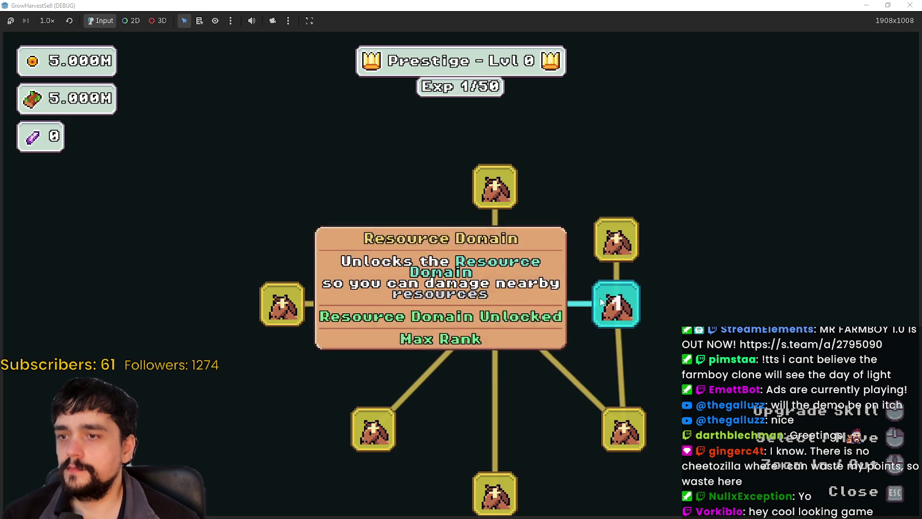
{"action": "mouse_move", "coordinate": [620, 305]}
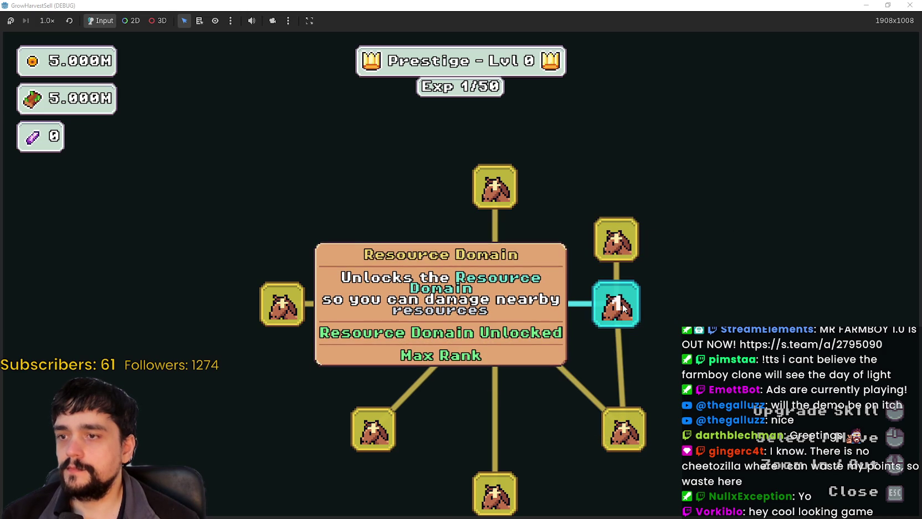
{"action": "mouse_move", "coordinate": [392, 308]}
{"action": "key", "text": "Escape"}
Travel through the portal to the forest stage and harvest nearby plants with the sickle.
{"action": "key", "text": "s"}
{"action": "key", "text": "e"}
{"action": "key", "text": "Return"}
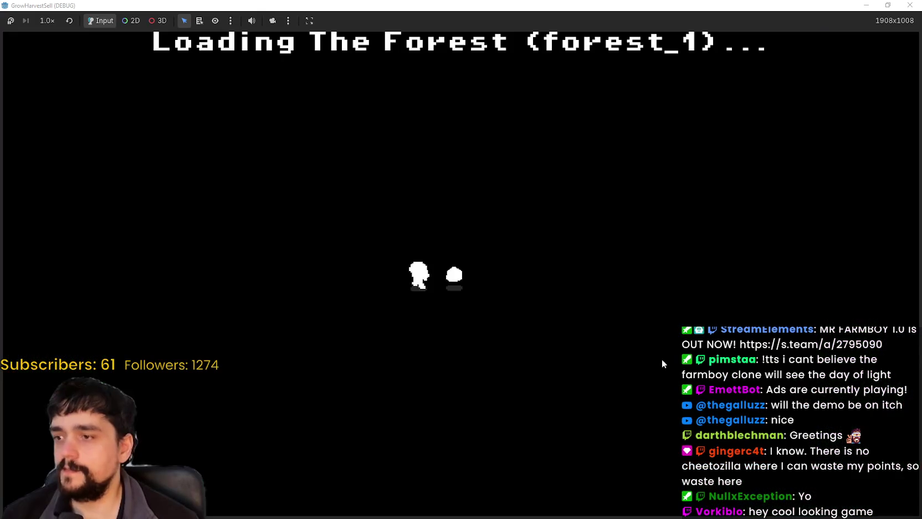
{"action": "key", "text": "s"}
{"action": "key", "text": "d"}
{"action": "key", "text": "w"}
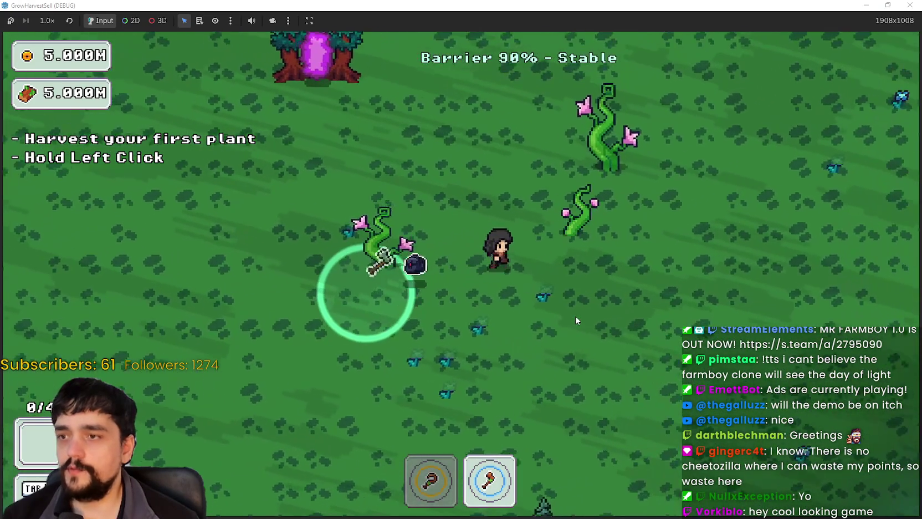
{"action": "key", "text": "a"}
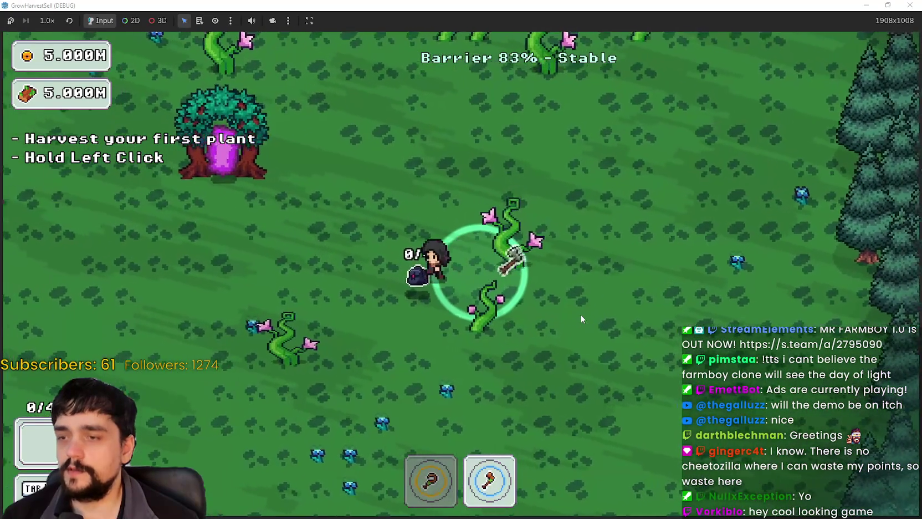
{"action": "key", "text": "s"}
{"action": "key", "text": "s"}
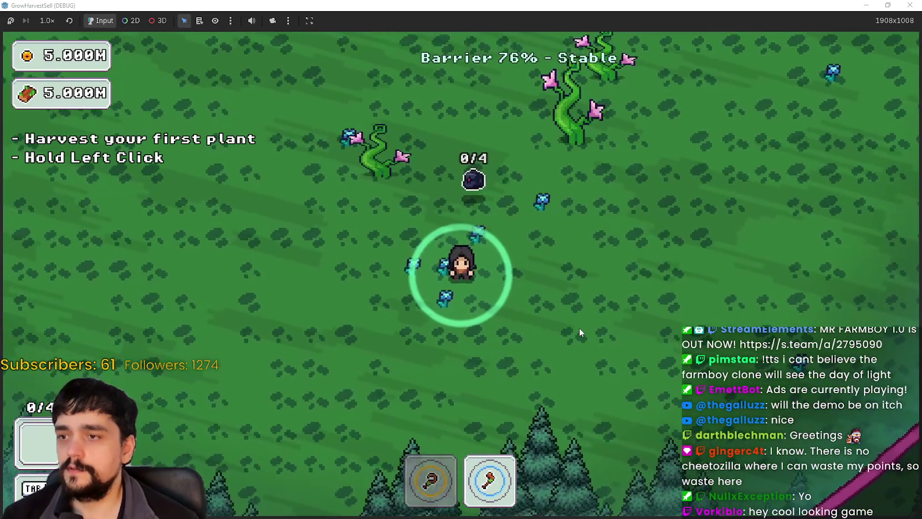
{"action": "key", "text": "1"}
{"action": "left_click", "coordinate": [579, 328]}
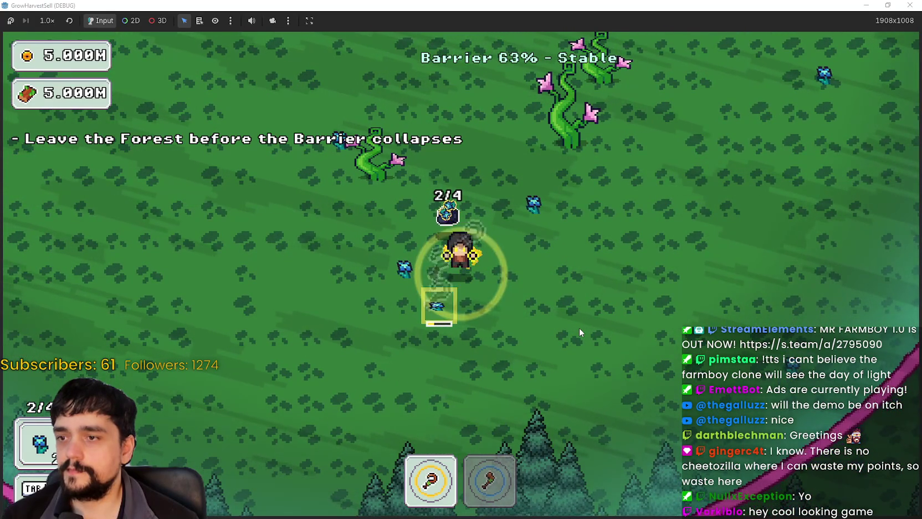
Pick the blue flowers, then leave through the purple portal tree to the village.
{"action": "key", "text": "a"}
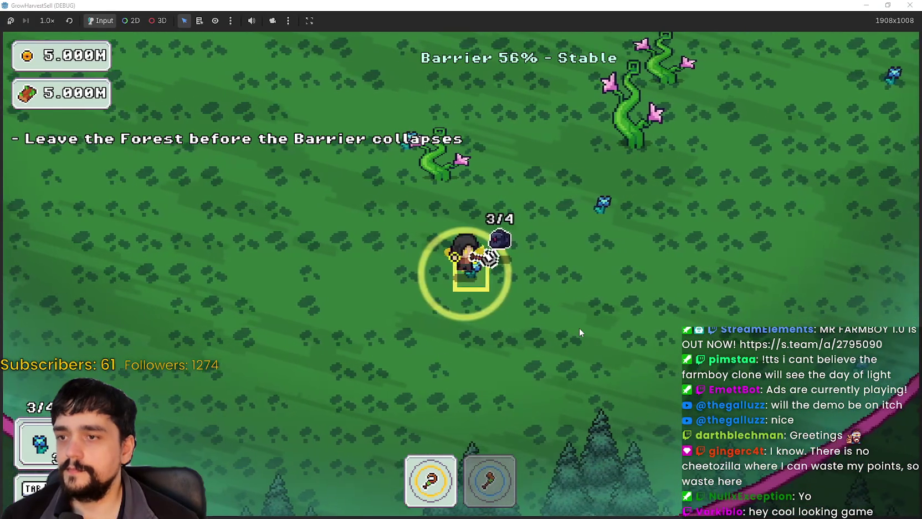
{"action": "key", "text": "d"}
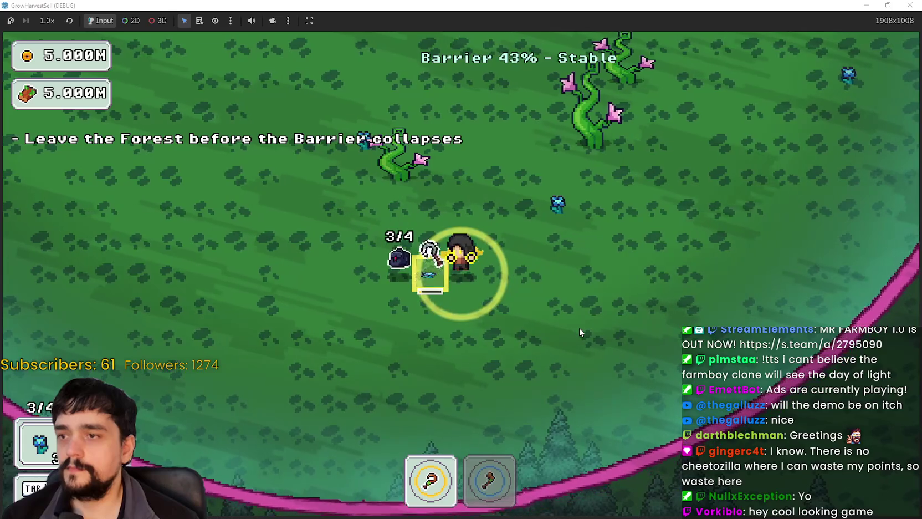
{"action": "key", "text": "d"}
{"action": "key", "text": "w"}
{"action": "key", "text": "d"}
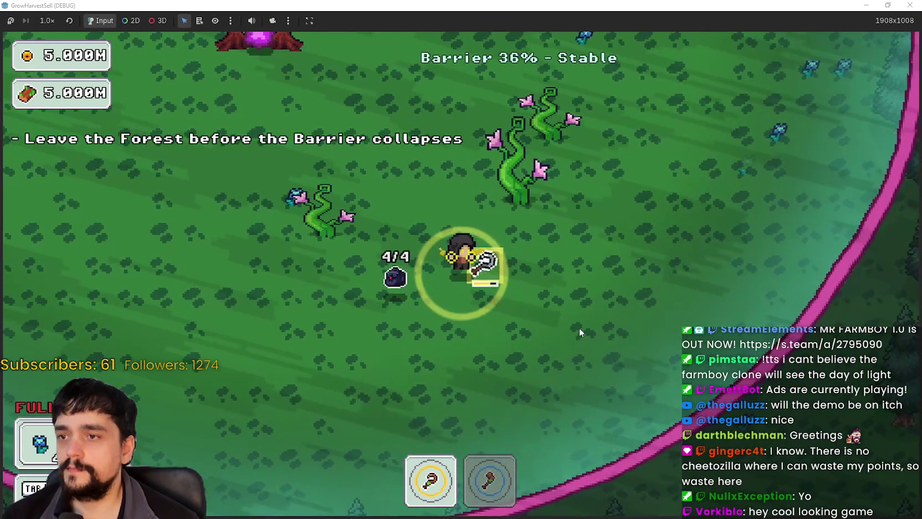
{"action": "key", "text": "w"}
{"action": "key", "text": "d"}
{"action": "key", "text": "w"}
{"action": "key", "text": "a"}
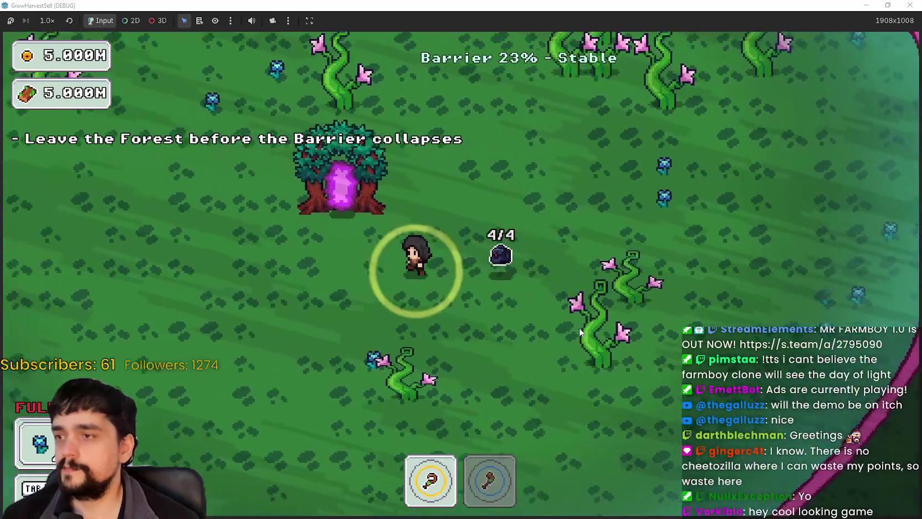
{"action": "key", "text": "e"}
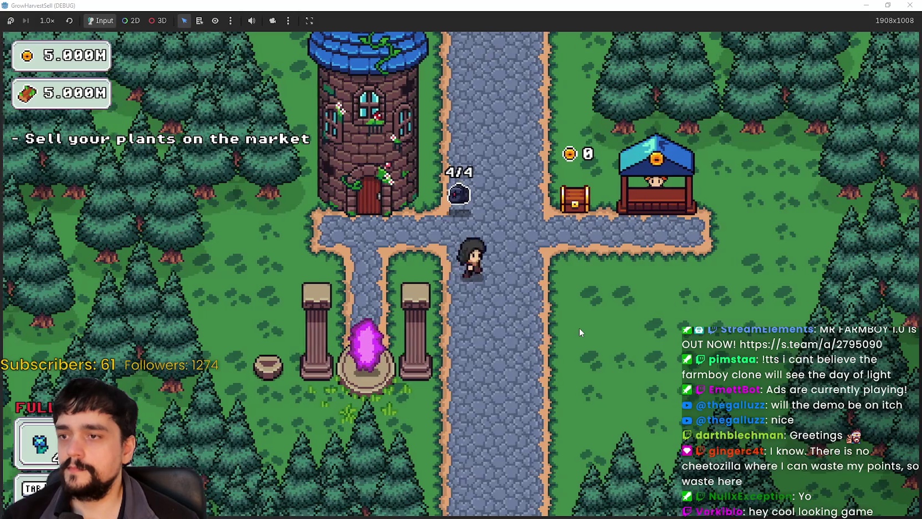
Sell all carried plants at the market stall, then stop the debug run with F8.
{"action": "key", "text": "w"}
{"action": "key", "text": "d"}
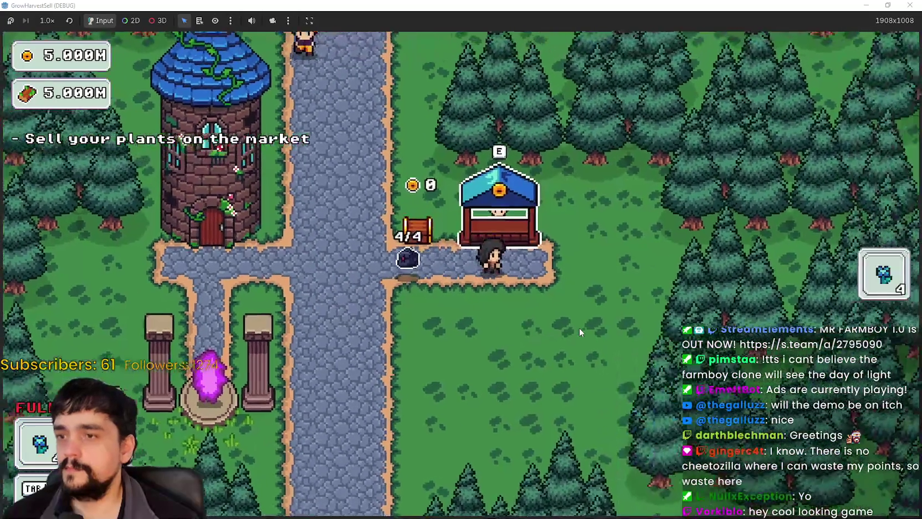
{"action": "key", "text": "e"}
{"action": "key", "text": "s"}
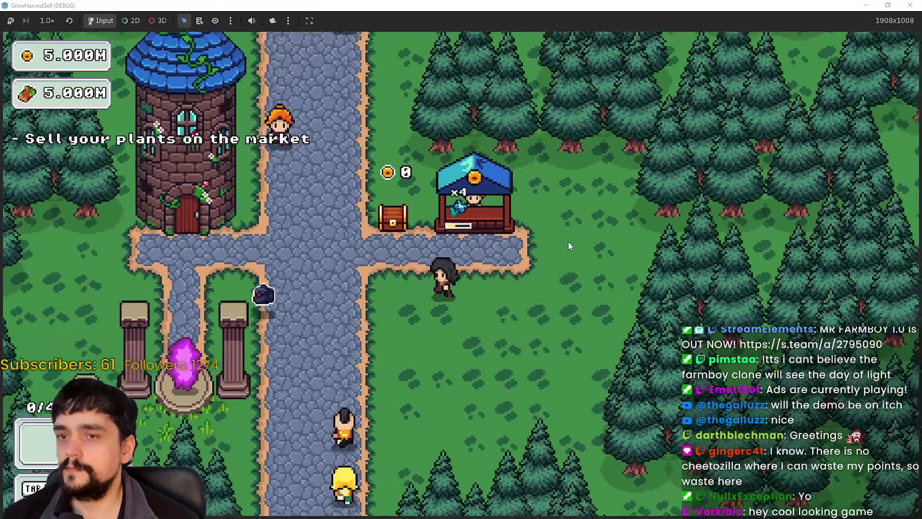
{"action": "key", "text": "a"}
{"action": "key", "text": "F8"}
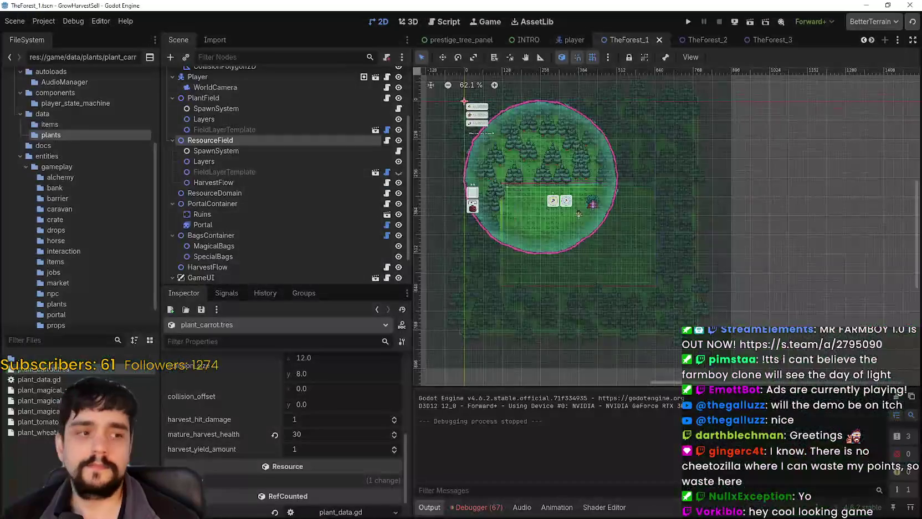
Zoom out the 2D viewport and relaunch GrowHarvestSell with Run Project.
{"action": "scroll", "coordinate": [708, 241], "scroll_direction": "down", "scroll_amount": 1}
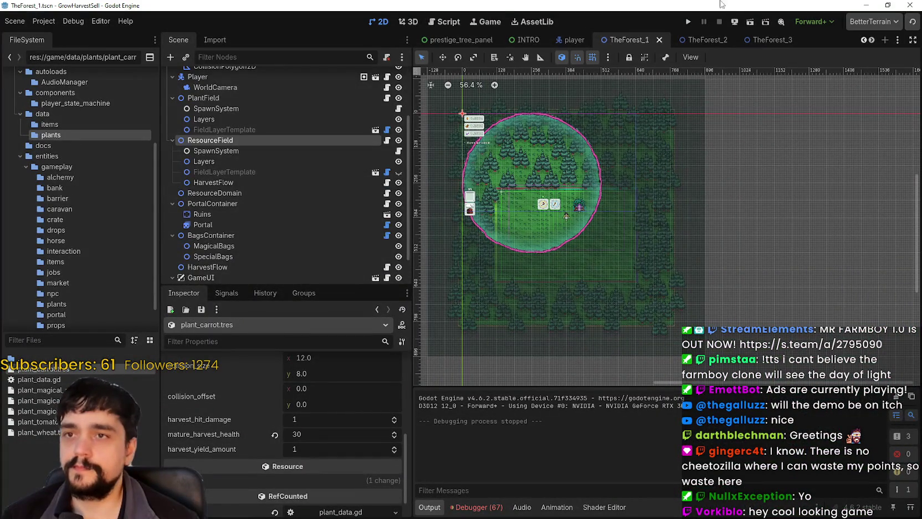
{"action": "left_click", "coordinate": [688, 22]}
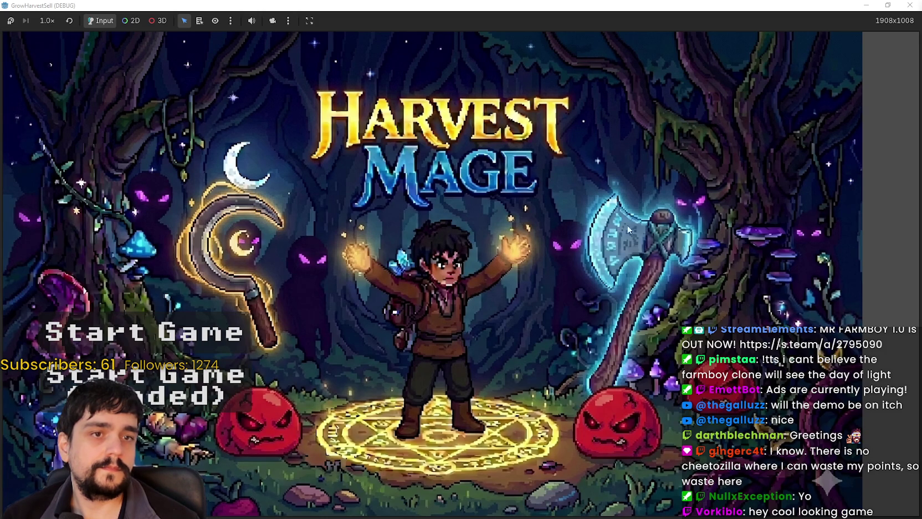
Start the game, walk to the Mage Tower, and review the Prestige skill tree.
{"action": "key", "text": "Return"}
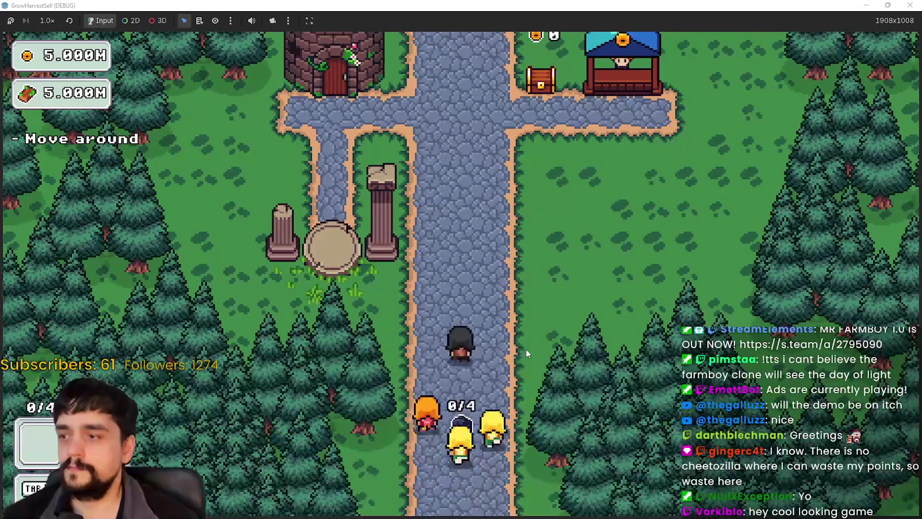
{"action": "key", "text": "Up"}
{"action": "key", "text": "Left"}
{"action": "key", "text": "e"}
{"action": "scroll", "coordinate": [513, 288], "scroll_direction": "down", "scroll_amount": 3}
{"action": "key", "text": "Escape"}
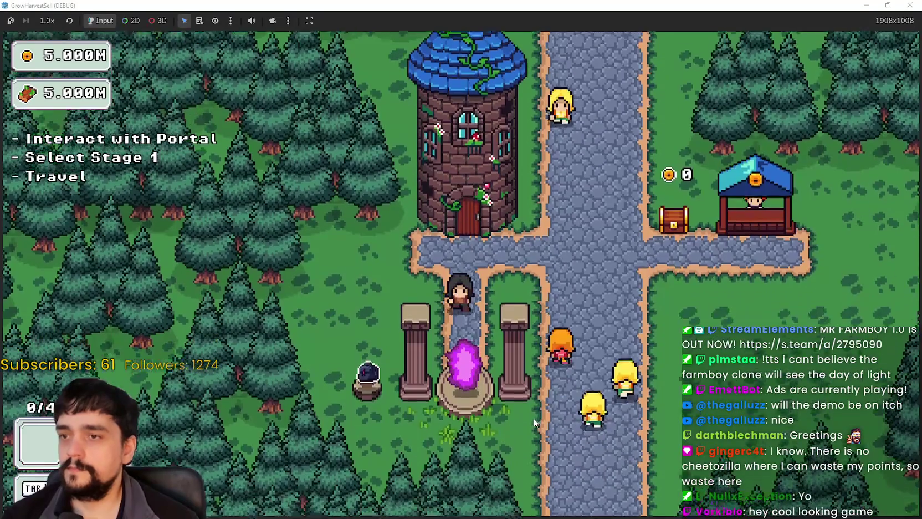
Travel to forest Stage 1 and harvest the first plant.
{"action": "key", "text": "e"}
{"action": "key", "text": "Return"}
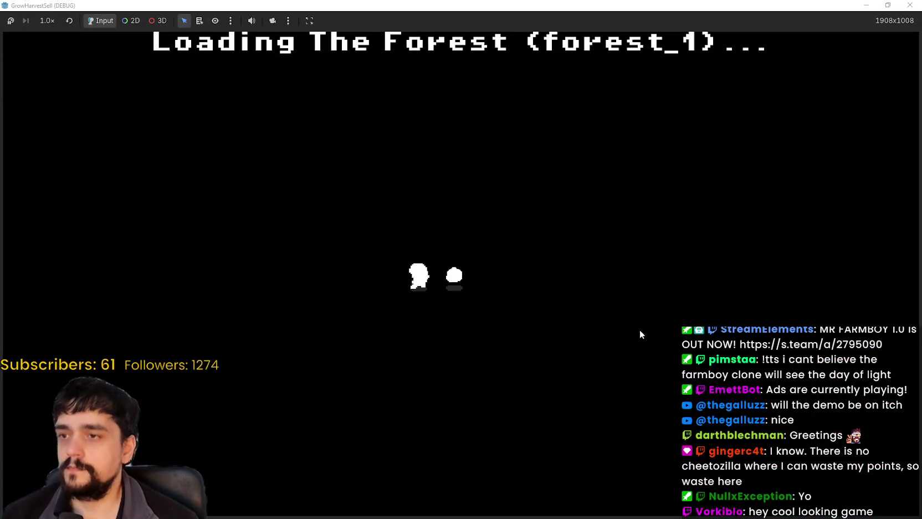
{"action": "key", "text": "Right"}
{"action": "key", "text": "Up"}
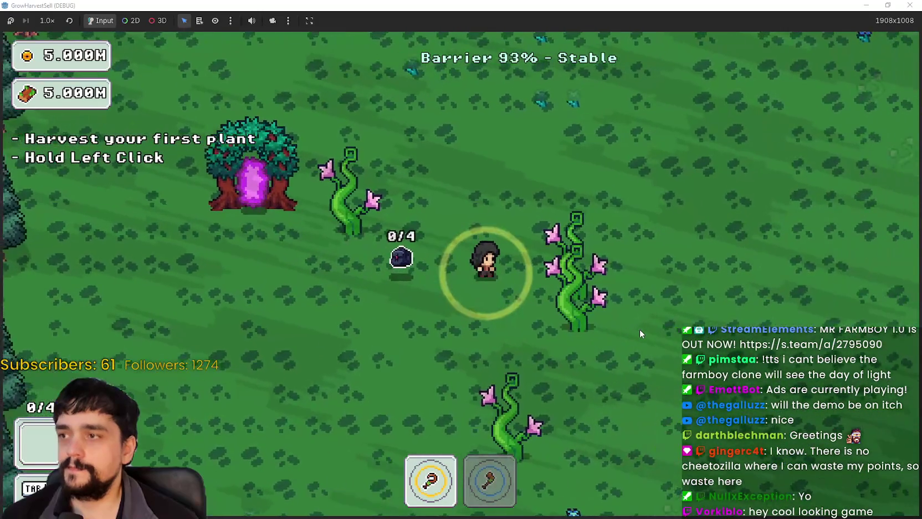
{"action": "key", "text": "Right"}
{"action": "key", "text": "Up"}
{"action": "key", "text": "Left"}
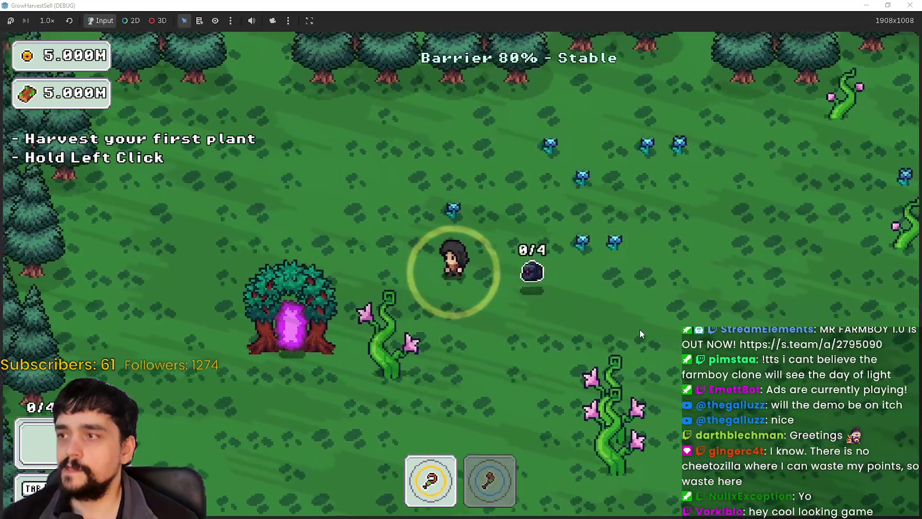
{"action": "key", "text": "Down"}
{"action": "key", "text": "Left"}
{"action": "key", "text": "Up"}
{"action": "key", "text": "Right"}
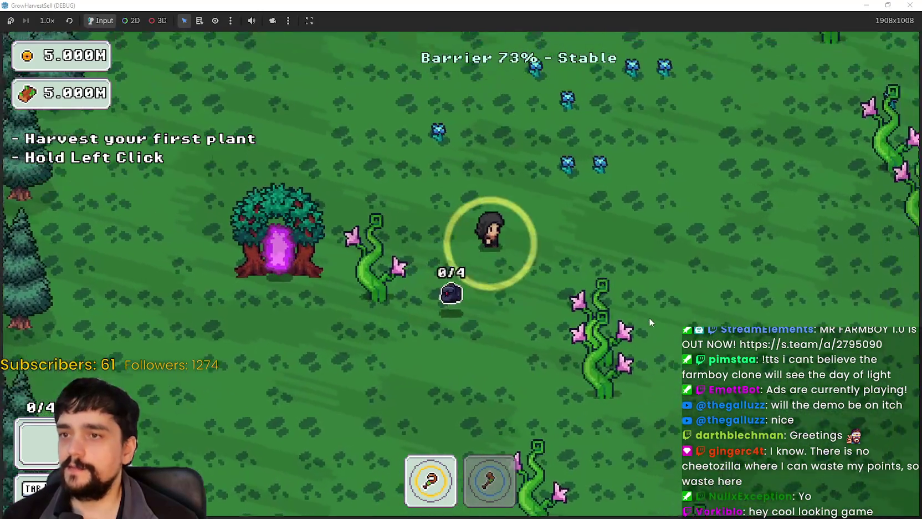
{"action": "key", "text": "Up"}
{"action": "key", "text": "Right"}
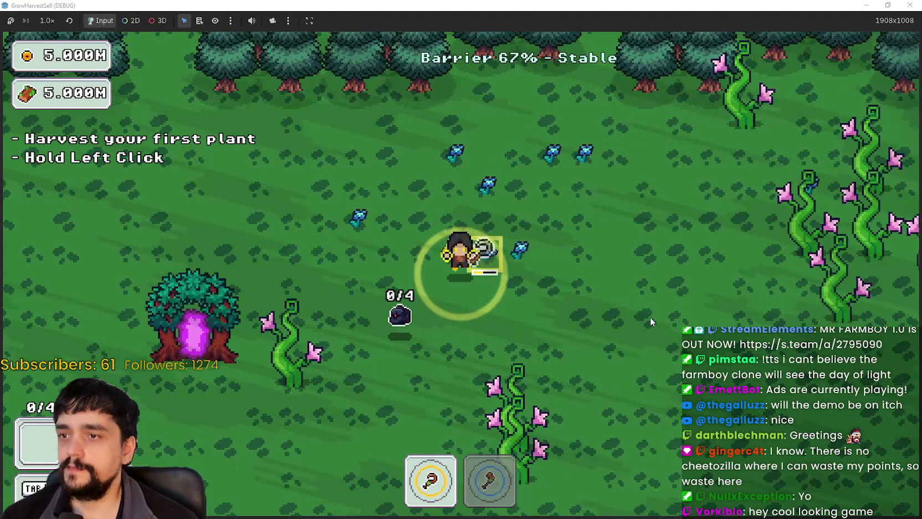
{"action": "key", "text": "Down"}
{"action": "key", "text": "Left"}
{"action": "key", "text": "Up"}
Harvest more plants, switching between axe and sickle, then exit via the portal tree.
{"action": "key", "text": "2"}
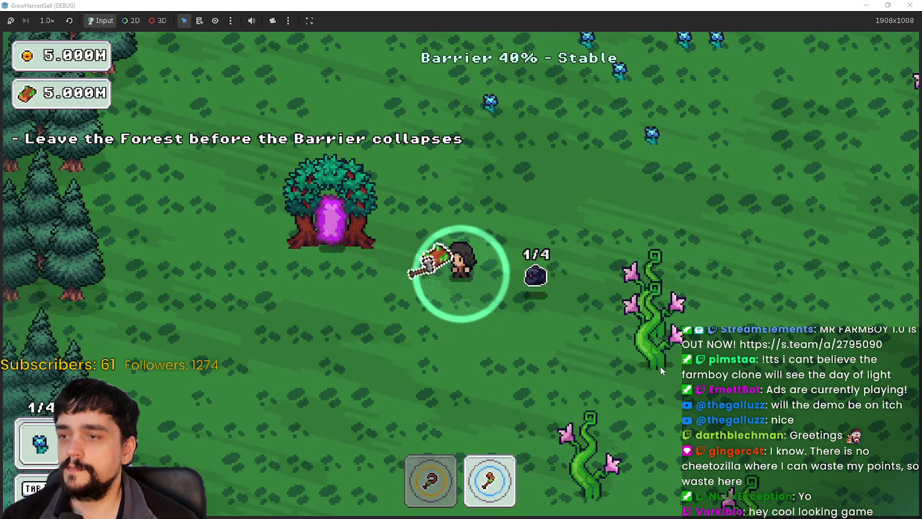
{"action": "key", "text": "a"}
{"action": "key", "text": "w"}
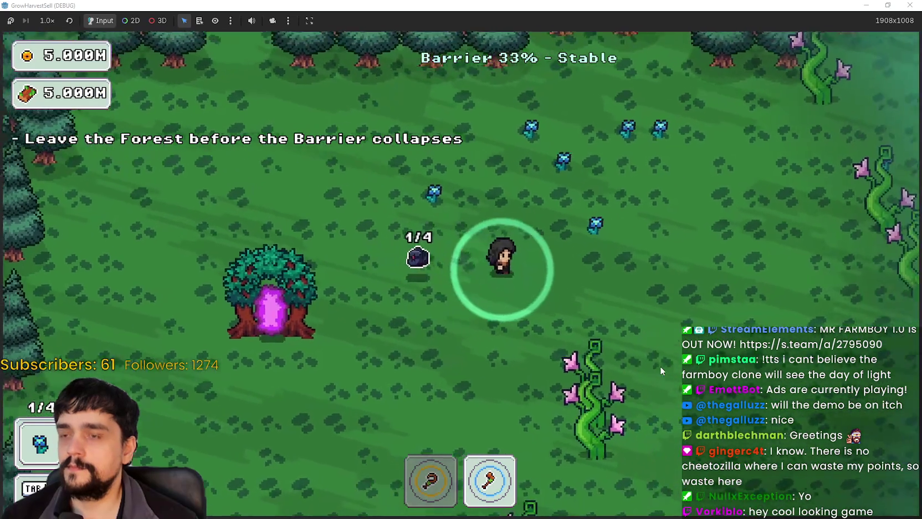
{"action": "key", "text": "1"}
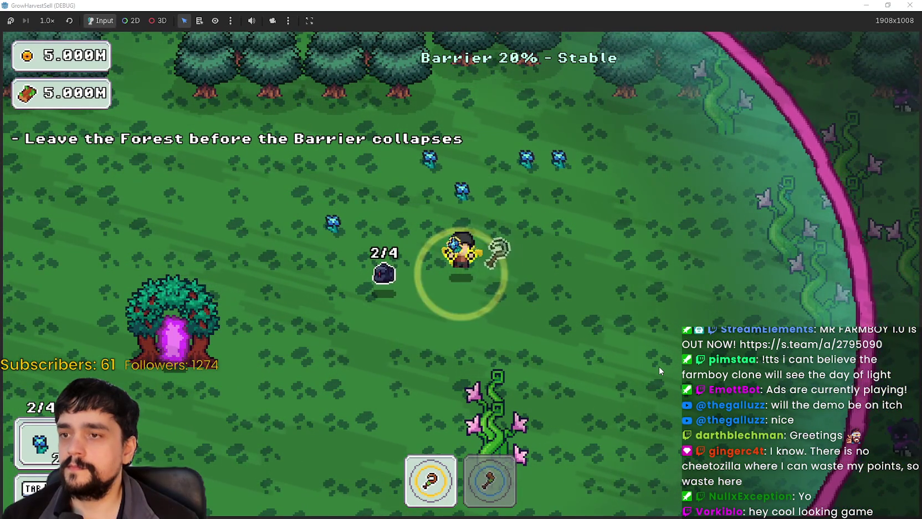
{"action": "key", "text": "s"}
{"action": "key", "text": "a"}
{"action": "key", "text": "d"}
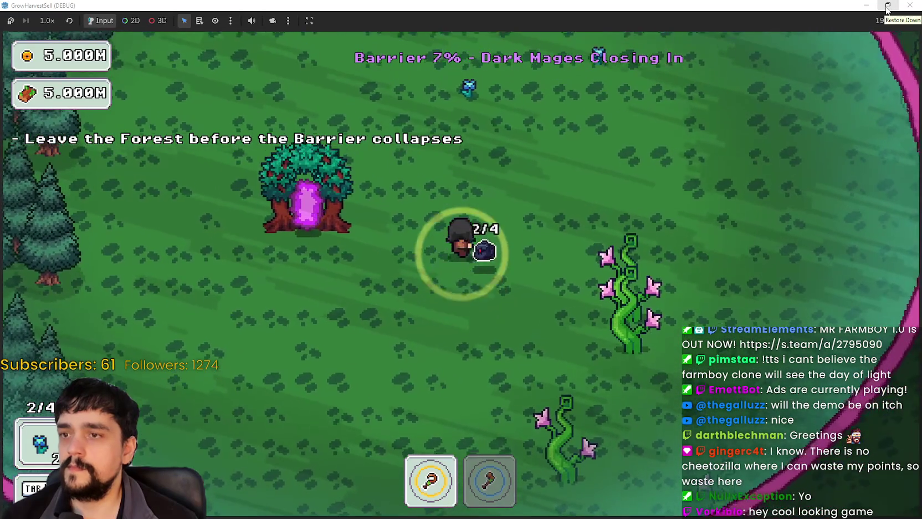
{"action": "key", "text": "w"}
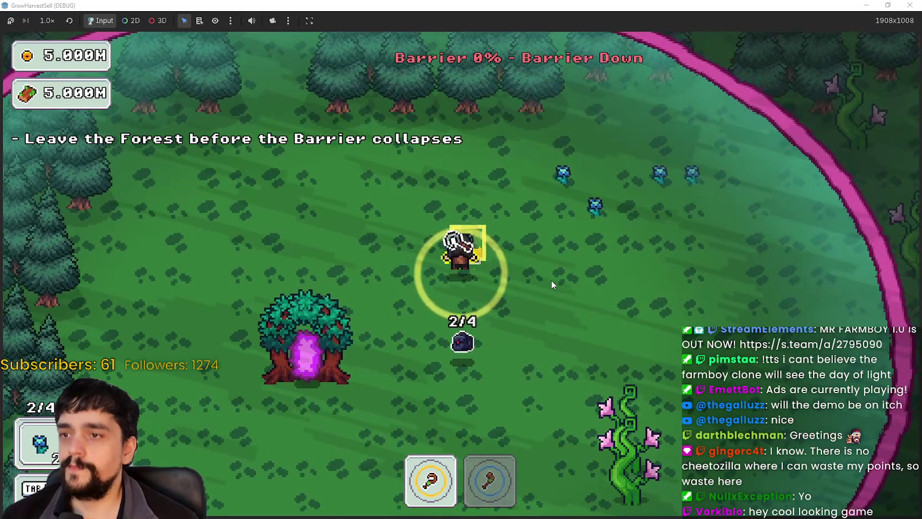
{"action": "key", "text": "a"}
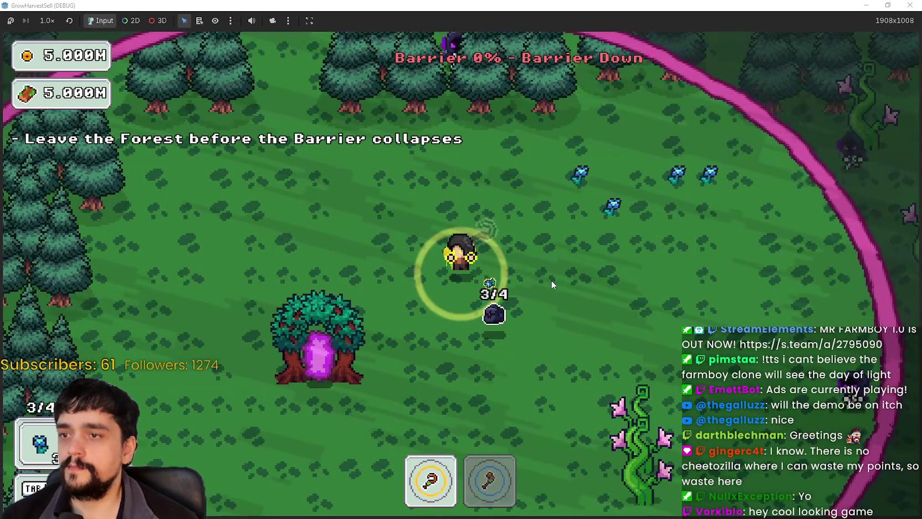
{"action": "key", "text": "s"}
{"action": "key", "text": "a"}
{"action": "key", "text": "w"}
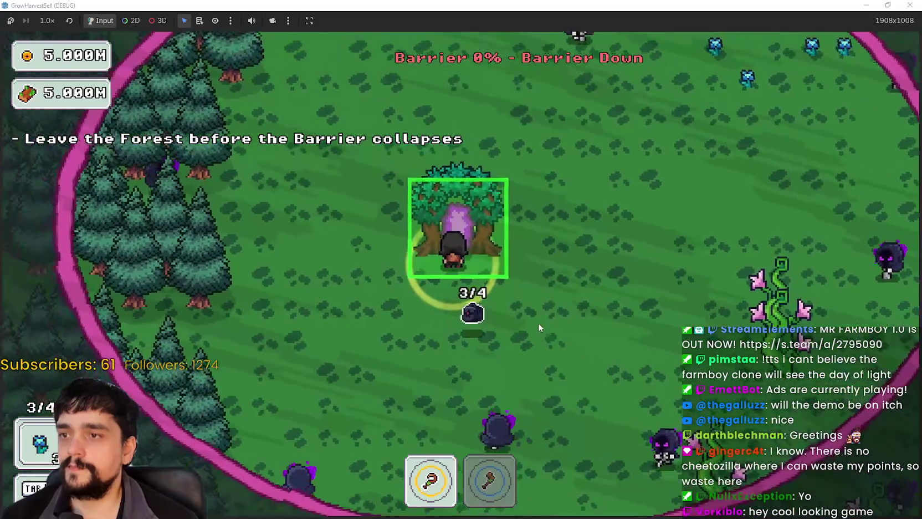
{"action": "key", "text": "e"}
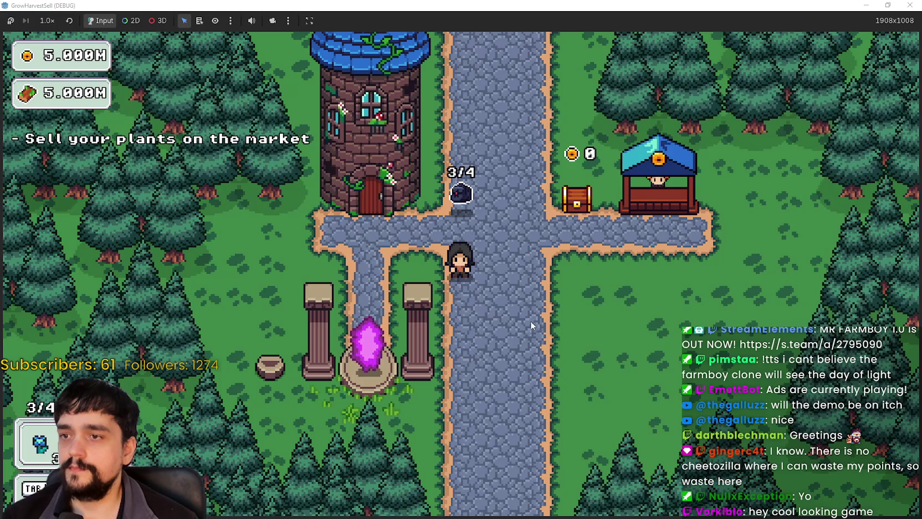
Sell every plant at the market stall and travel again to forest_1 from the portal.
{"action": "key", "text": "d"}
{"action": "key", "text": "w"}
{"action": "key", "text": "s"}
{"action": "key", "text": "a"}
{"action": "key", "text": "s"}
{"action": "key", "text": "e"}
{"action": "left_click", "coordinate": [239, 450]}
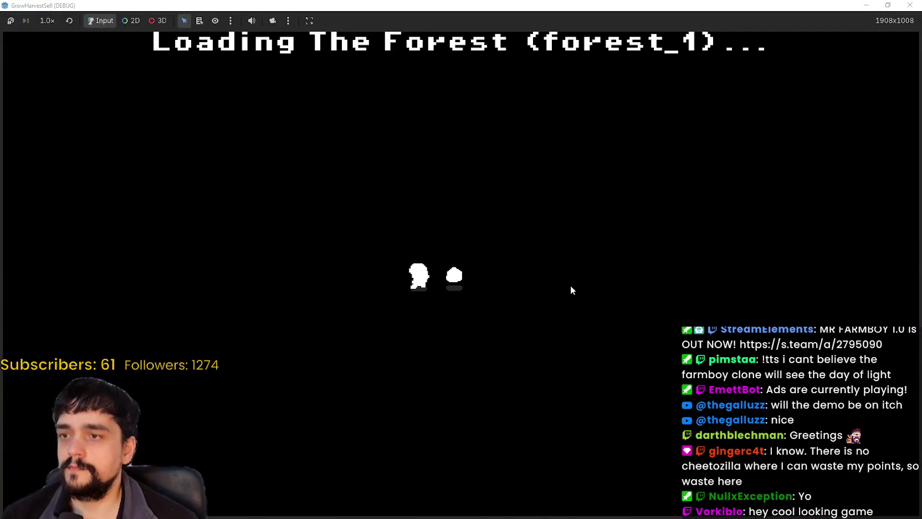
Equip the sickle and harvest three forest_1 flowers one after another into the bag.
{"action": "key", "text": "a"}
{"action": "key", "text": "s"}
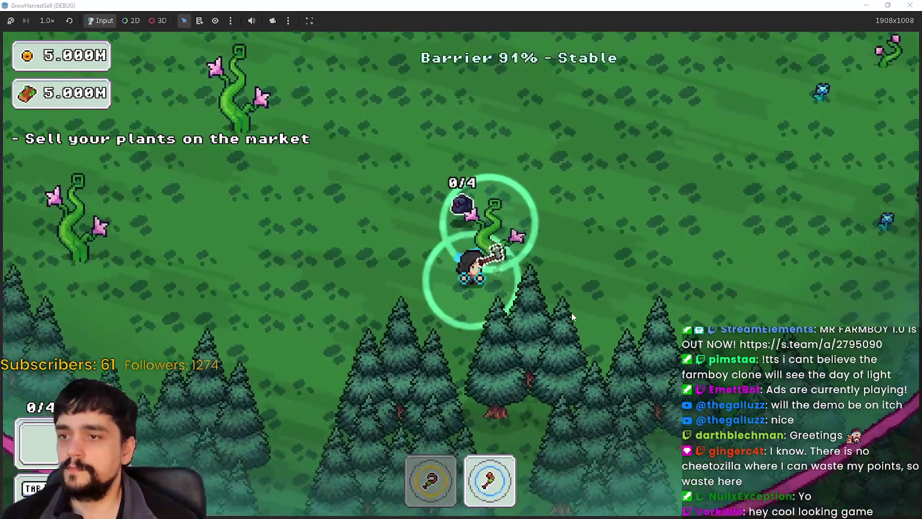
{"action": "key", "text": "w"}
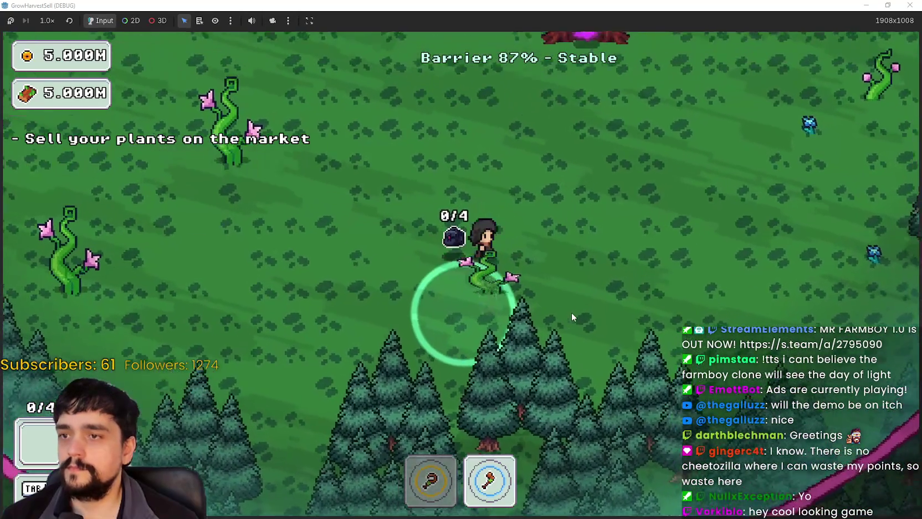
{"action": "key", "text": "d"}
{"action": "key", "text": "w"}
{"action": "key", "text": "1"}
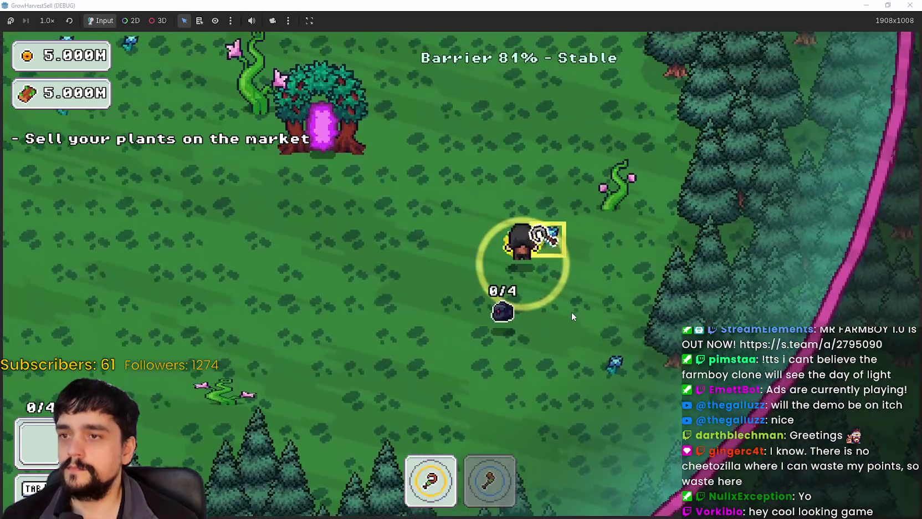
{"action": "key", "text": "w"}
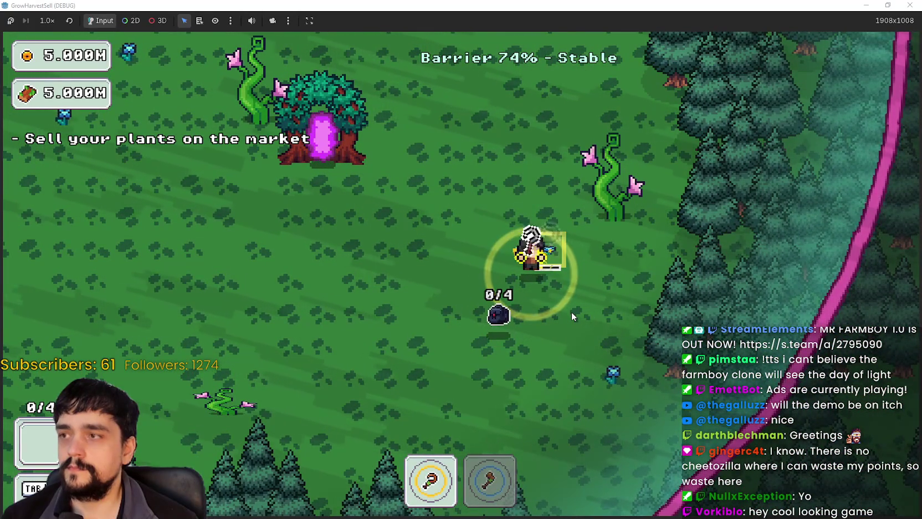
{"action": "key", "text": "a"}
{"action": "key", "text": "w"}
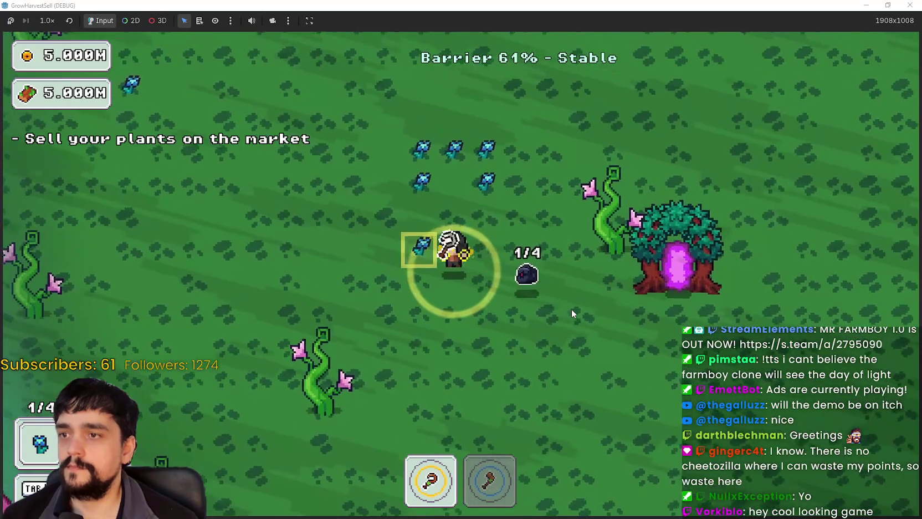
{"action": "key", "text": "a"}
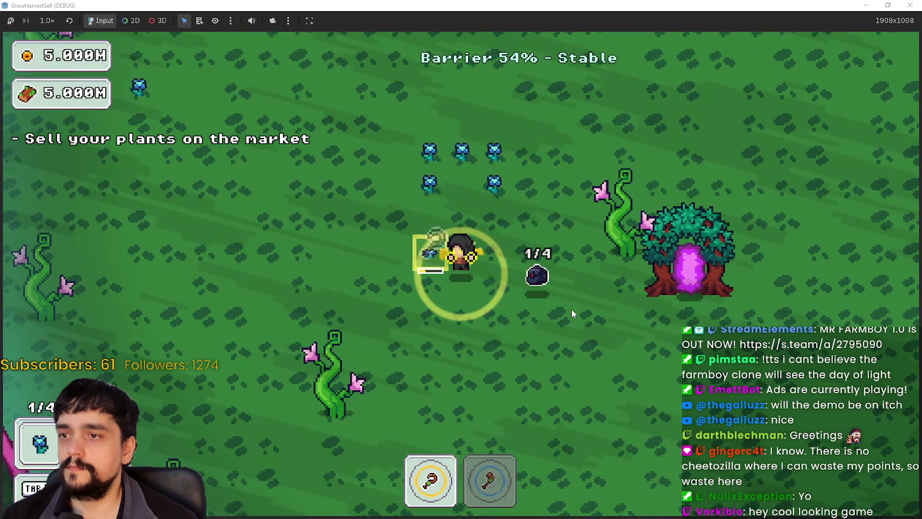
{"action": "key", "text": "w+d"}
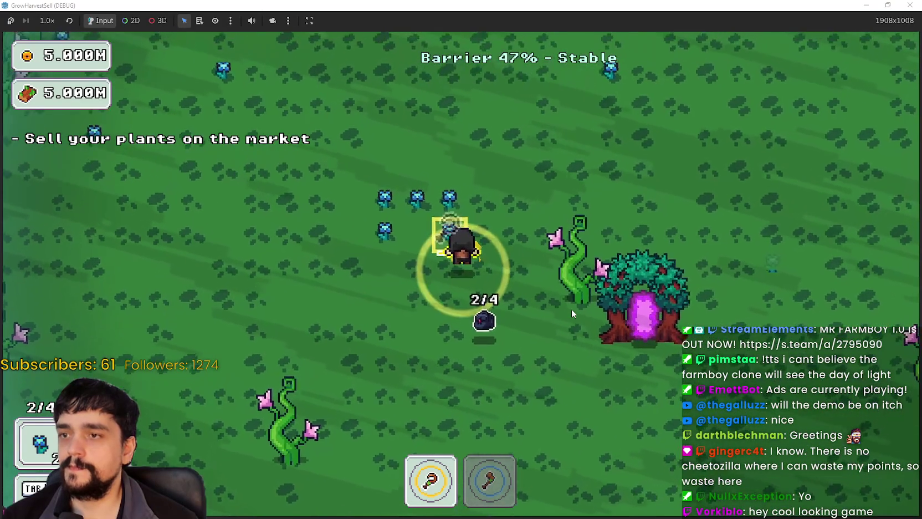
{"action": "key", "text": "a"}
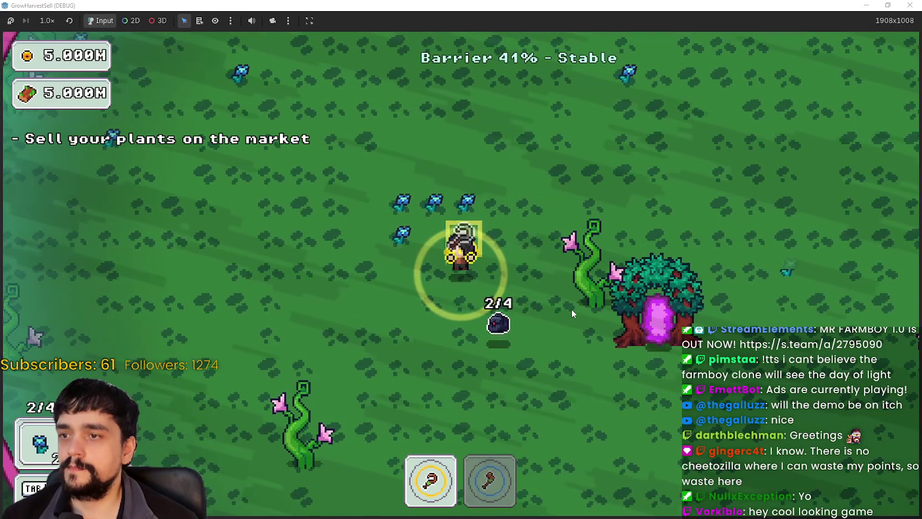
{"action": "key", "text": "a"}
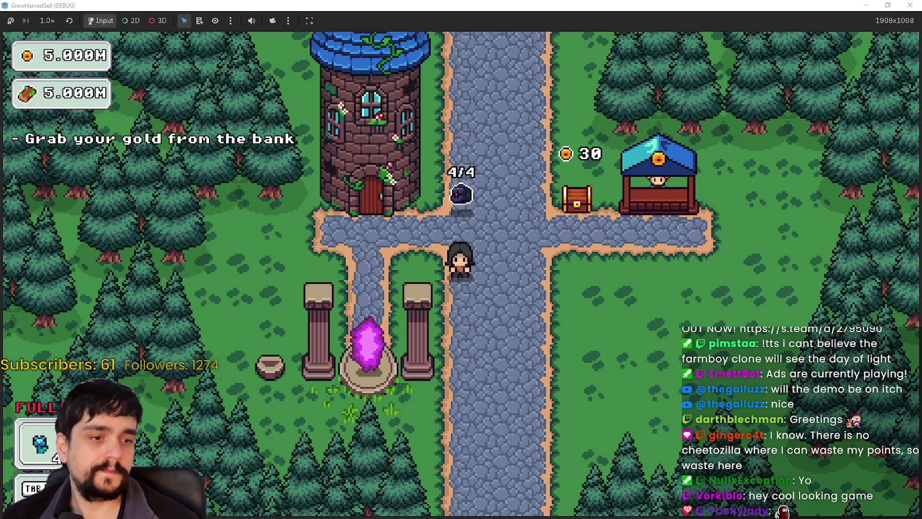
{"action": "key", "text": "alt+Tab"}
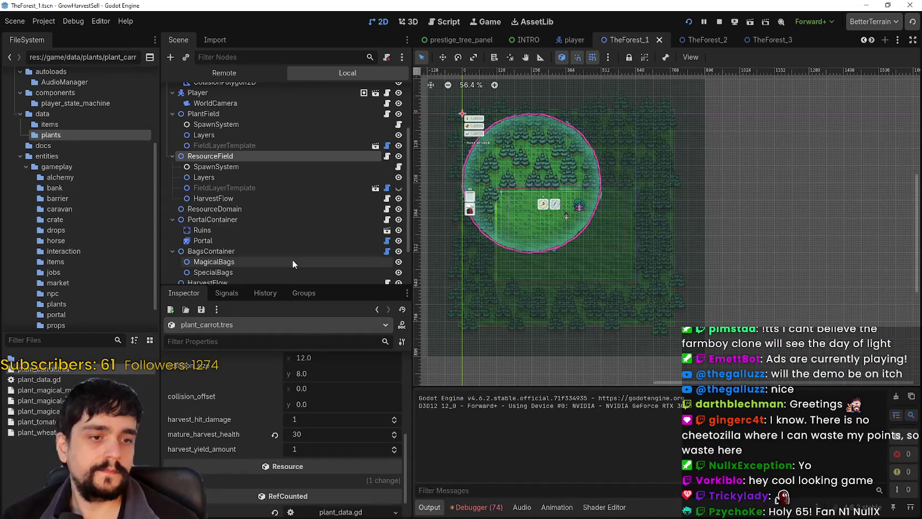
{"action": "left_click", "coordinate": [33, 400]}
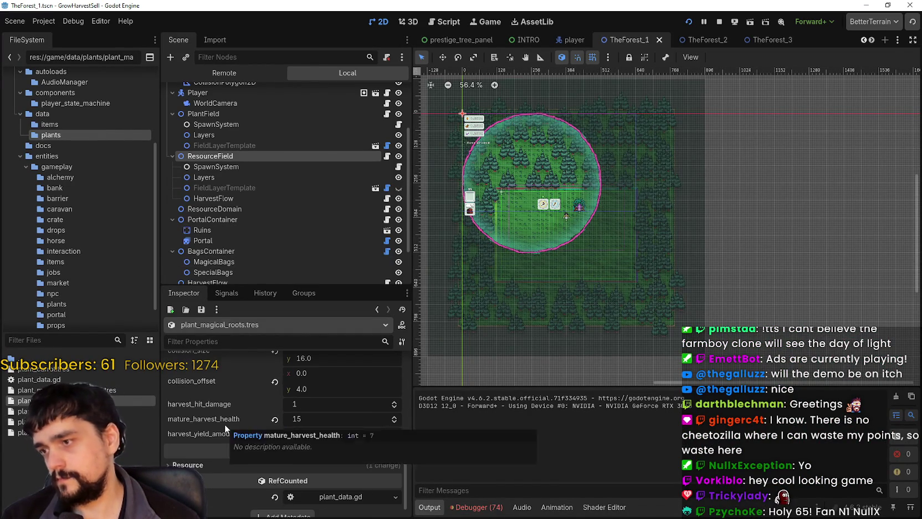
{"action": "key", "text": "alt+Tab"}
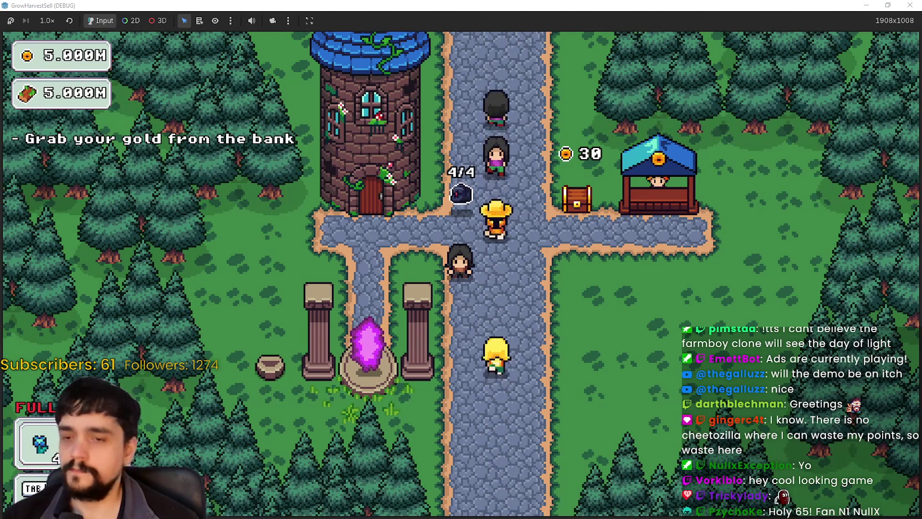
{"action": "key", "text": "alt+Tab"}
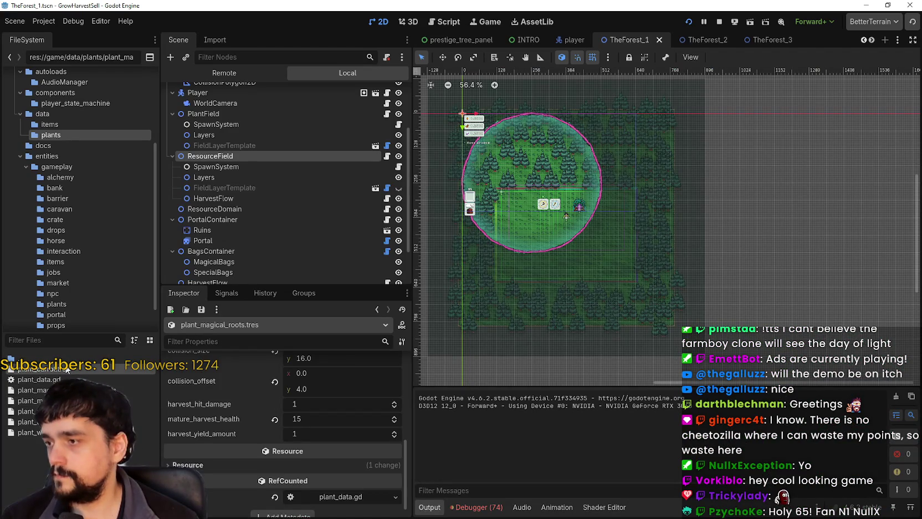
{"action": "left_click", "coordinate": [66, 370]}
{"action": "scroll", "coordinate": [263, 440], "scroll_direction": "up", "scroll_amount": 2}
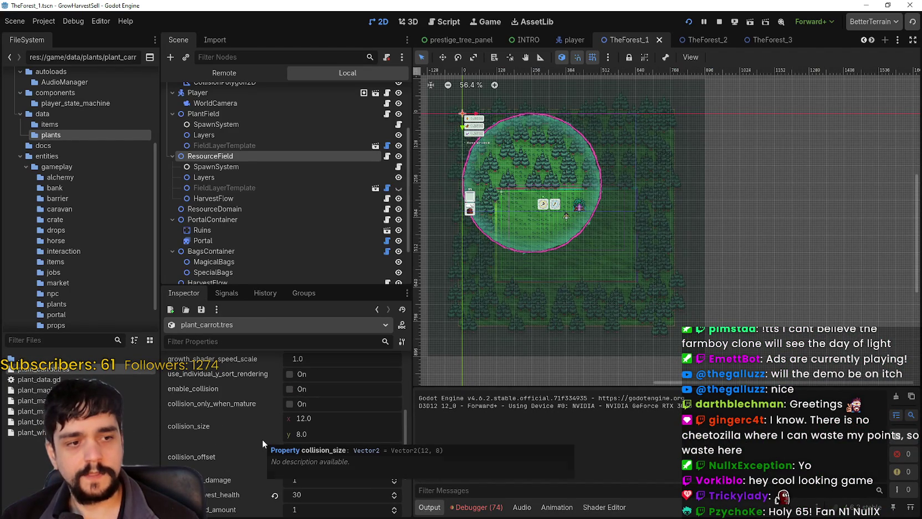
{"action": "scroll", "coordinate": [265, 438], "scroll_direction": "up", "scroll_amount": 1}
{"action": "scroll", "coordinate": [267, 436], "scroll_direction": "down", "scroll_amount": 1}
{"action": "scroll", "coordinate": [267, 436], "scroll_direction": "up", "scroll_amount": 2}
{"action": "scroll", "coordinate": [267, 436], "scroll_direction": "down", "scroll_amount": 3}
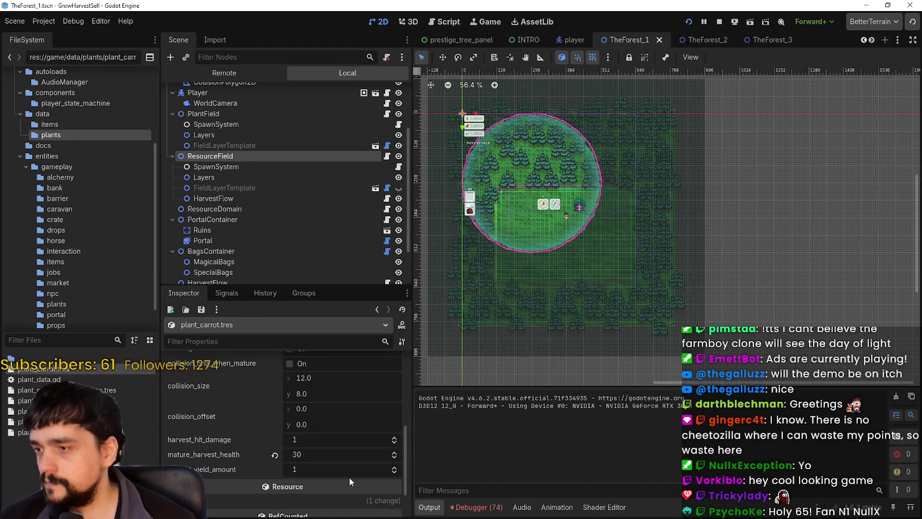
{"action": "scroll", "coordinate": [349, 477], "scroll_direction": "up", "scroll_amount": 3}
{"action": "scroll", "coordinate": [352, 476], "scroll_direction": "up", "scroll_amount": 2}
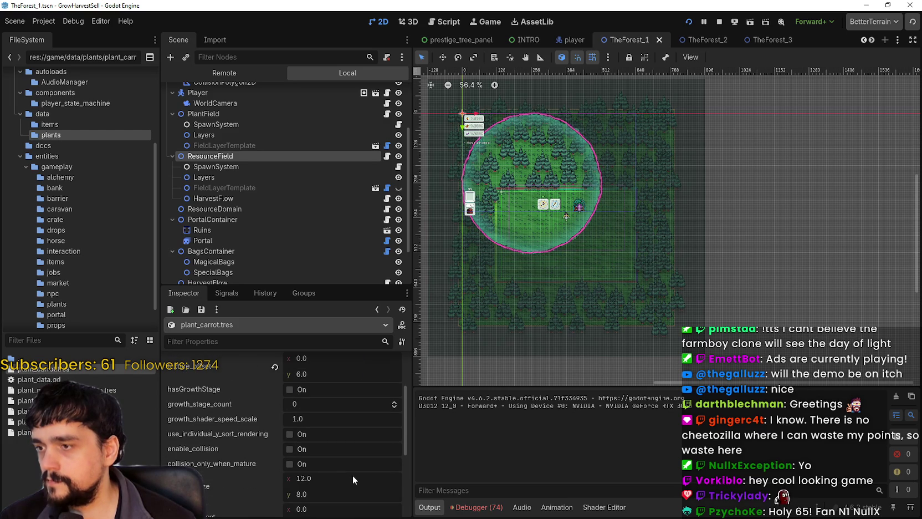
{"action": "scroll", "coordinate": [352, 475], "scroll_direction": "up", "scroll_amount": 2}
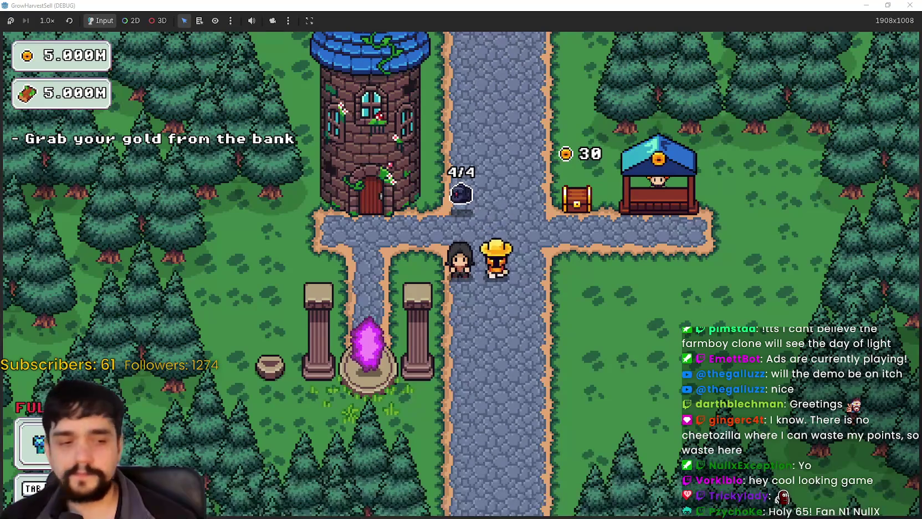
Walk the farmer along the road to the bank, sell the flower bag for 50 gold, then stop the game.
{"action": "key", "text": "s"}
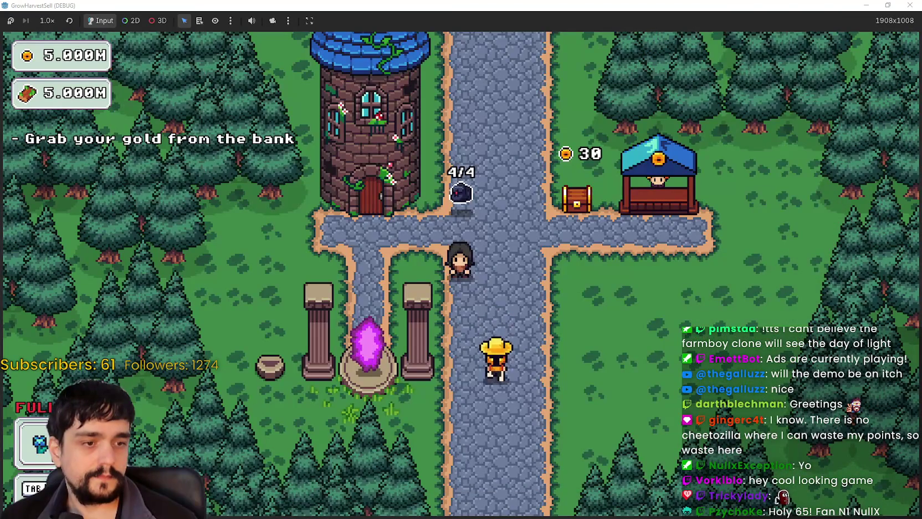
{"action": "key", "text": "s"}
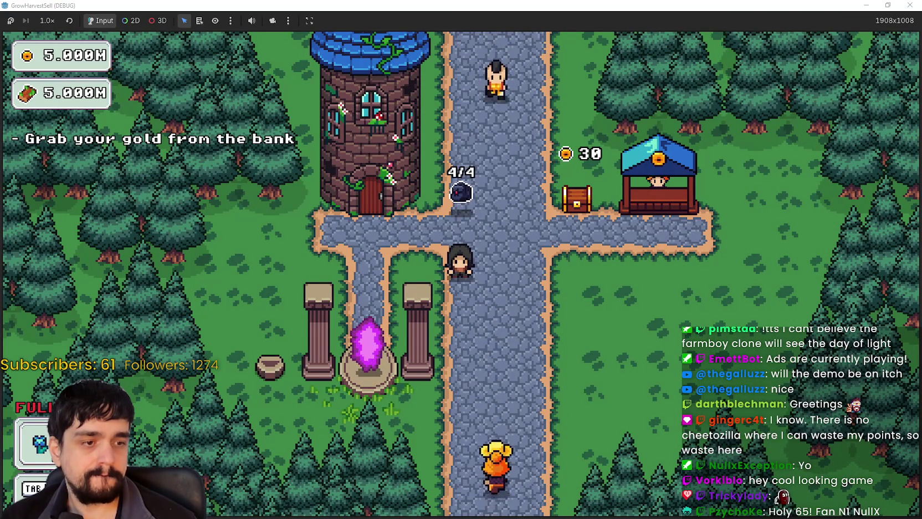
{"action": "key", "text": "w"}
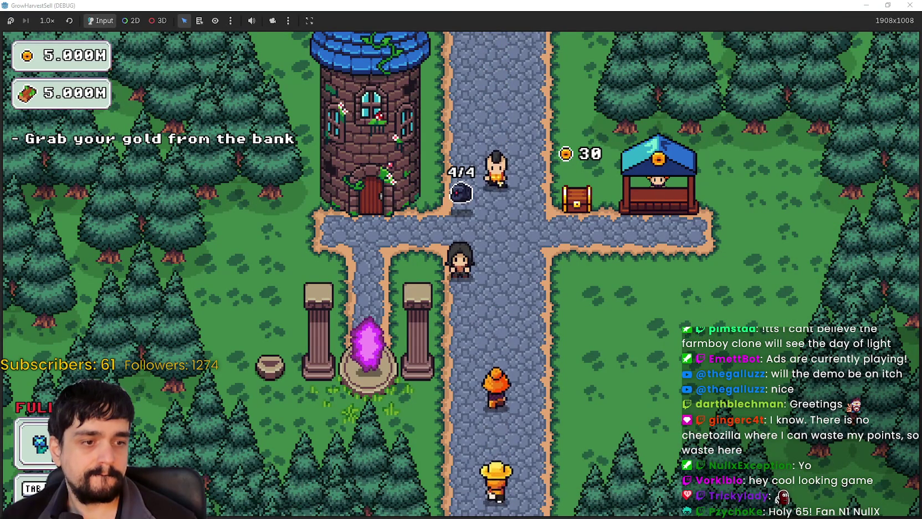
{"action": "key", "text": "w"}
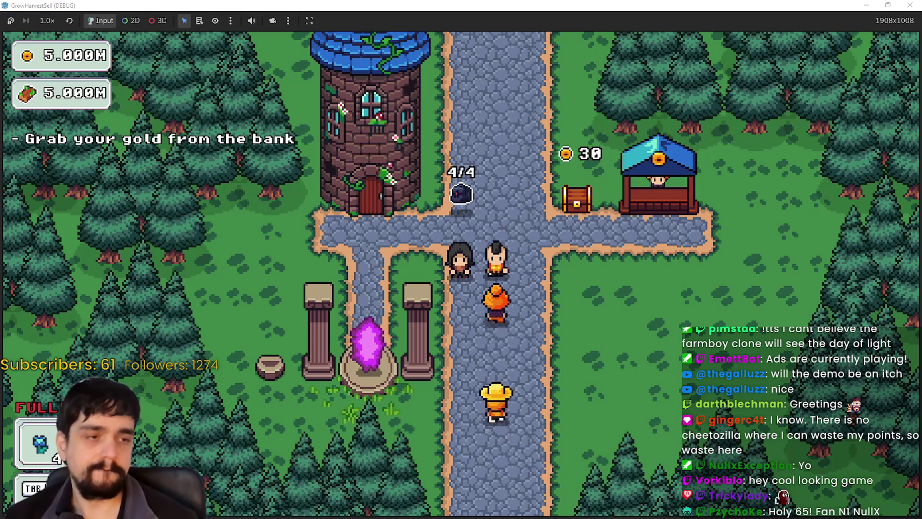
{"action": "key", "text": "w"}
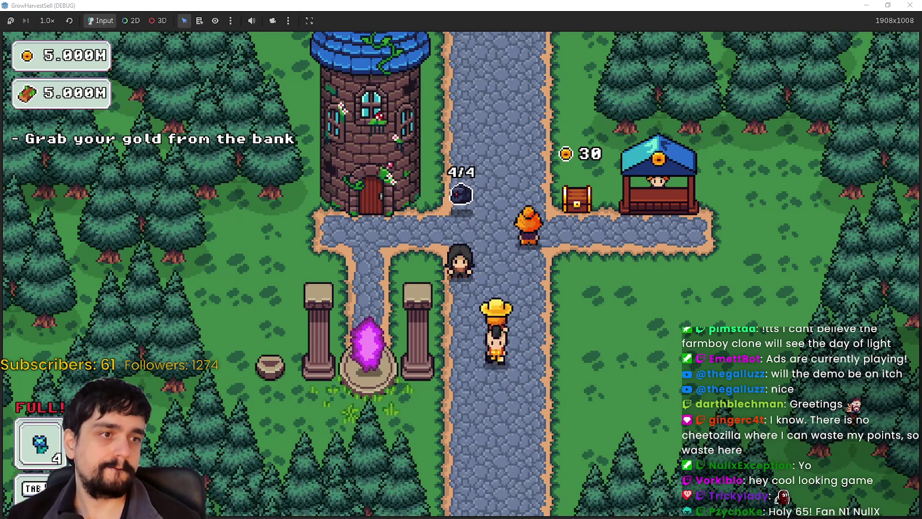
{"action": "key", "text": "w"}
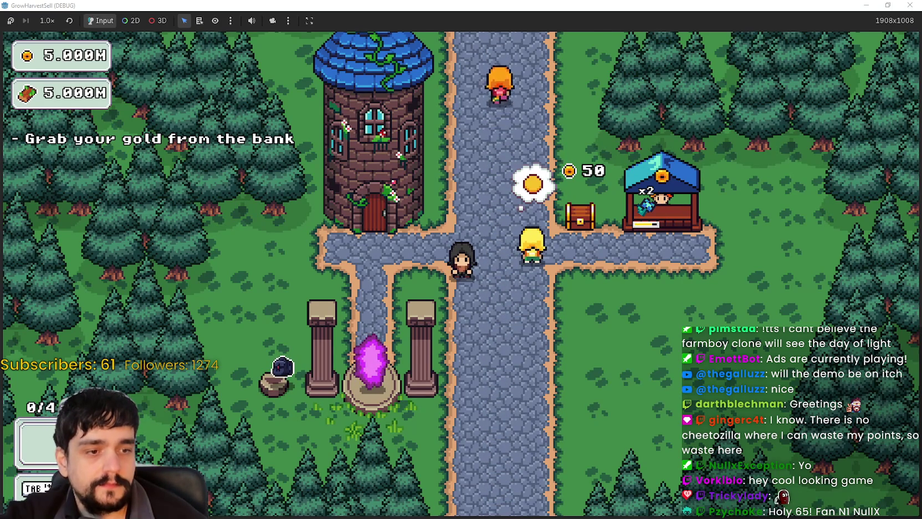
{"action": "key", "text": "F8"}
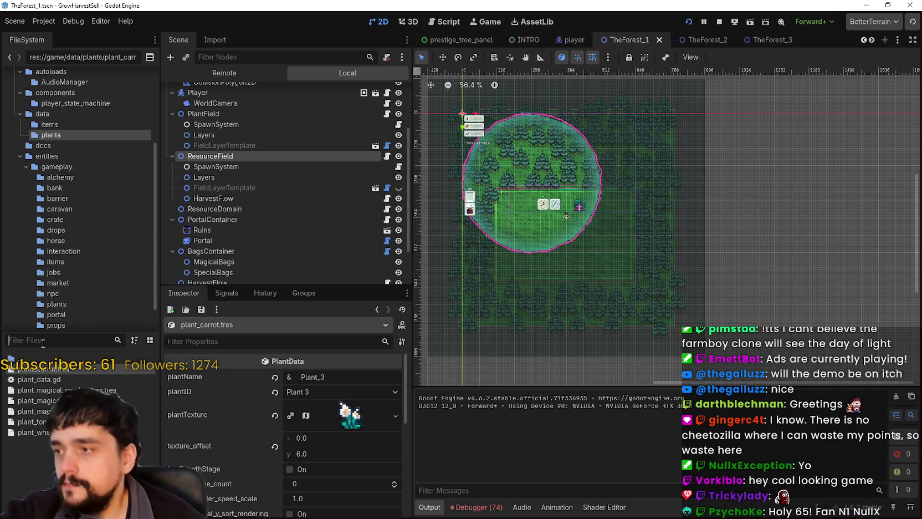
Filter the FileSystem for 'prestige' and open the PrestigeTreeSpec.gd script.
{"action": "type", "text": "prestige"}
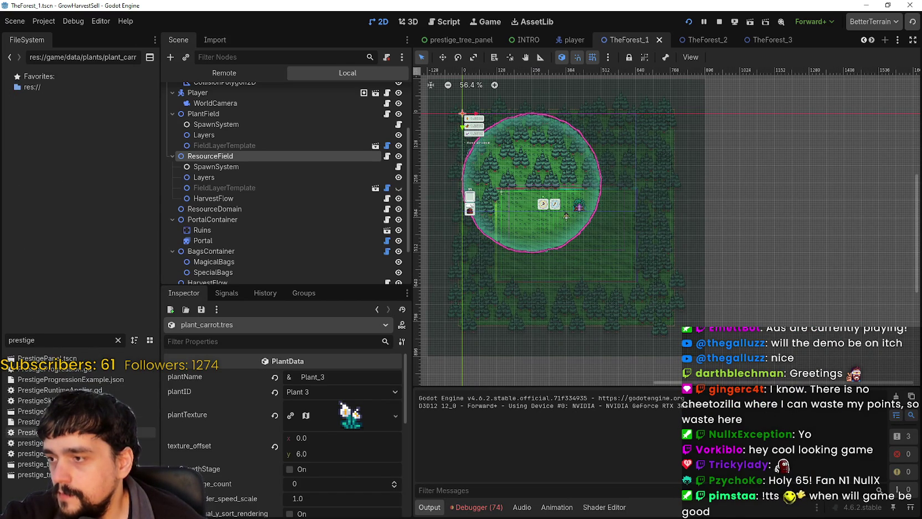
{"action": "double_click", "coordinate": [34, 421]}
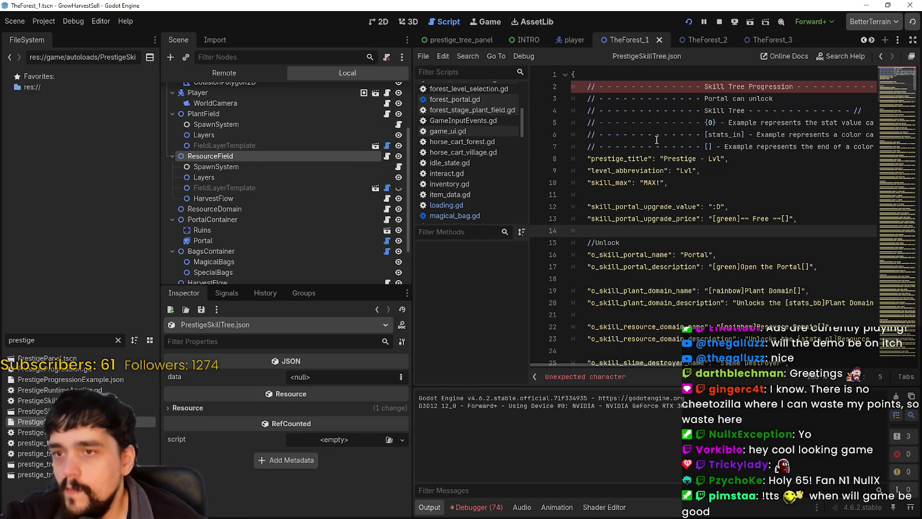
{"action": "scroll", "coordinate": [712, 182], "scroll_direction": "down", "scroll_amount": 6}
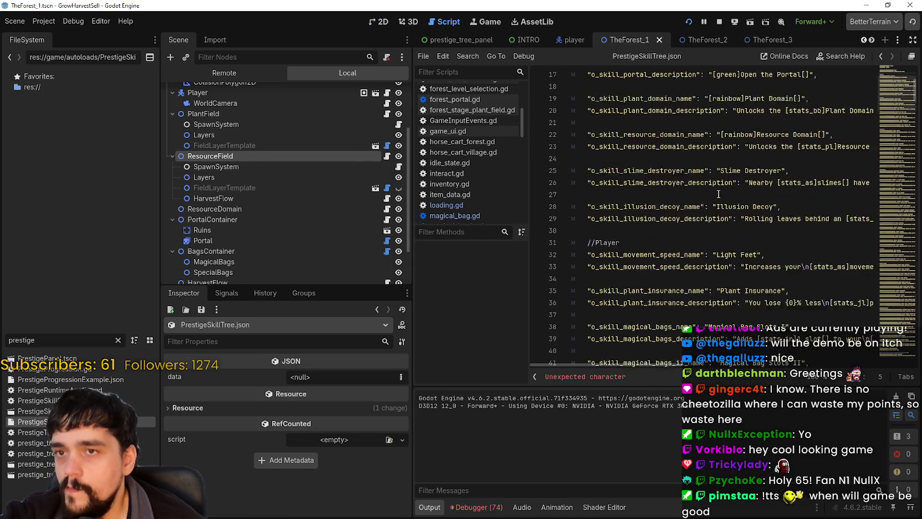
{"action": "double_click", "coordinate": [28, 432]}
{"action": "left_click", "coordinate": [886, 192]}
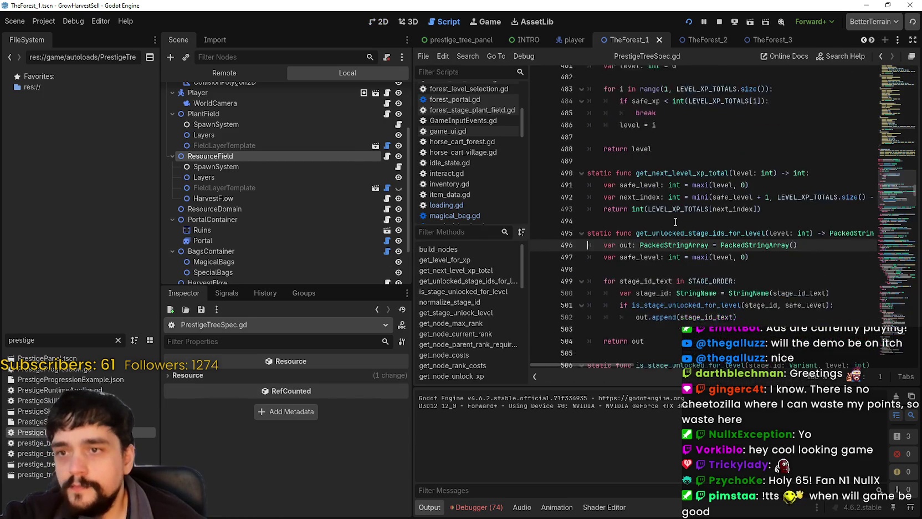
{"action": "left_click_drag", "start_coordinate": [887, 191], "coordinate": [894, 81]}
Find the plant_domain entry and inspect its rank_costs [0] and rank_values [true].
{"action": "left_click", "coordinate": [750, 176]}
{"action": "key", "text": "ctrl+f"}
{"action": "type", "text": "pl"}
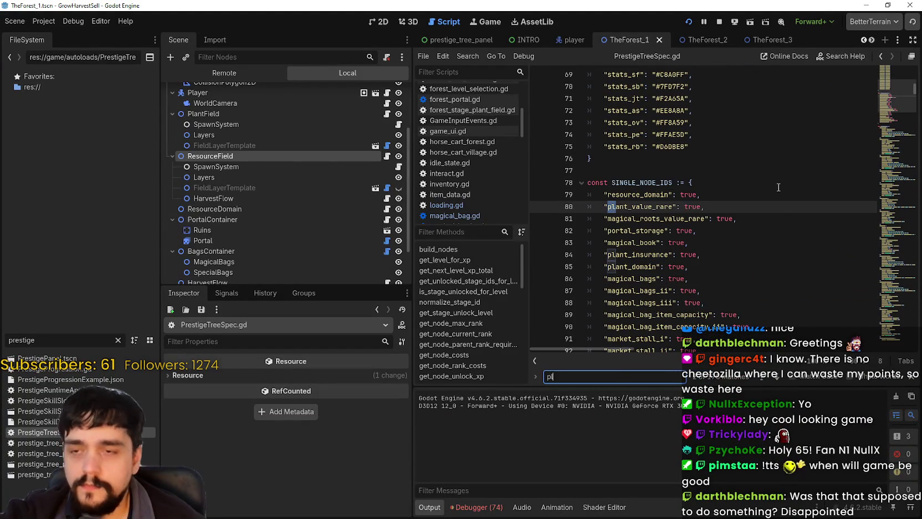
{"action": "type", "text": "ant_domain"}
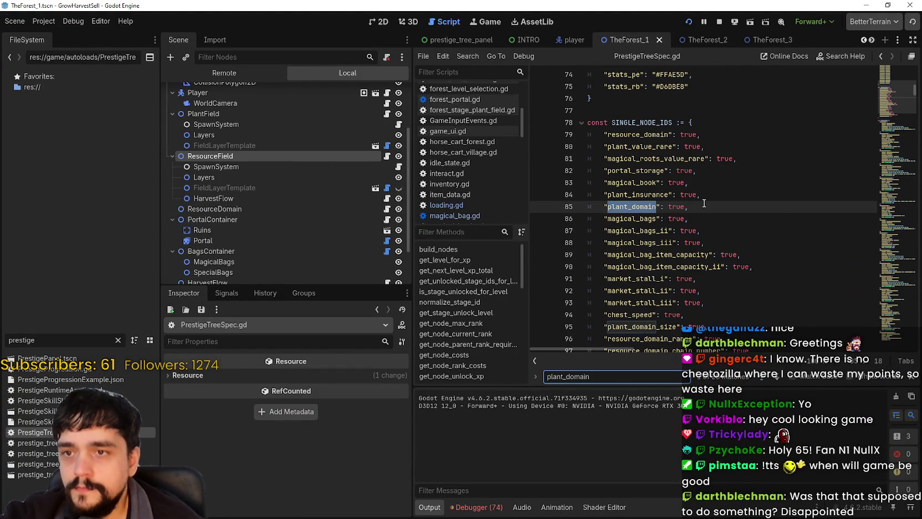
{"action": "scroll", "coordinate": [659, 185], "scroll_direction": "down", "scroll_amount": 2}
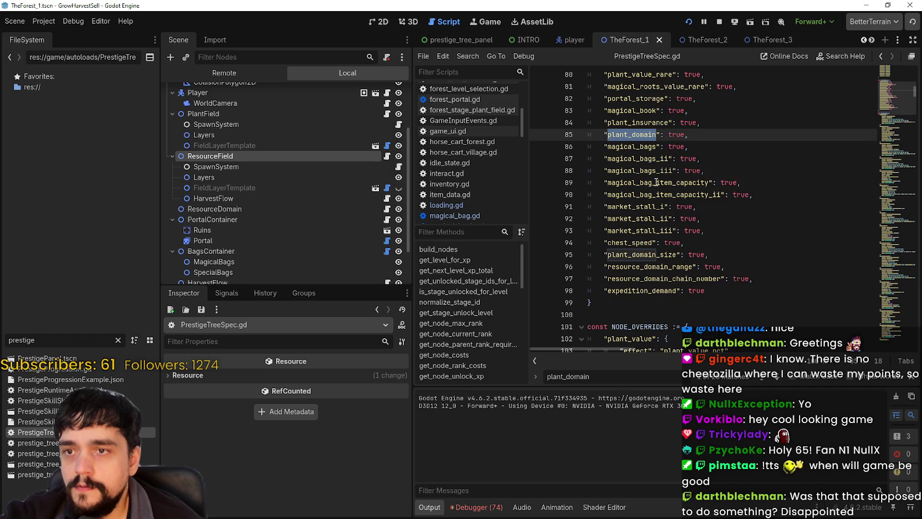
{"action": "scroll", "coordinate": [746, 387], "scroll_direction": "down", "scroll_amount": 2}
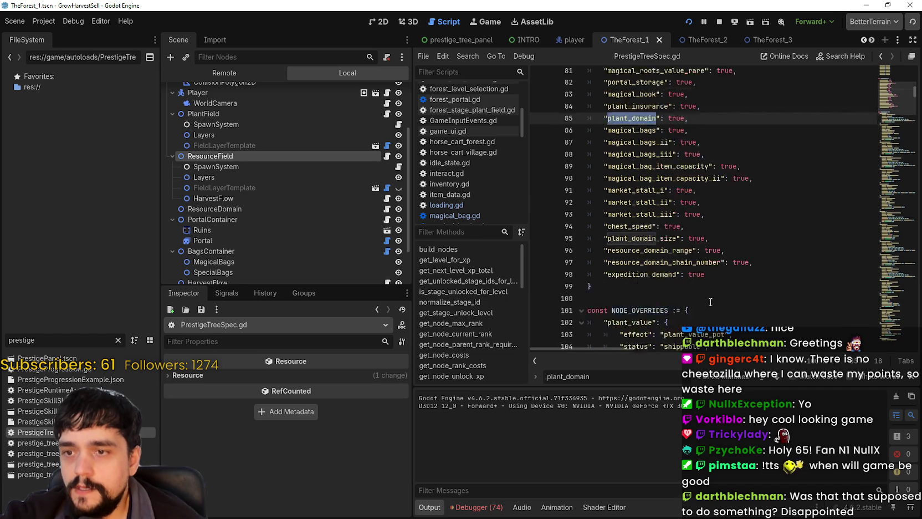
{"action": "left_click", "coordinate": [781, 376]}
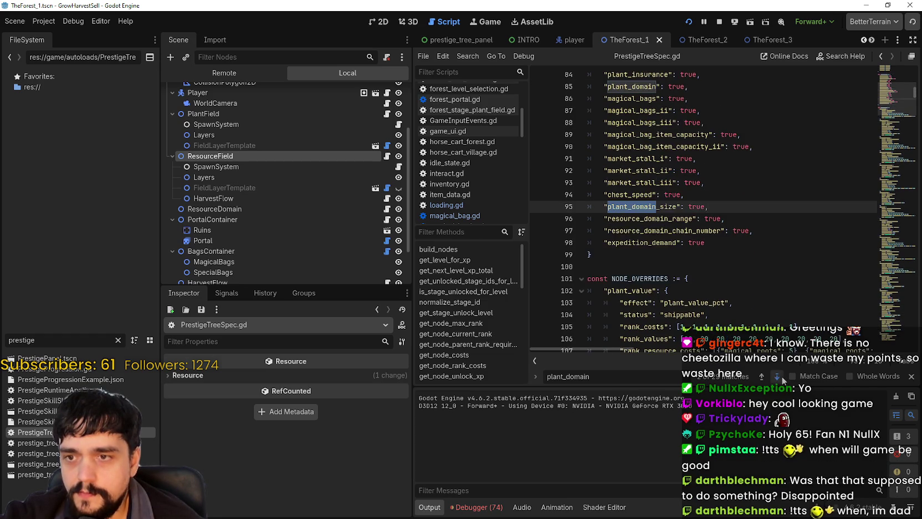
{"action": "left_click", "coordinate": [782, 376]}
{"action": "left_click", "coordinate": [782, 376]}
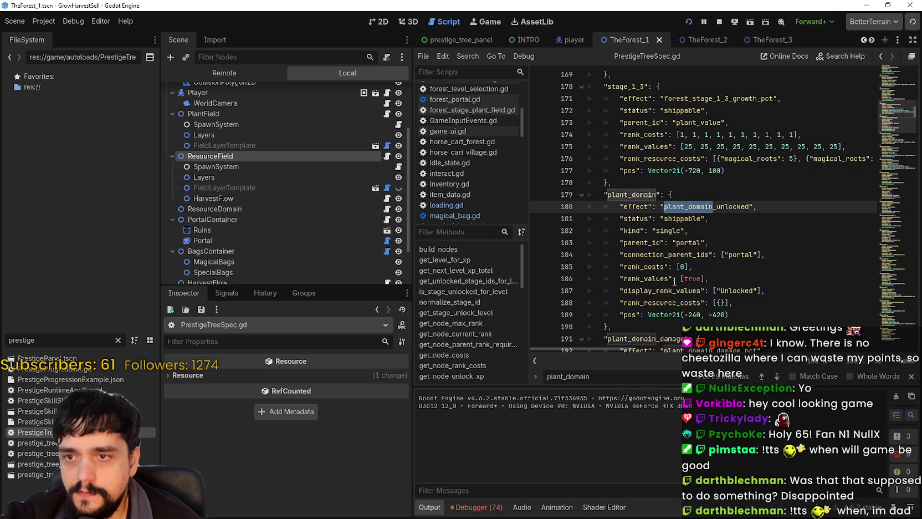
{"action": "double_click", "coordinate": [696, 279]}
{"action": "scroll", "coordinate": [769, 315], "scroll_direction": "down", "scroll_amount": 1}
{"action": "left_click", "coordinate": [748, 281]}
{"action": "left_click", "coordinate": [787, 254]}
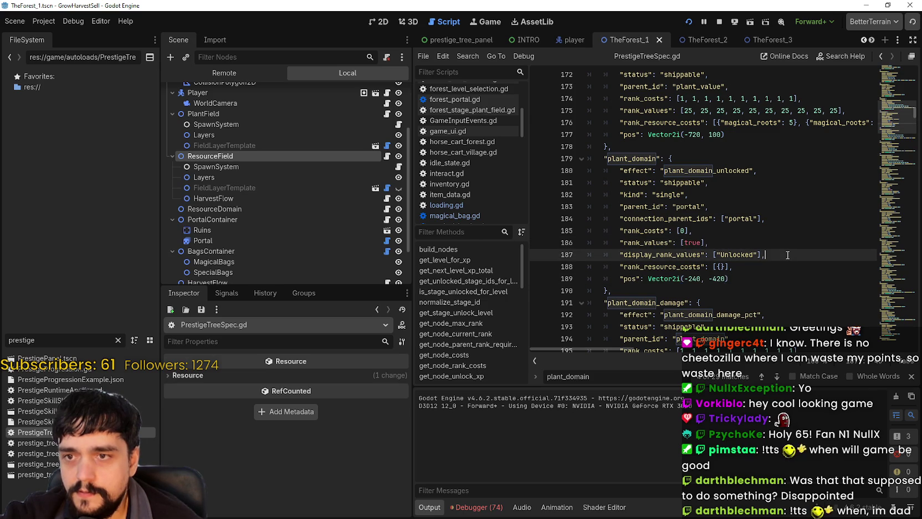
Scroll through the script and change the search term to resource_domain.
{"action": "scroll", "coordinate": [786, 255], "scroll_direction": "down", "scroll_amount": 3}
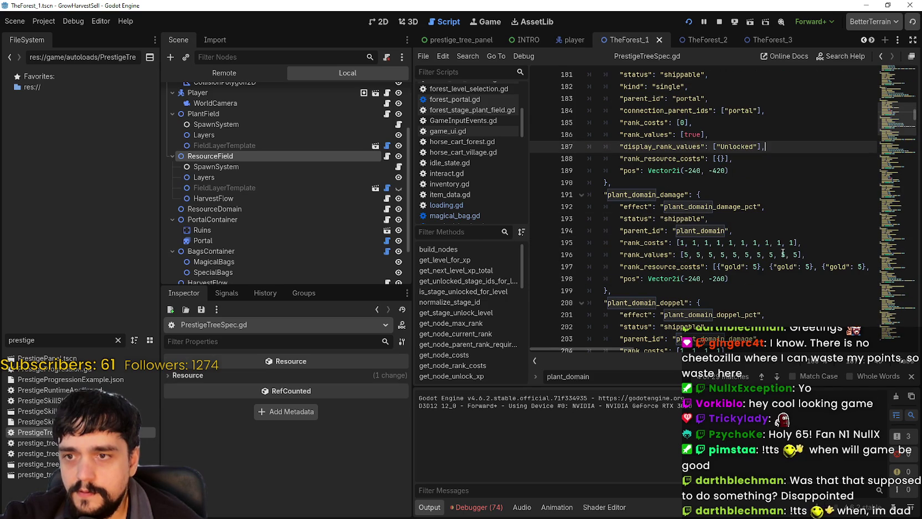
{"action": "scroll", "coordinate": [783, 253], "scroll_direction": "down", "scroll_amount": 8}
{"action": "scroll", "coordinate": [774, 249], "scroll_direction": "down", "scroll_amount": 4}
{"action": "scroll", "coordinate": [770, 249], "scroll_direction": "up", "scroll_amount": 16}
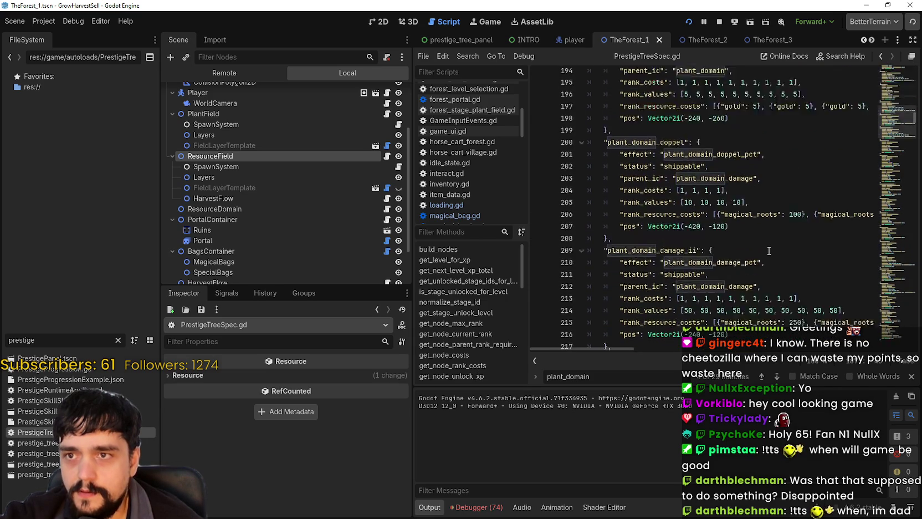
{"action": "scroll", "coordinate": [760, 256], "scroll_direction": "down", "scroll_amount": 2}
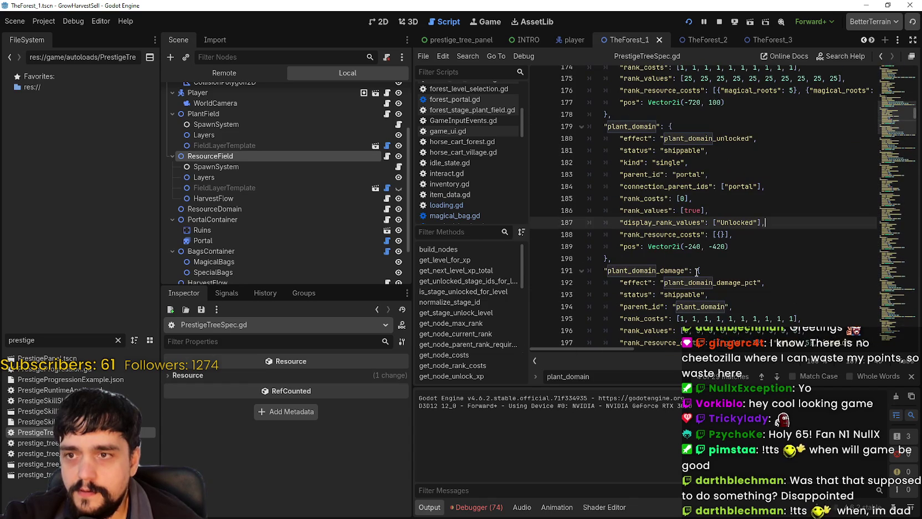
{"action": "type", "text": "resource"}
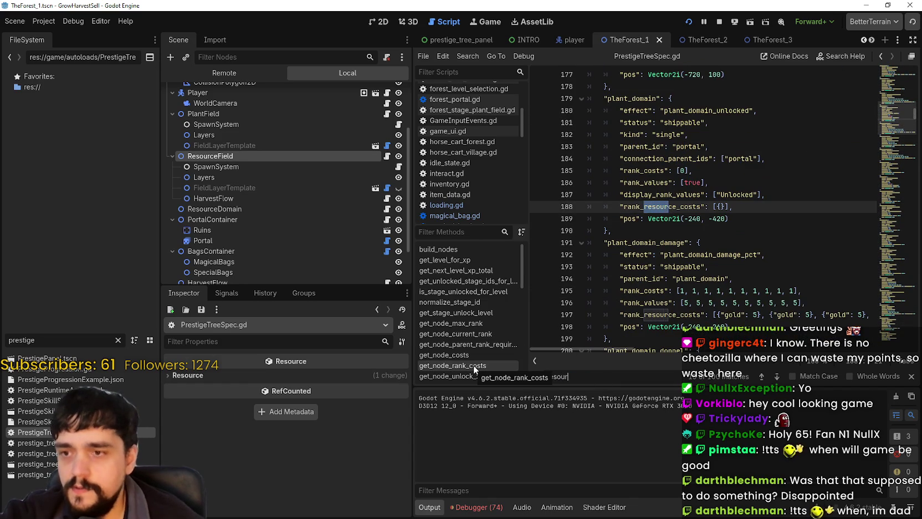
{"action": "type", "text": "_domain"}
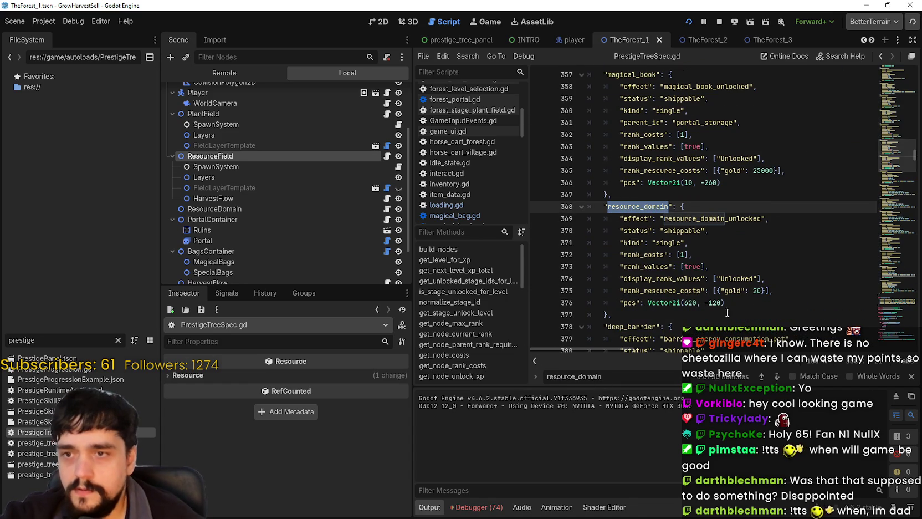
{"action": "left_click", "coordinate": [729, 278]}
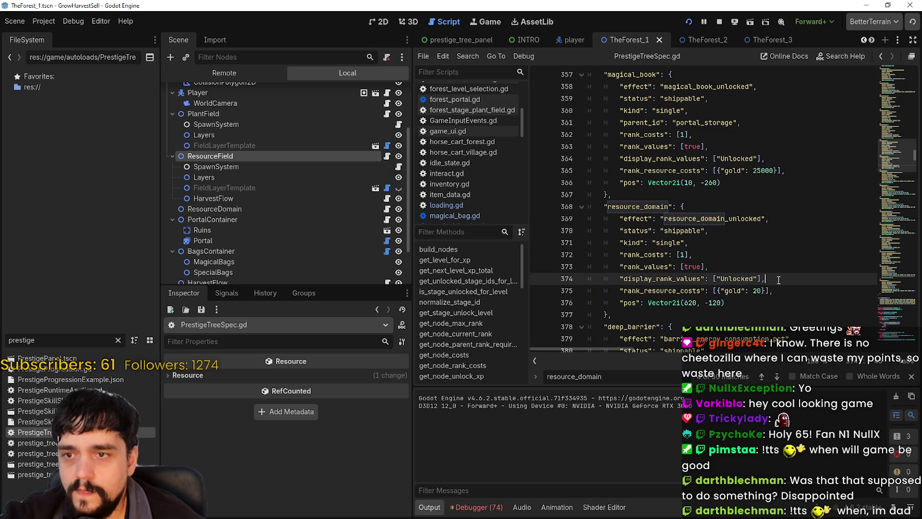
{"action": "left_click_drag", "start_coordinate": [765, 278], "coordinate": [628, 278]}
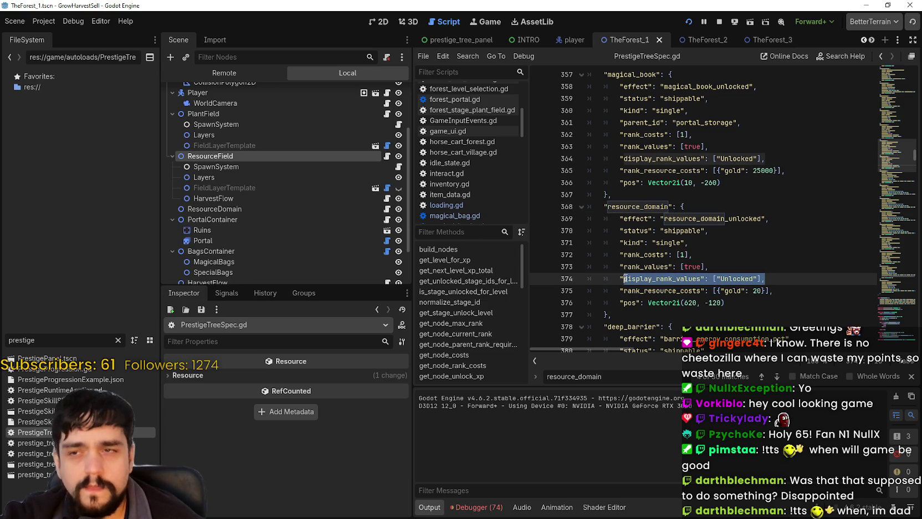
{"action": "scroll", "coordinate": [718, 299], "scroll_direction": "down", "scroll_amount": 2}
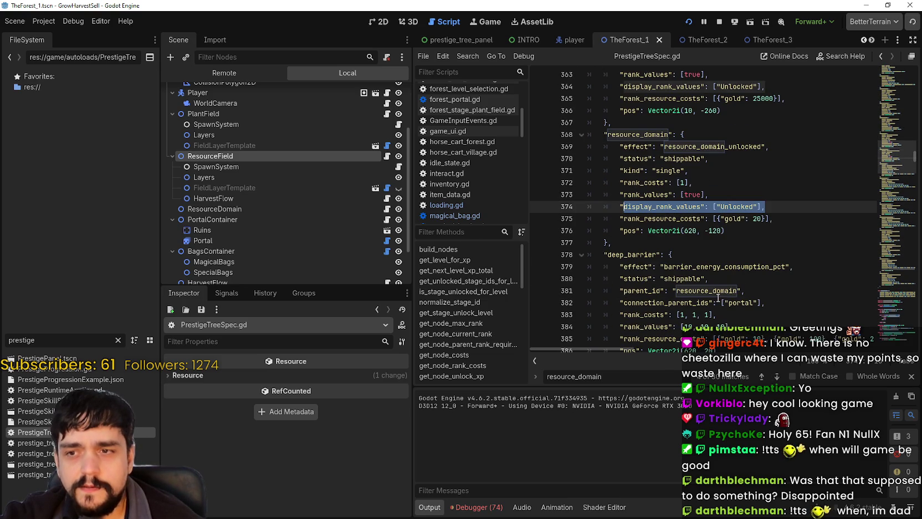
{"action": "left_click", "coordinate": [714, 218]}
{"action": "scroll", "coordinate": [715, 251], "scroll_direction": "up", "scroll_amount": 2}
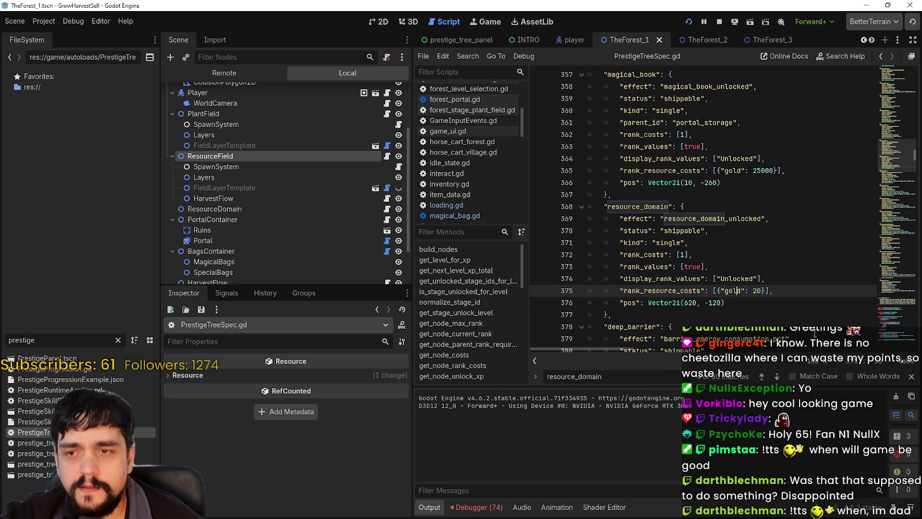
{"action": "left_click_drag", "start_coordinate": [764, 290], "coordinate": [721, 291]}
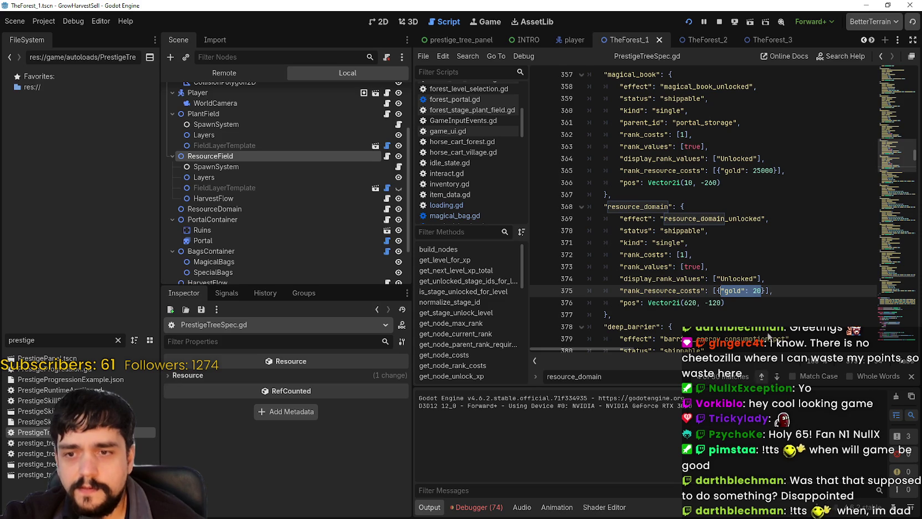
{"action": "scroll", "coordinate": [665, 333], "scroll_direction": "up", "scroll_amount": 4}
{"action": "left_click", "coordinate": [579, 377]}
{"action": "key", "text": "ctrl+a"}
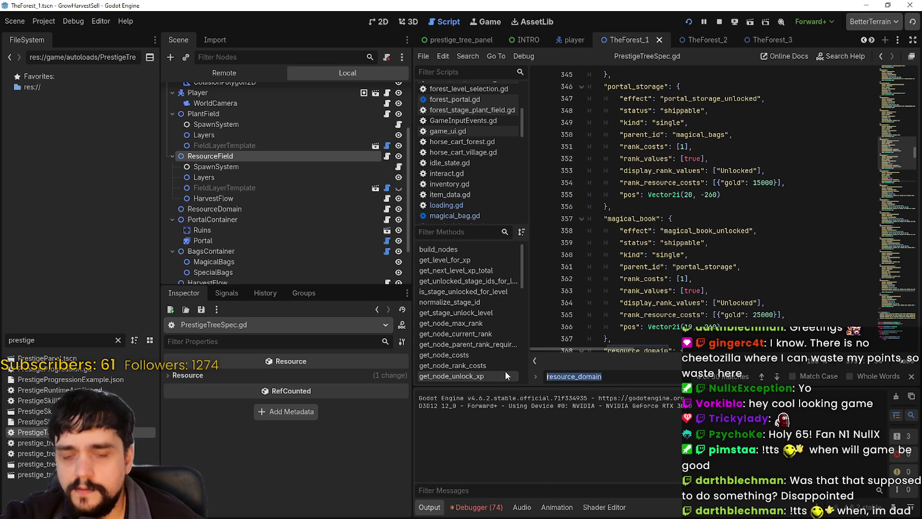
{"action": "type", "text": "plant_dom"}
{"action": "type", "text": "main"}
{"action": "key", "text": "Return"}
{"action": "key", "text": "shift+Return"}
{"action": "left_click", "coordinate": [778, 374]}
{"action": "left_click", "coordinate": [778, 375]}
{"action": "left_click", "coordinate": [778, 375]}
{"action": "left_click", "coordinate": [778, 375]}
{"action": "left_click", "coordinate": [778, 375]}
{"action": "left_click", "coordinate": [778, 375]}
{"action": "left_click", "coordinate": [779, 375]}
{"action": "left_click", "coordinate": [778, 375]}
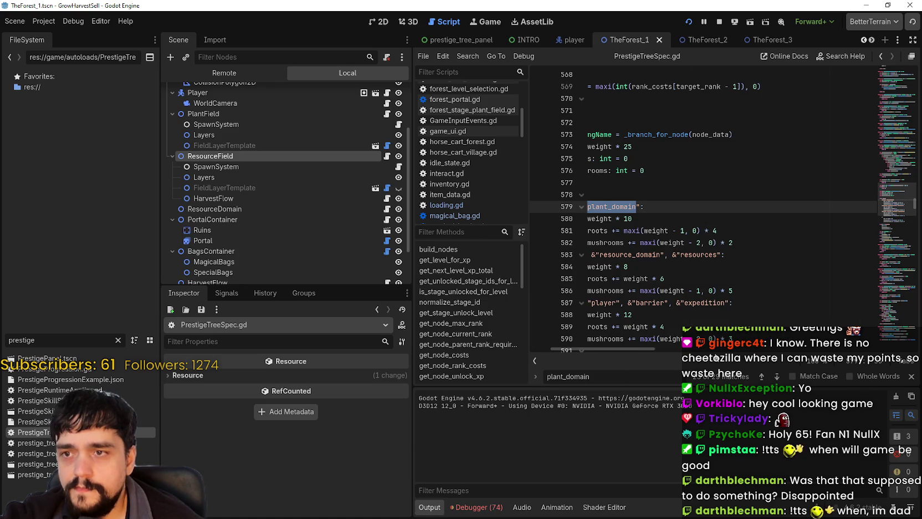
{"action": "left_click_drag", "start_coordinate": [652, 347], "coordinate": [633, 348]}
{"action": "left_click_drag", "start_coordinate": [891, 168], "coordinate": [893, 70]}
{"action": "left_click", "coordinate": [729, 132]}
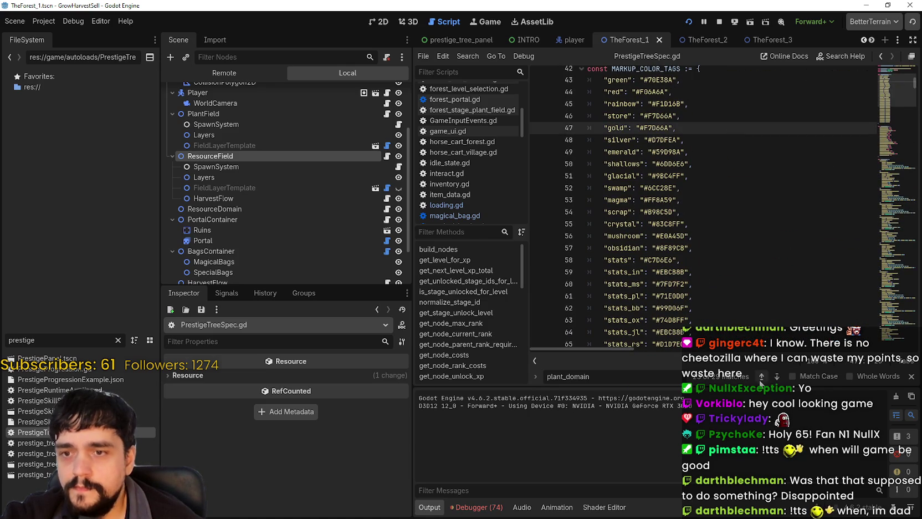
{"action": "left_click", "coordinate": [778, 375]}
{"action": "left_click", "coordinate": [776, 376]}
{"action": "left_click", "coordinate": [776, 377]}
{"action": "scroll", "coordinate": [735, 300], "scroll_direction": "down", "scroll_amount": 1}
{"action": "left_click_drag", "start_coordinate": [732, 279], "coordinate": [607, 282]}
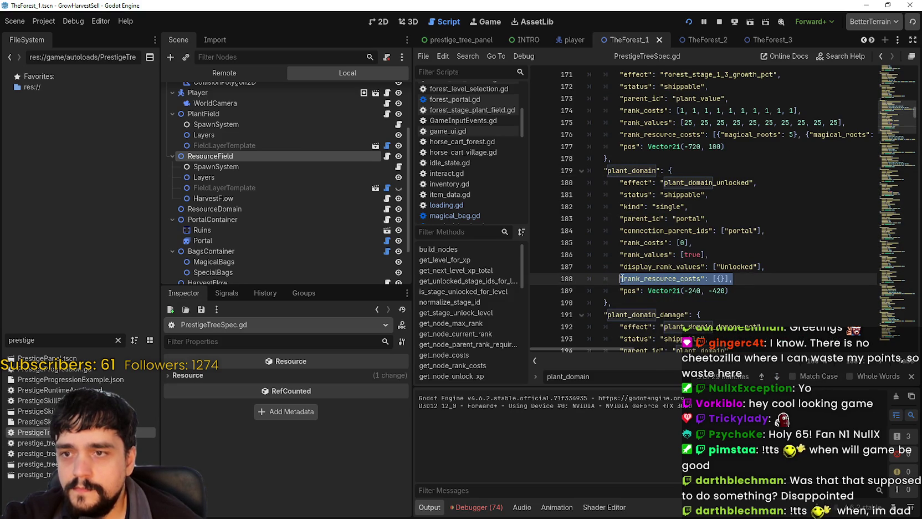
{"action": "left_click", "coordinate": [752, 294]}
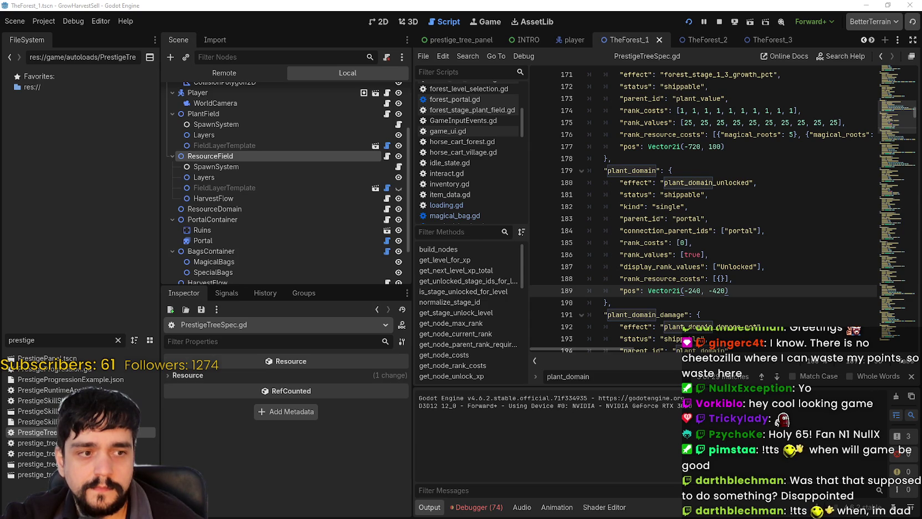
{"action": "key", "text": "super+shift+s"}
{"action": "mouse_move", "coordinate": [578, 140]}
{"action": "left_mouse_down"}
{"action": "mouse_move", "coordinate": [716, 265]}
{"action": "mouse_move", "coordinate": [791, 308]}
{"action": "left_mouse_up"}
Find the resource_domain entry and add a parent_id line below its kind line.
{"action": "key", "text": "alt+F4"}
{"action": "key", "text": "ctrl+f"}
{"action": "type", "text": "resource_domain"}
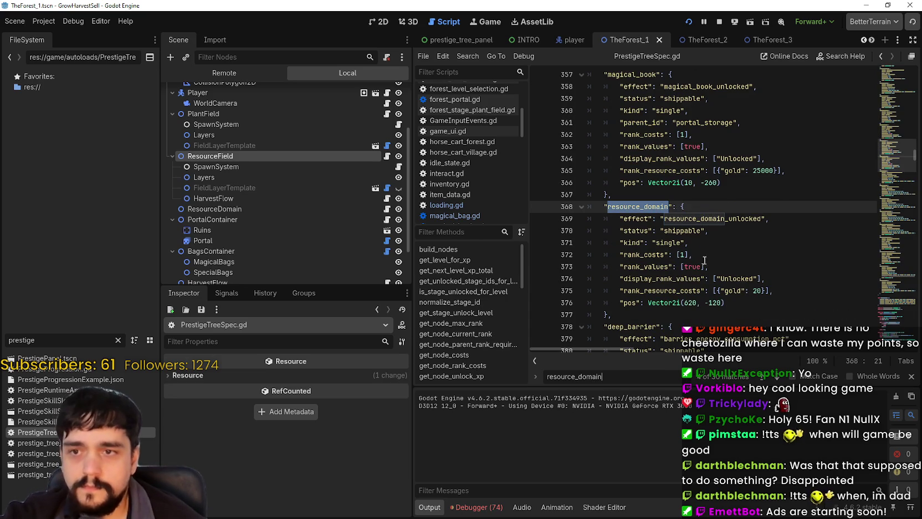
{"action": "left_click", "coordinate": [755, 241]}
{"action": "double_click", "coordinate": [669, 243]}
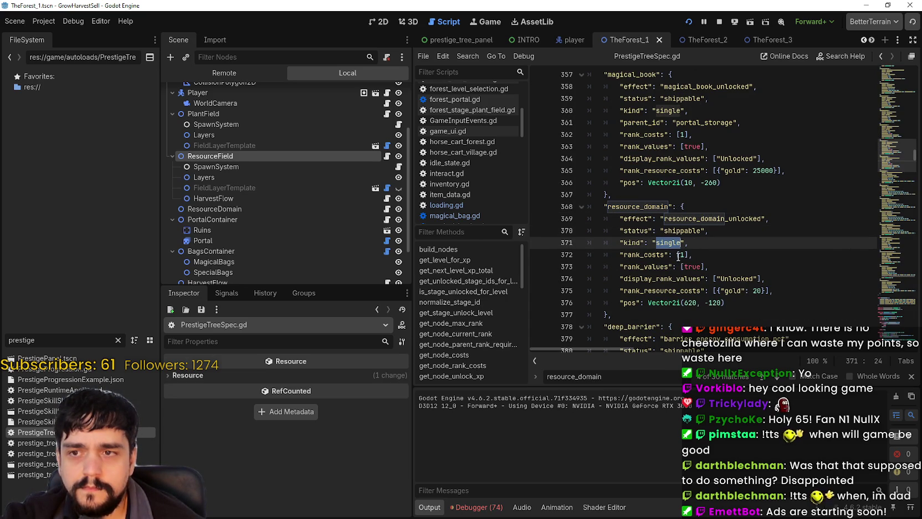
{"action": "left_click", "coordinate": [706, 254]}
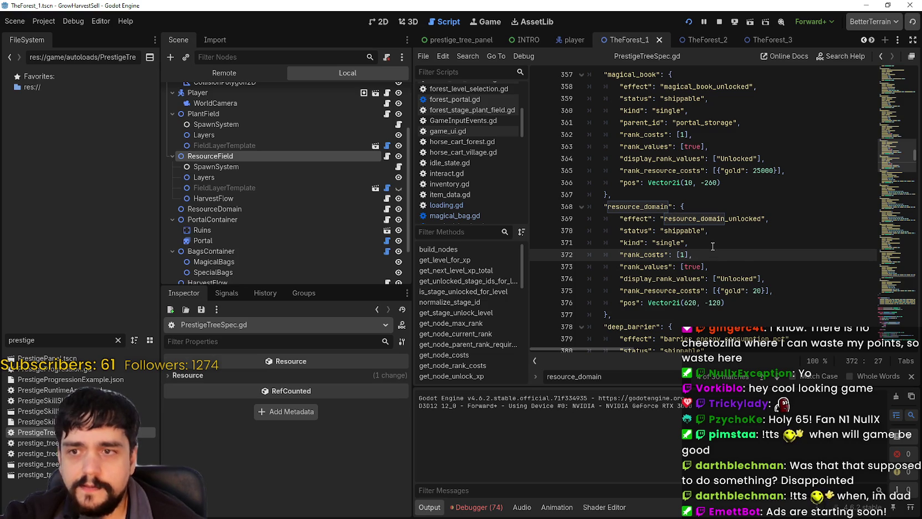
{"action": "left_click", "coordinate": [704, 243]}
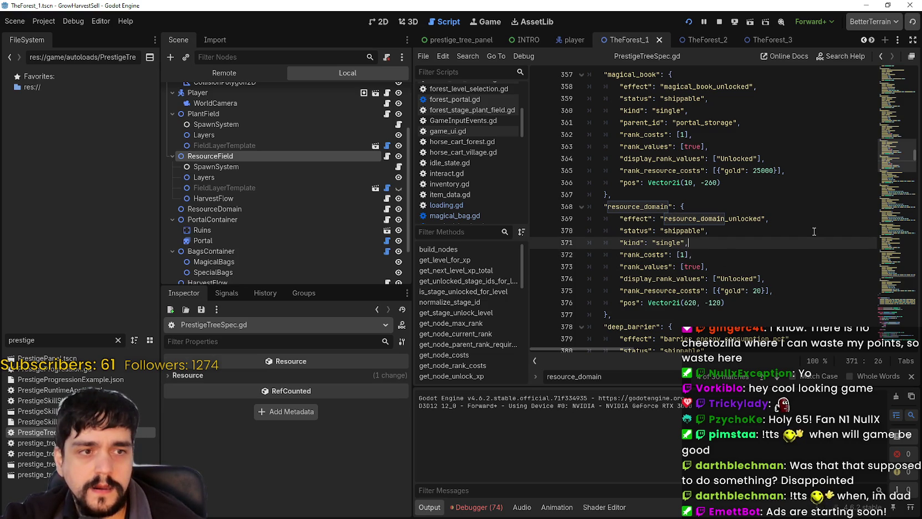
{"action": "key", "text": "Return"}
{"action": "type", "text": "parent_id\": \"portal\","}
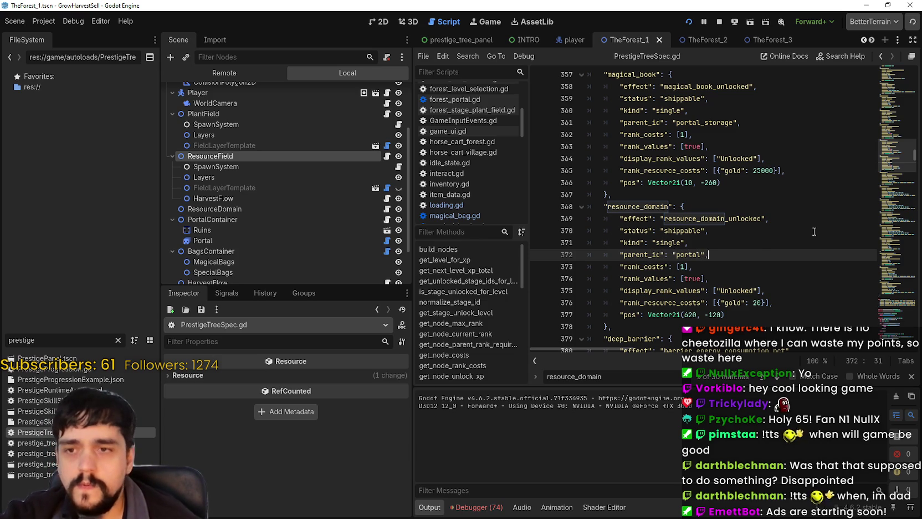
Set resource_domain's rank_costs to 0, delete its gold 20 resource cost, save, and stop the game.
{"action": "left_click", "coordinate": [734, 278]}
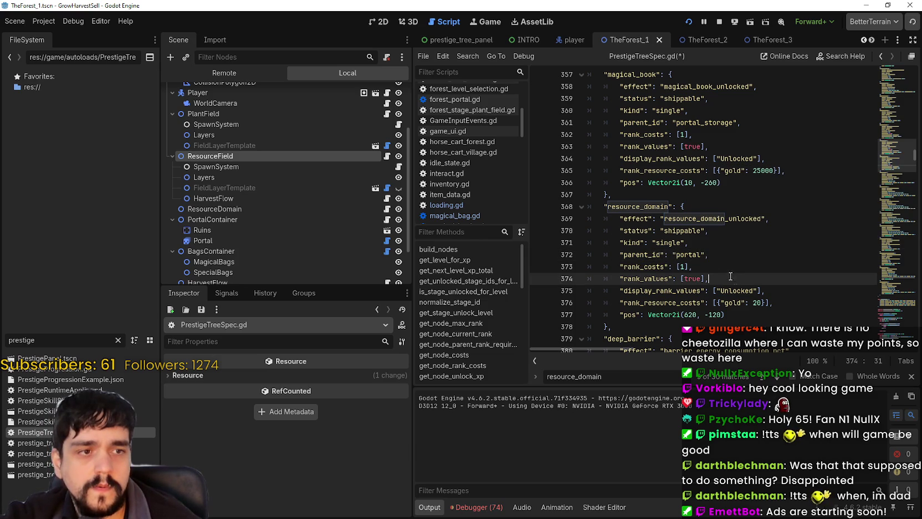
{"action": "left_click", "coordinate": [685, 266]}
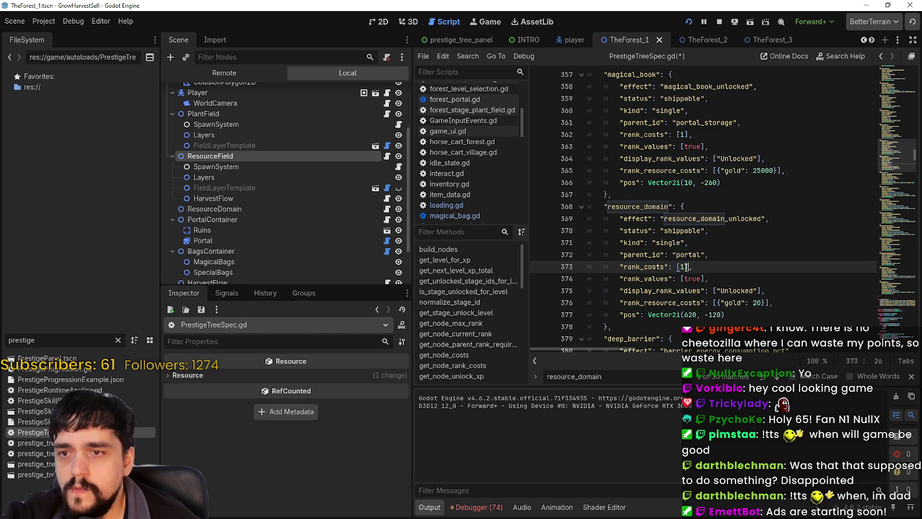
{"action": "scroll", "coordinate": [656, 257], "scroll_direction": "down", "scroll_amount": 1}
{"action": "left_click", "coordinate": [721, 244]}
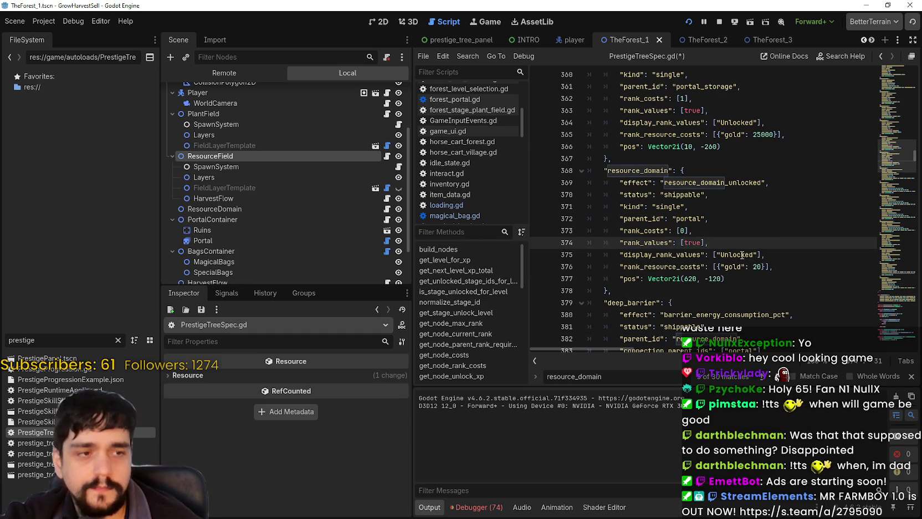
{"action": "double_click", "coordinate": [742, 255]}
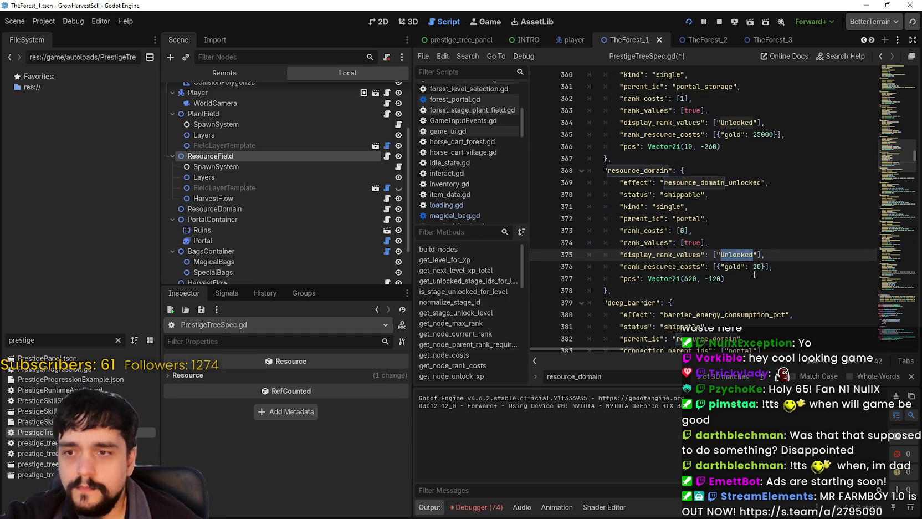
{"action": "double_click", "coordinate": [726, 267]}
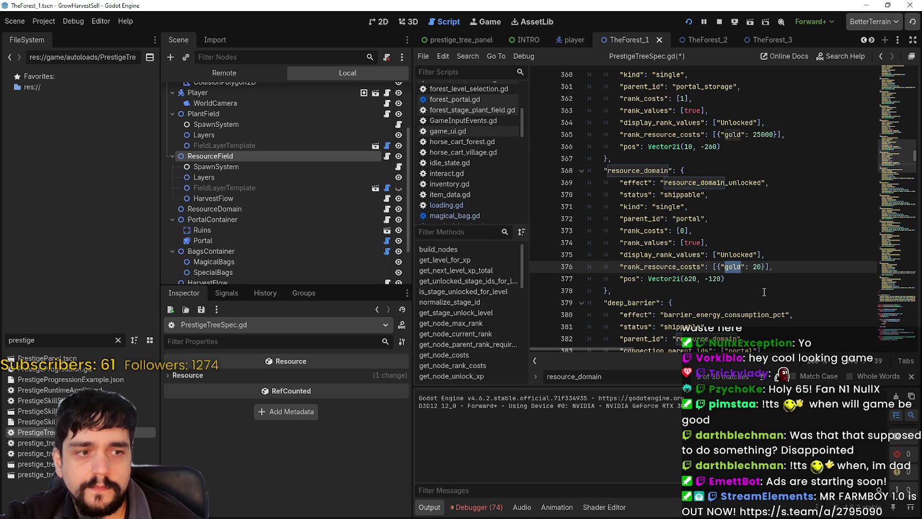
{"action": "left_click", "coordinate": [718, 267]}
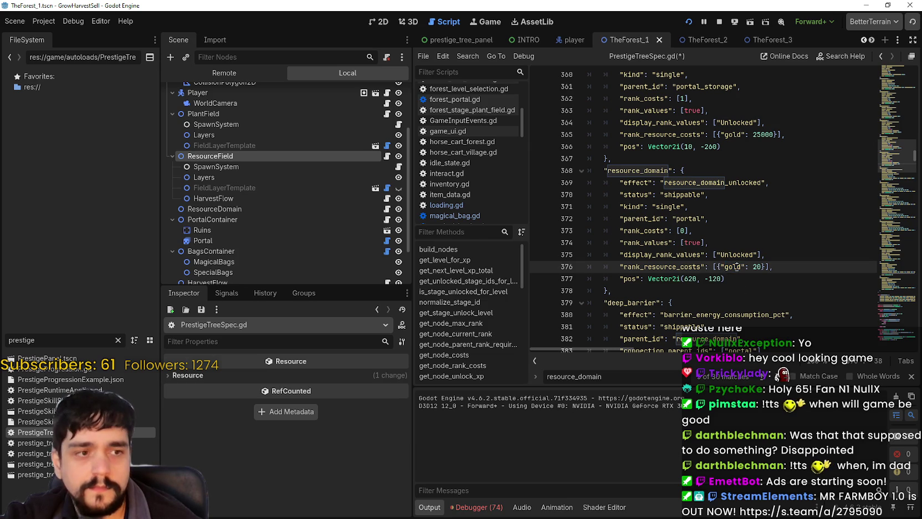
{"action": "left_click_drag", "start_coordinate": [721, 266], "coordinate": [763, 266]}
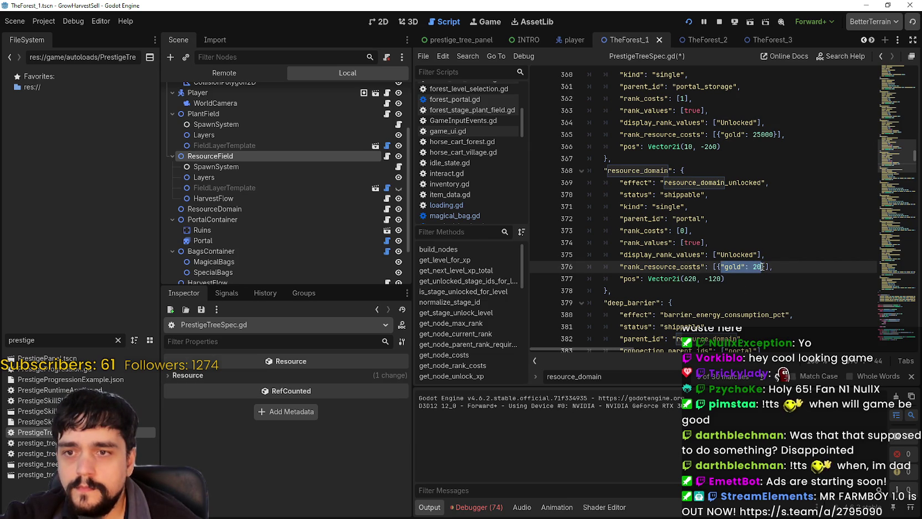
{"action": "key", "text": "BackSpace"}
{"action": "key", "text": "ctrl+s"}
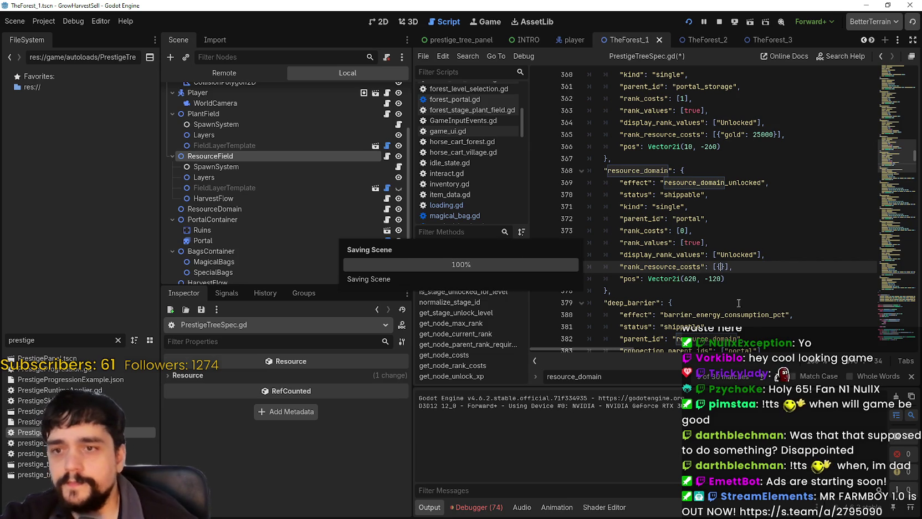
{"action": "left_click", "coordinate": [721, 23]}
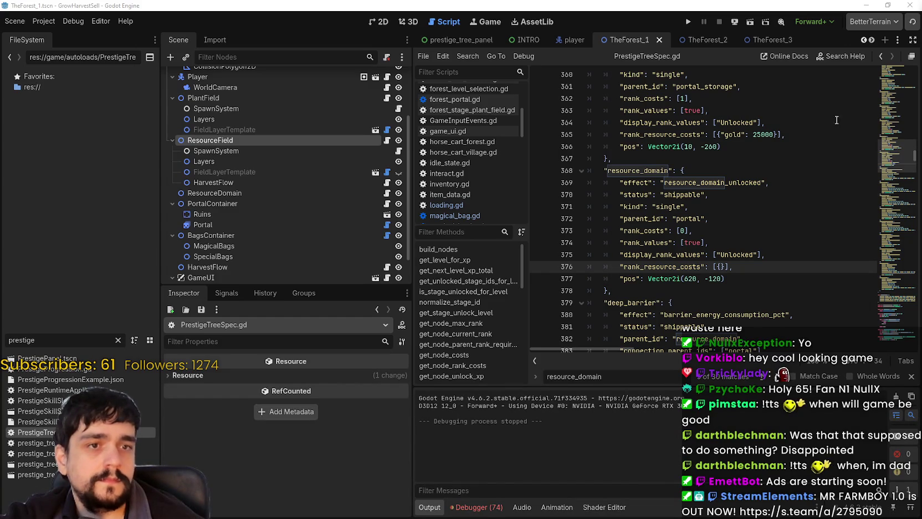
{"action": "left_click", "coordinate": [690, 22]}
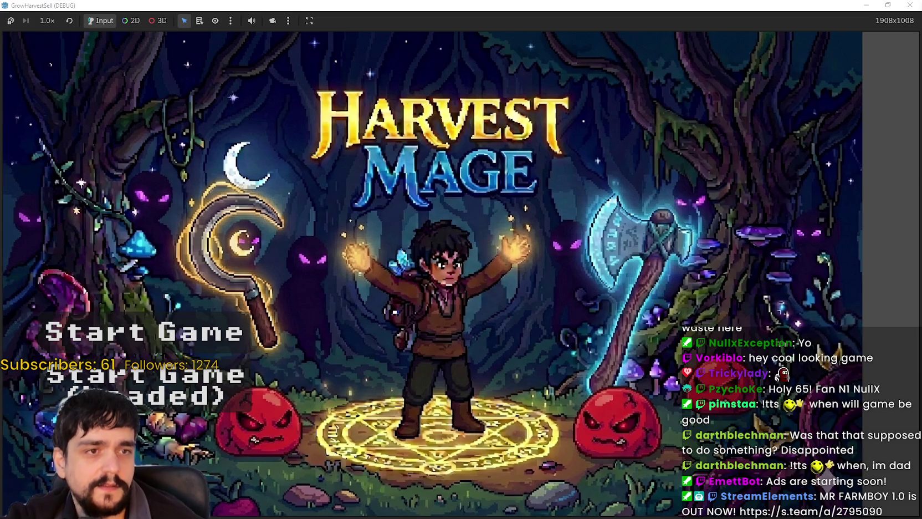
{"action": "left_click", "coordinate": [219, 375]}
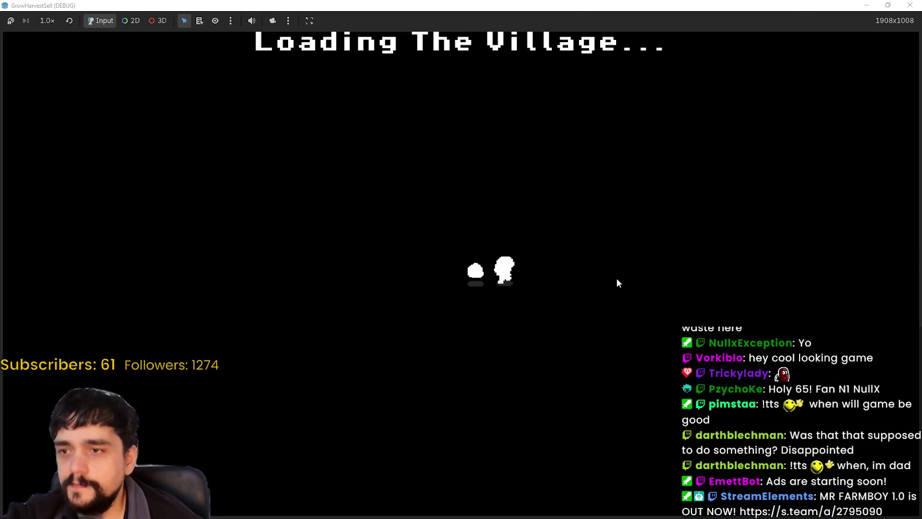
{"action": "key", "text": "w"}
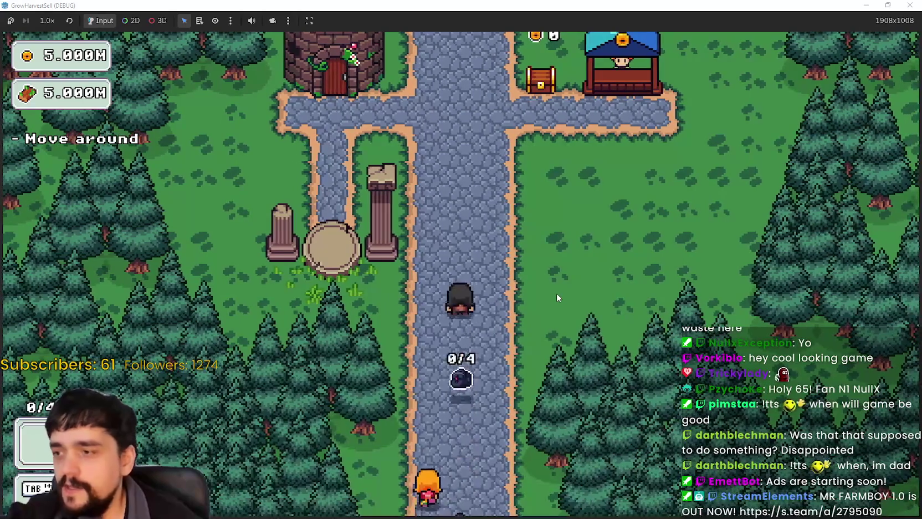
{"action": "key", "text": "a"}
{"action": "key", "text": "e"}
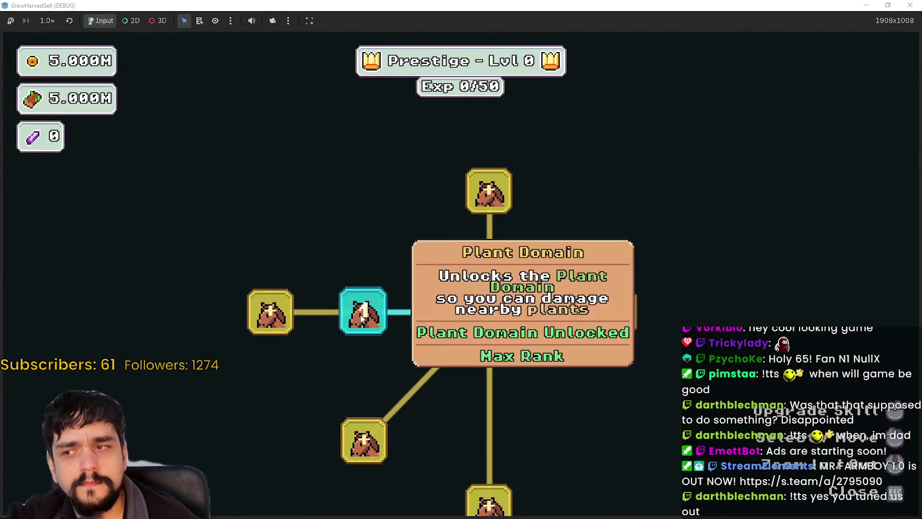
{"action": "left_click", "coordinate": [910, 5]}
Search for plant_domain and step through matches to its node definition at line 179.
{"action": "left_click", "coordinate": [776, 231]}
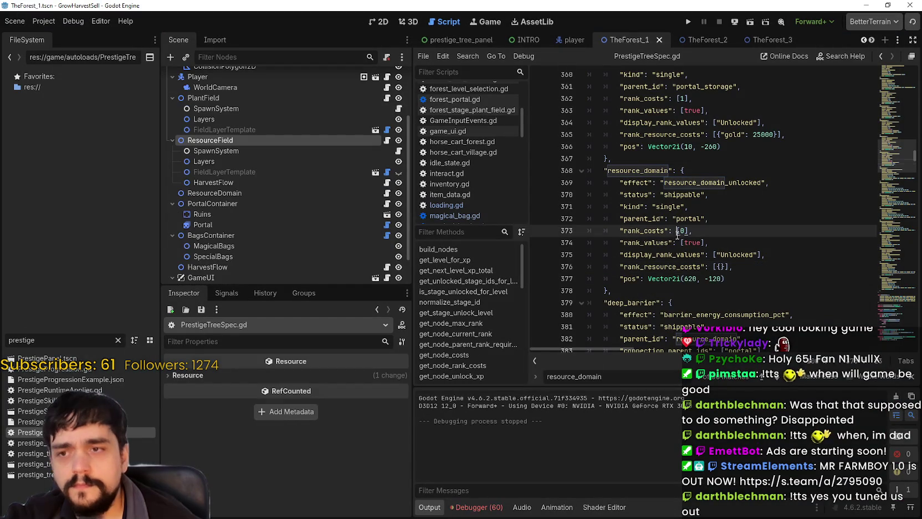
{"action": "left_click", "coordinate": [720, 242]}
{"action": "double_click", "coordinate": [592, 379]}
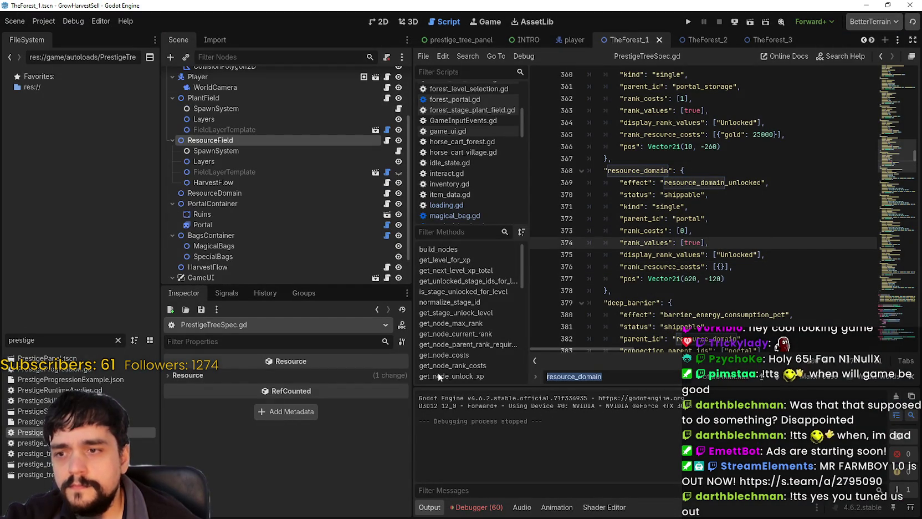
{"action": "type", "text": "plant_domain"}
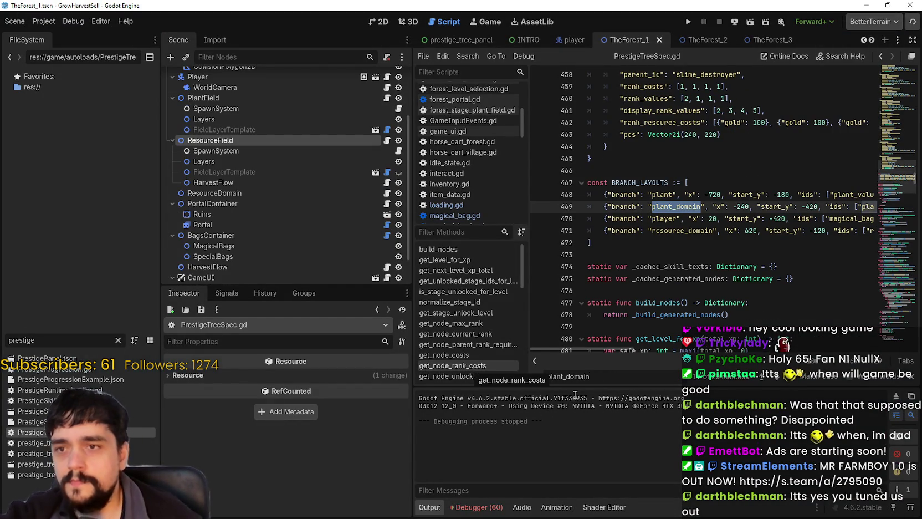
{"action": "mouse_move", "coordinate": [582, 344]}
{"action": "left_mouse_down"}
{"action": "mouse_move", "coordinate": [594, 345]}
{"action": "mouse_move", "coordinate": [568, 343]}
{"action": "mouse_move", "coordinate": [660, 344]}
{"action": "mouse_move", "coordinate": [576, 345]}
{"action": "mouse_move", "coordinate": [605, 345]}
{"action": "left_mouse_up"}
{"action": "key", "text": "Return"}
{"action": "key", "text": "Return"}
{"action": "key", "text": "Return"}
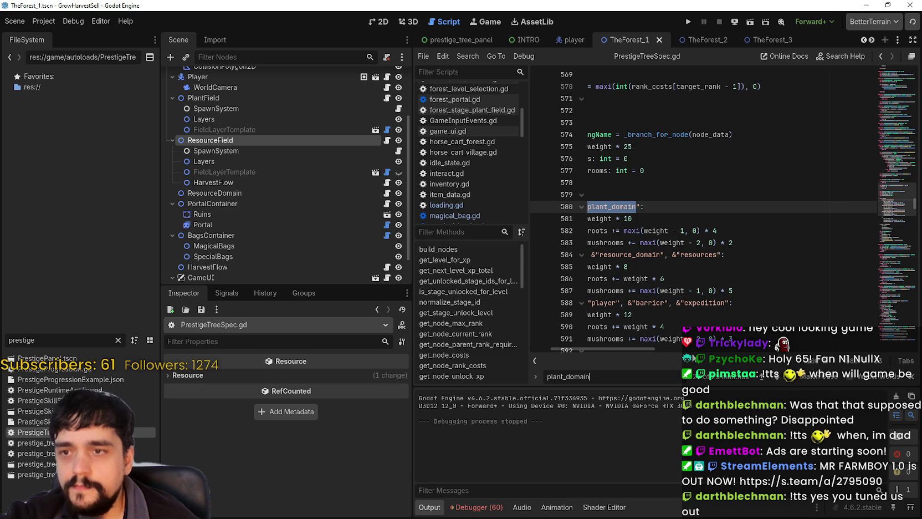
{"action": "left_click_drag", "start_coordinate": [652, 348], "coordinate": [631, 348]}
{"action": "key", "text": "Return"}
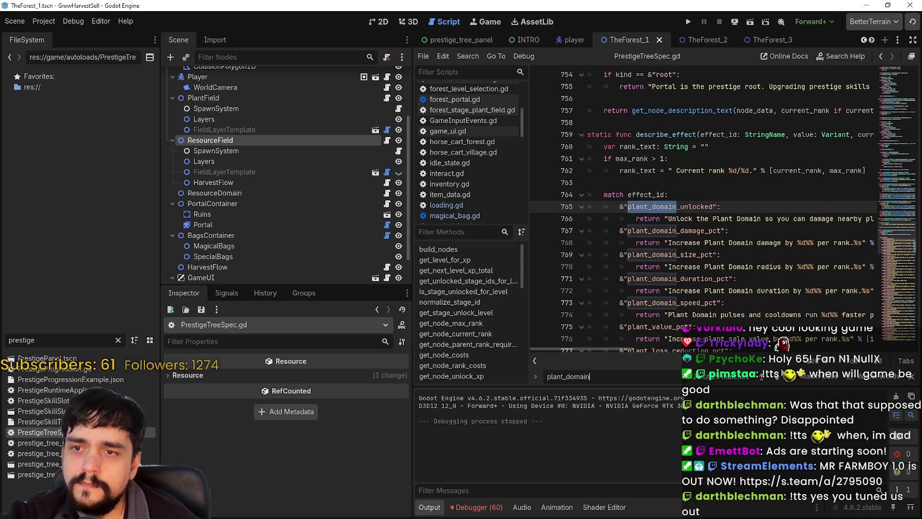
{"action": "left_click", "coordinate": [778, 378]}
{"action": "left_click", "coordinate": [778, 378]}
{"action": "left_click", "coordinate": [778, 378]}
{"action": "left_click", "coordinate": [777, 378]}
{"action": "left_click", "coordinate": [777, 378]}
{"action": "left_click", "coordinate": [778, 377]}
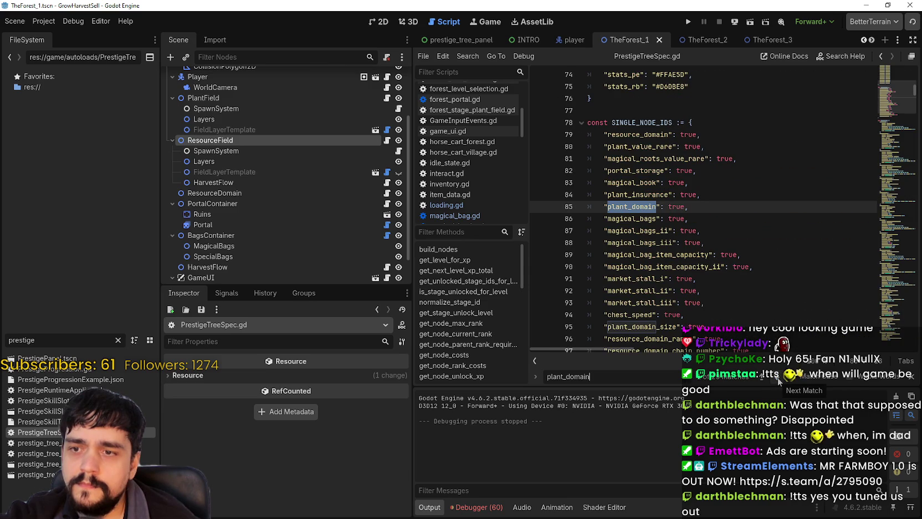
{"action": "left_click", "coordinate": [778, 378]}
{"action": "left_click", "coordinate": [777, 378]}
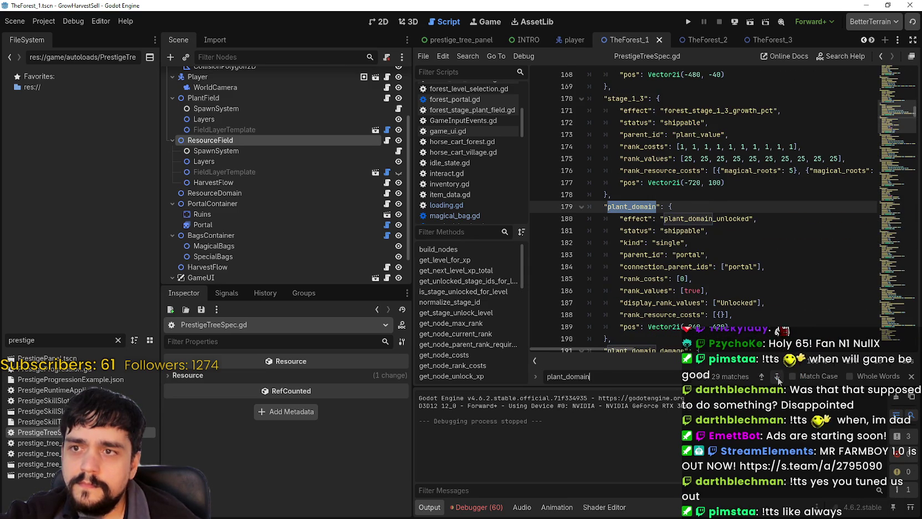
Select plant_domain's settings lines, including parent_id and connection_parent_ids.
{"action": "scroll", "coordinate": [739, 326], "scroll_direction": "down", "scroll_amount": 1}
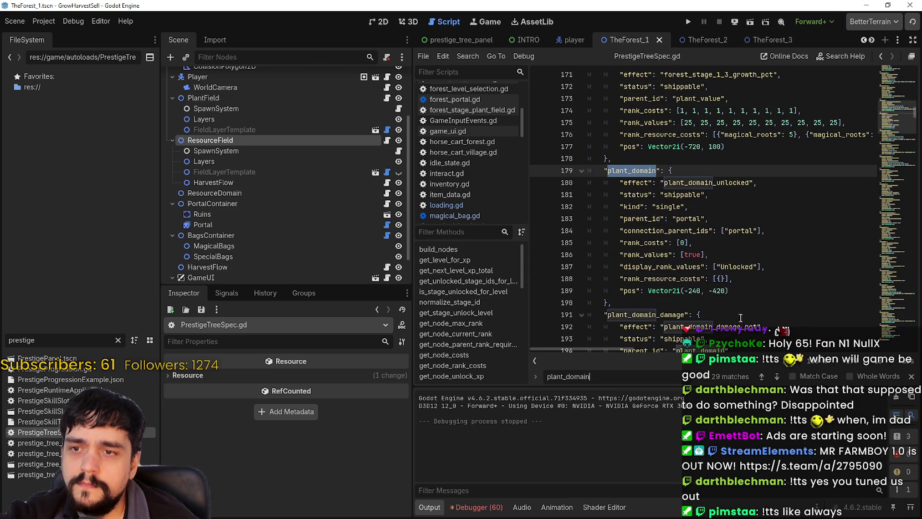
{"action": "left_click_drag", "start_coordinate": [767, 231], "coordinate": [571, 224]}
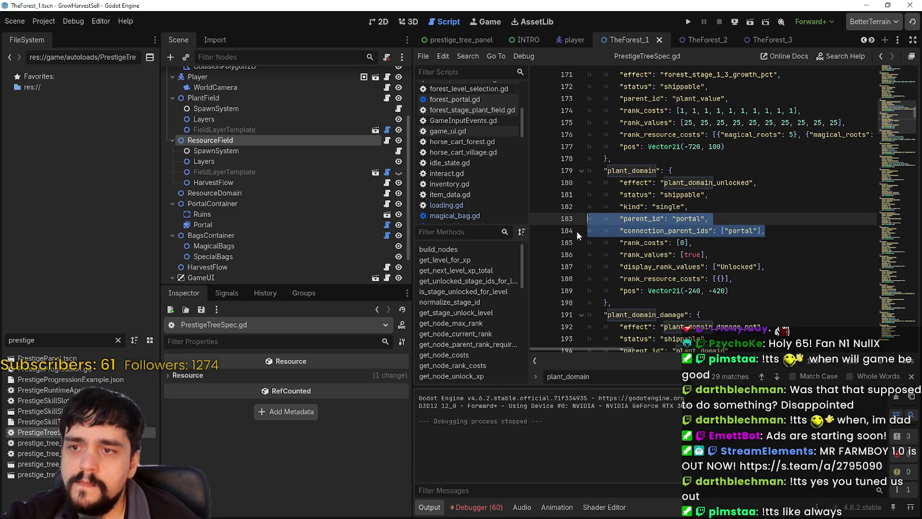
{"action": "mouse_move", "coordinate": [733, 279]}
{"action": "left_mouse_down"}
{"action": "mouse_move", "coordinate": [607, 280]}
{"action": "mouse_move", "coordinate": [594, 194]}
{"action": "left_mouse_up"}
{"action": "key", "text": "ctrl+c"}
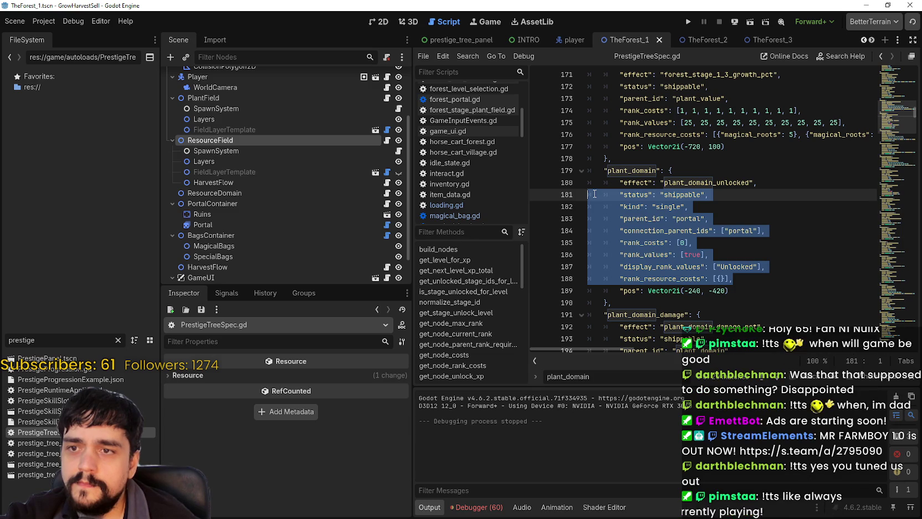
{"action": "key", "text": "ctrl+f"}
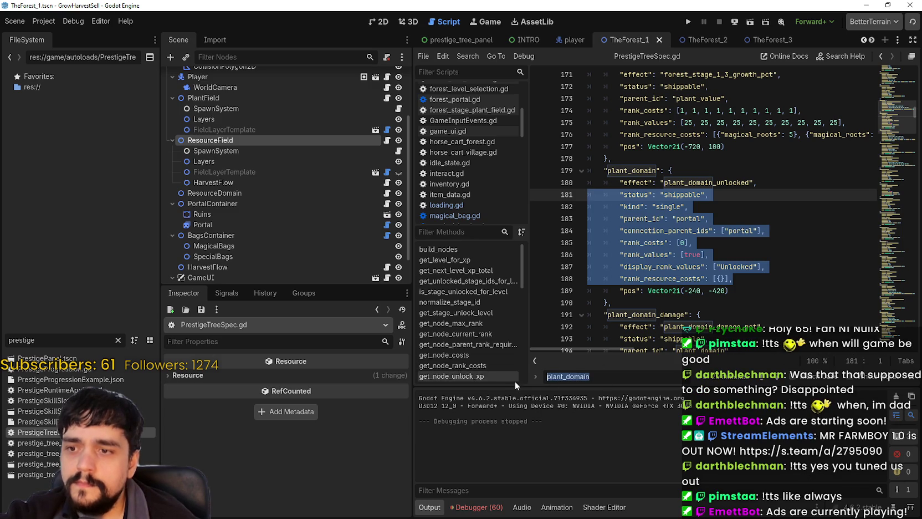
Paste plant_domain's settings over resource_domain's lines 370–376, save, and run the game.
{"action": "type", "text": "resource_domin"}
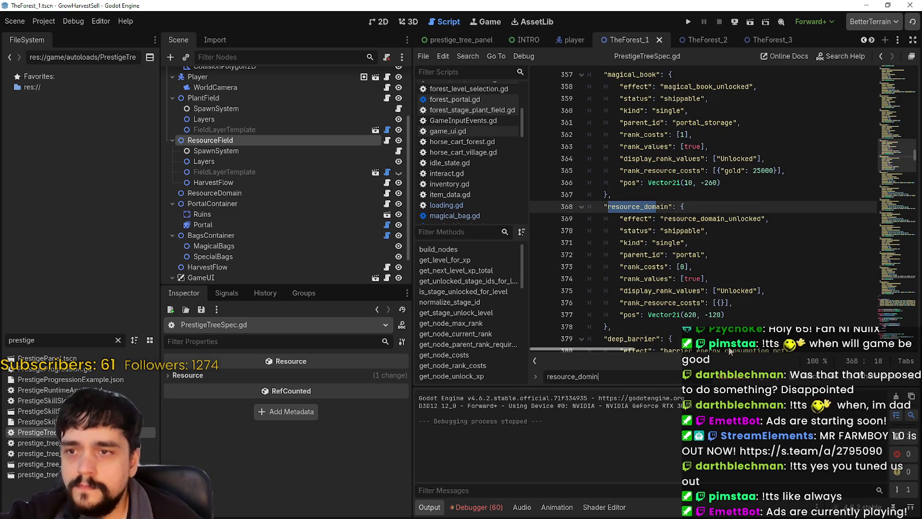
{"action": "scroll", "coordinate": [702, 288], "scroll_direction": "down", "scroll_amount": 1}
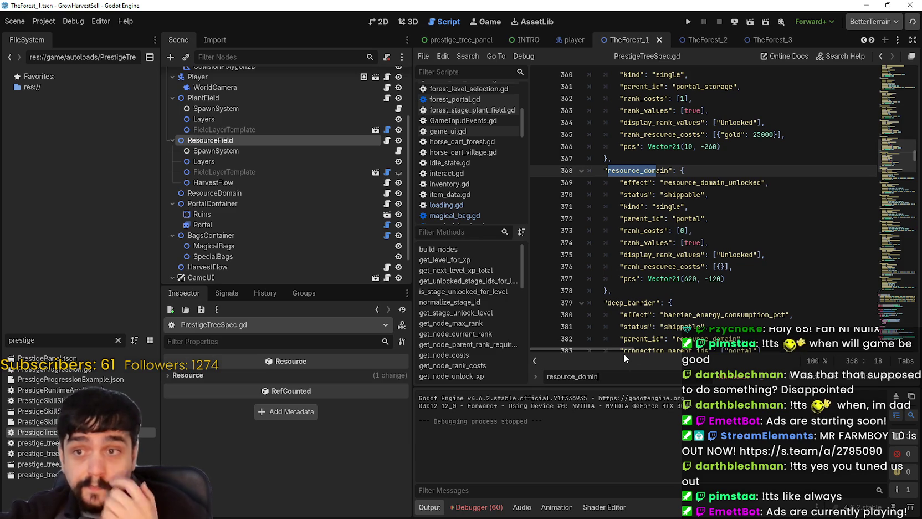
{"action": "left_click", "coordinate": [752, 271]}
{"action": "mouse_move", "coordinate": [733, 266]}
{"action": "left_mouse_down"}
{"action": "mouse_move", "coordinate": [590, 219]}
{"action": "mouse_move", "coordinate": [576, 190]}
{"action": "left_mouse_up"}
{"action": "key", "text": "ctrl+v"}
{"action": "key", "text": "ctrl+s"}
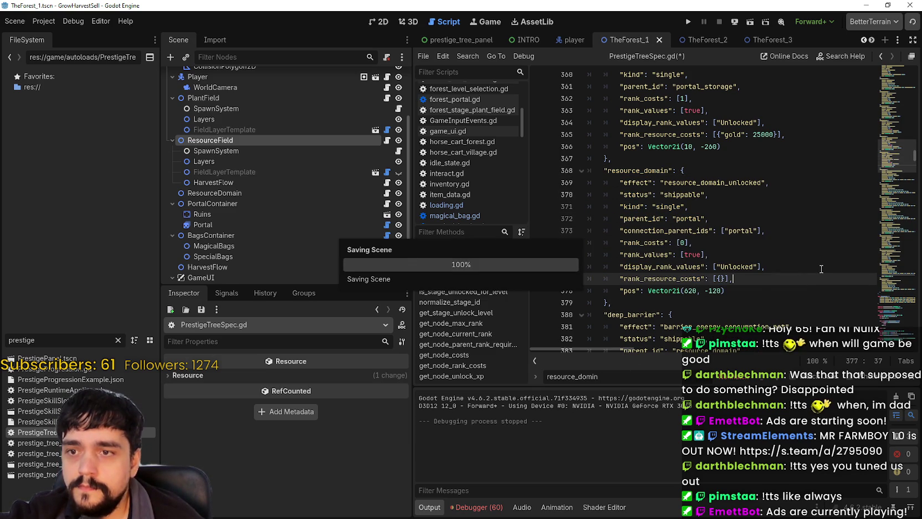
{"action": "left_click", "coordinate": [689, 22]}
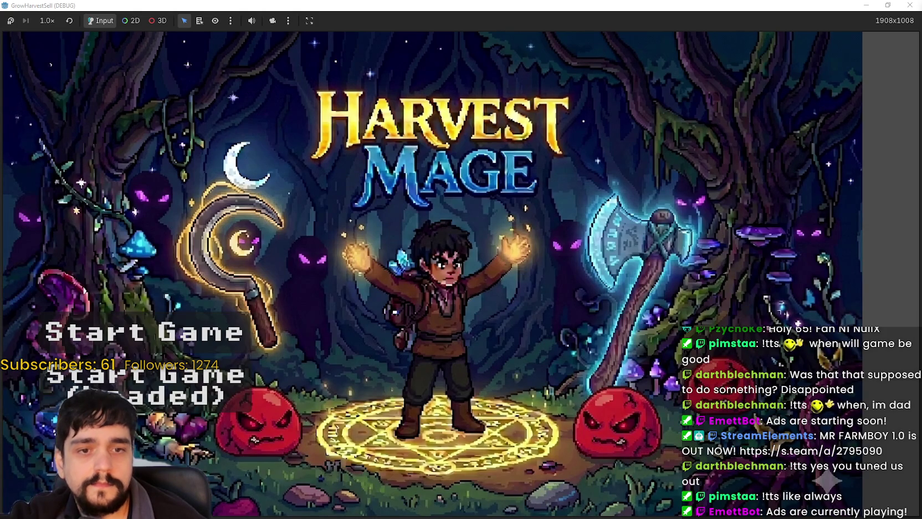
Load the save, enter the Mage Tower, and confirm Resource Domain shows as Free under Portal.
{"action": "left_click", "coordinate": [344, 380]}
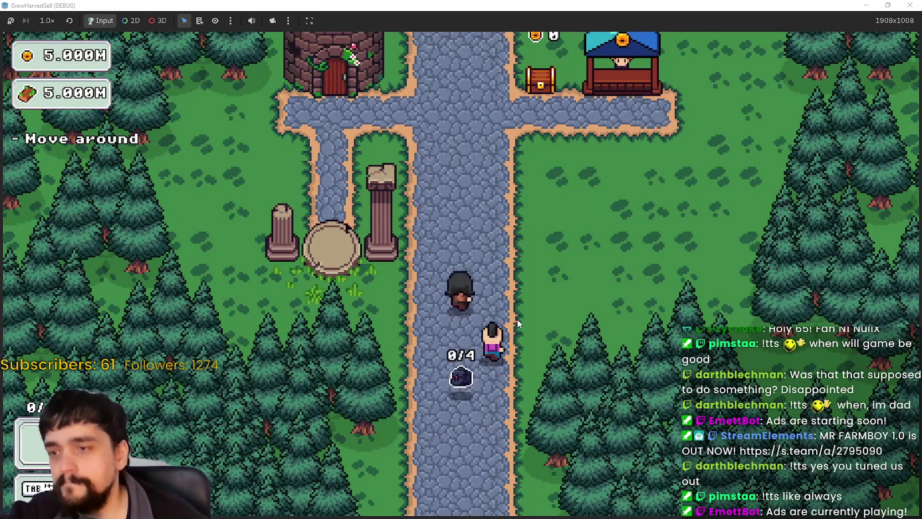
{"action": "key", "text": "w"}
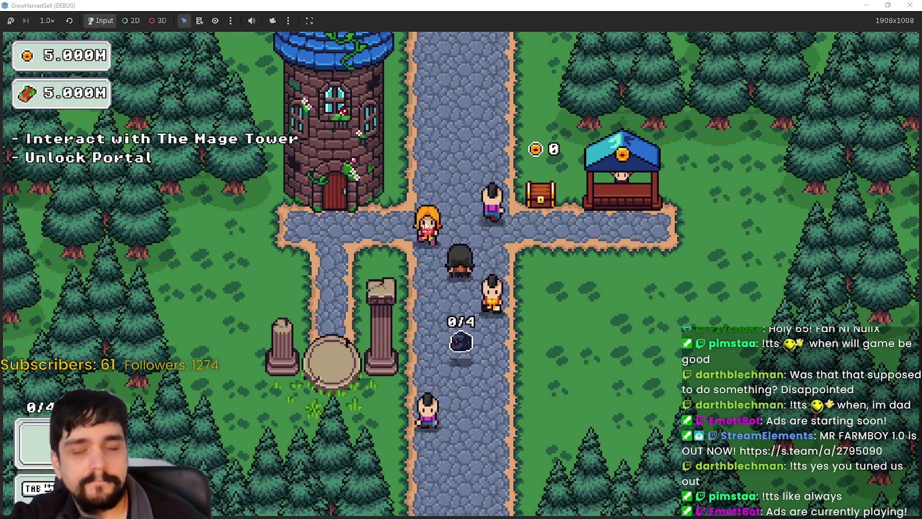
{"action": "key", "text": "w"}
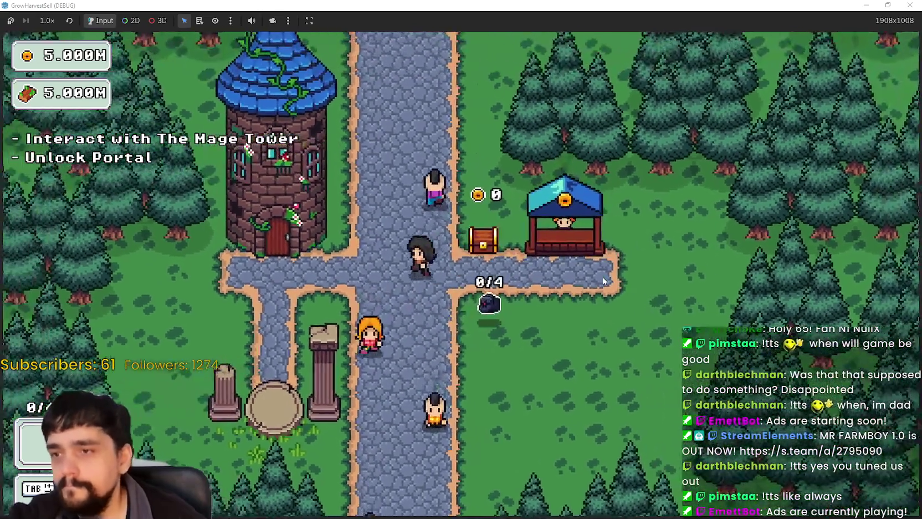
{"action": "key", "text": "a"}
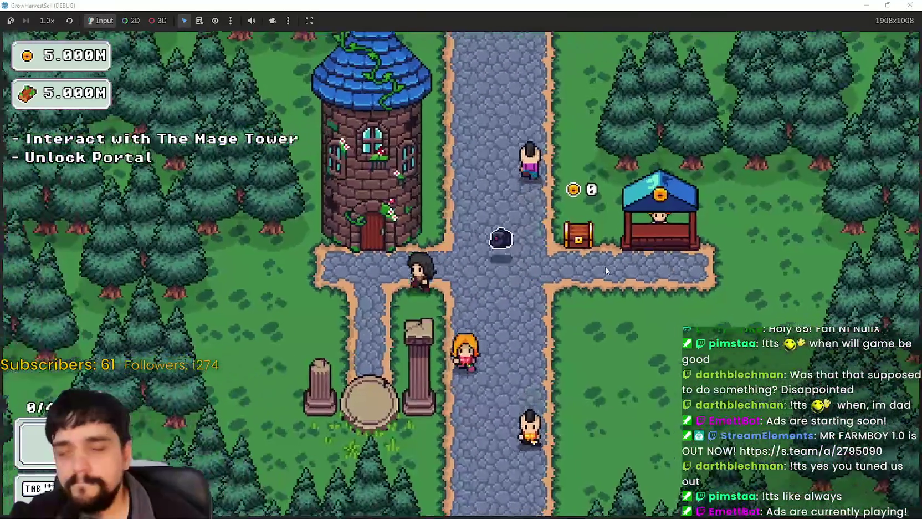
{"action": "key", "text": "e"}
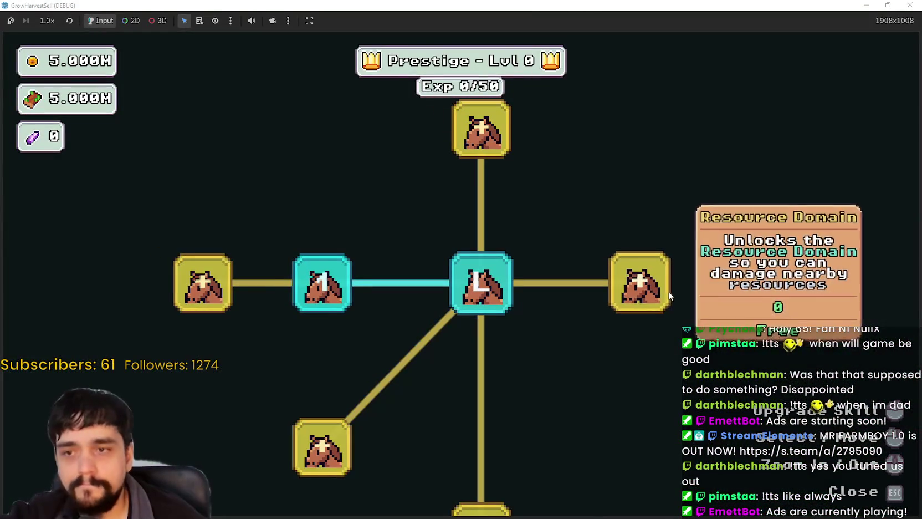
{"action": "scroll", "coordinate": [680, 298], "scroll_direction": "down", "scroll_amount": 1}
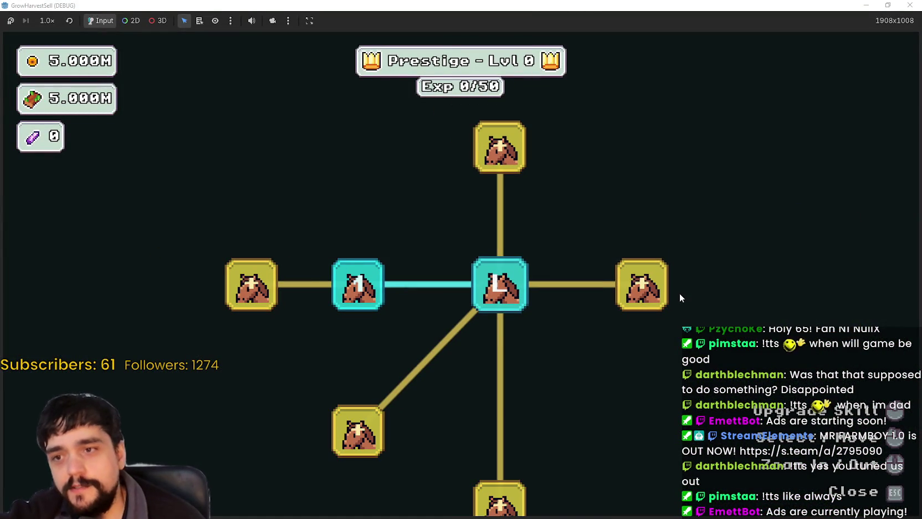
{"action": "mouse_move", "coordinate": [496, 292]}
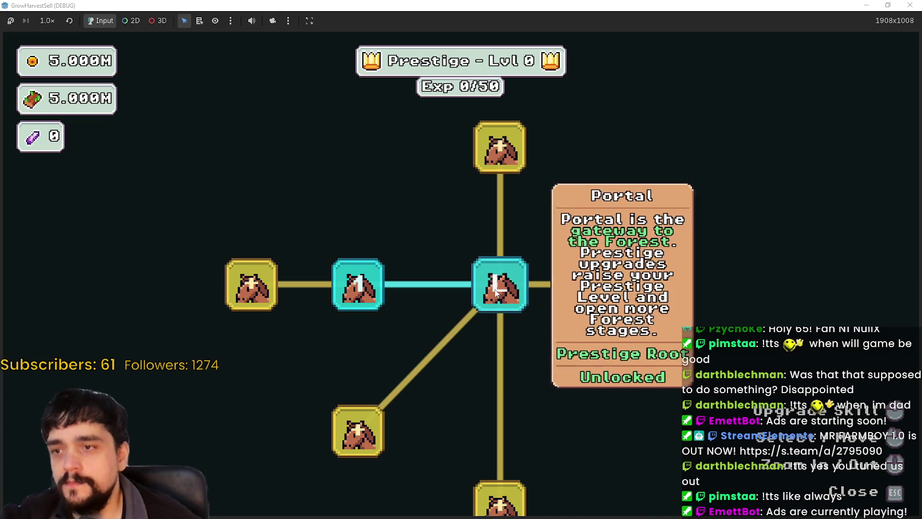
{"action": "left_click", "coordinate": [887, 5]}
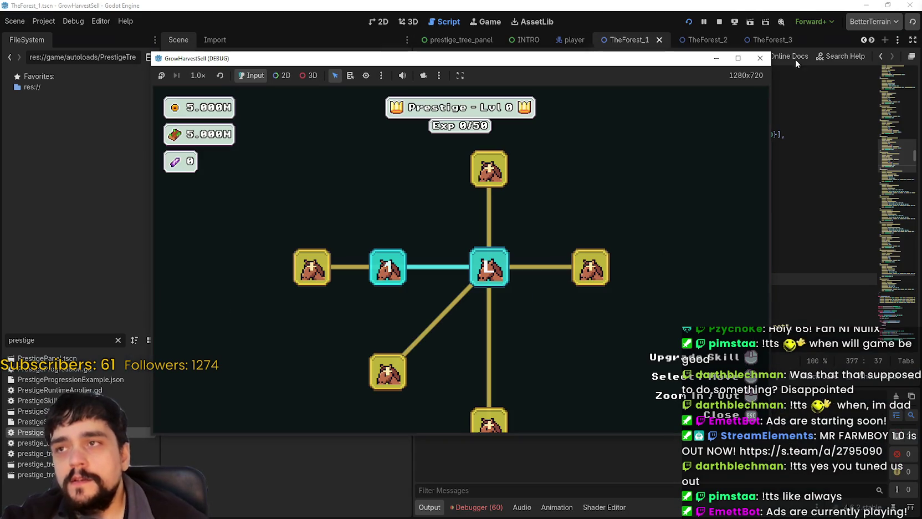
{"action": "left_click", "coordinate": [719, 21]}
{"action": "scroll", "coordinate": [893, 156], "scroll_direction": "up", "scroll_amount": 1}
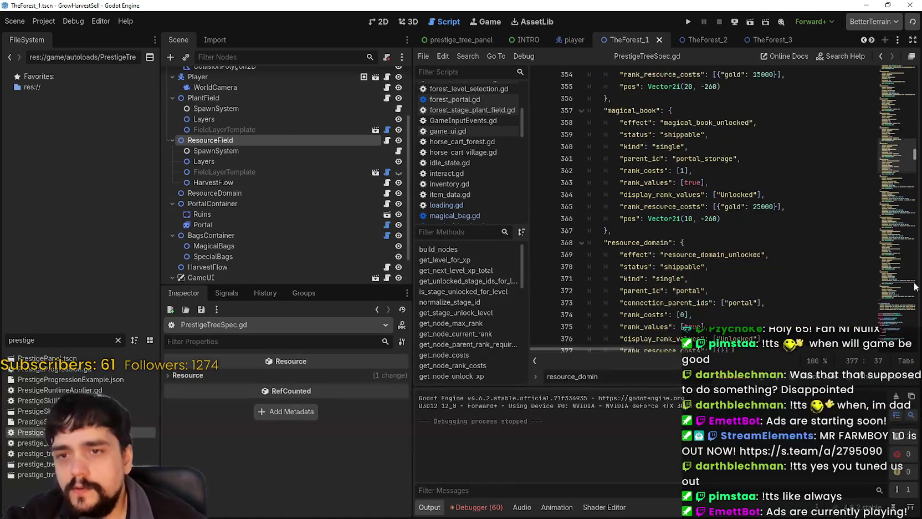
{"action": "left_click_drag", "start_coordinate": [893, 157], "coordinate": [894, 92]}
{"action": "left_click", "coordinate": [765, 172]}
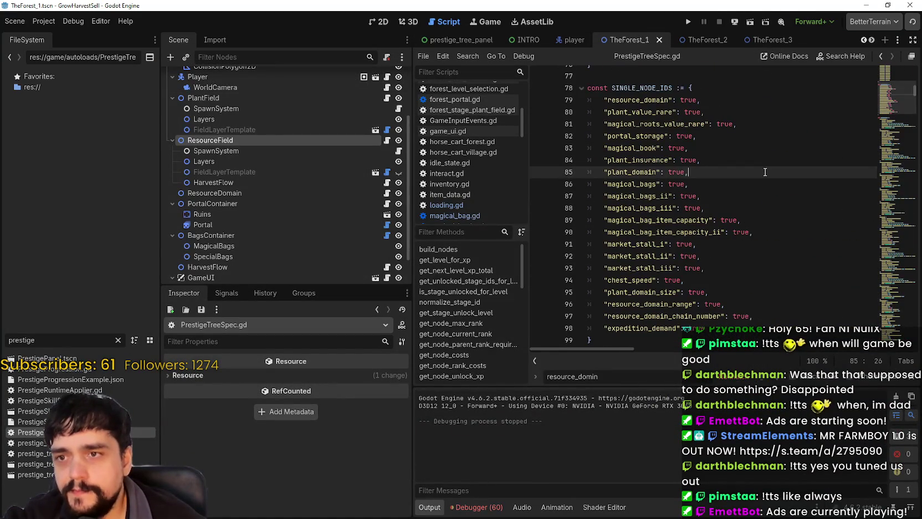
{"action": "key", "text": "ctrl+f"}
{"action": "type", "text": "portal"}
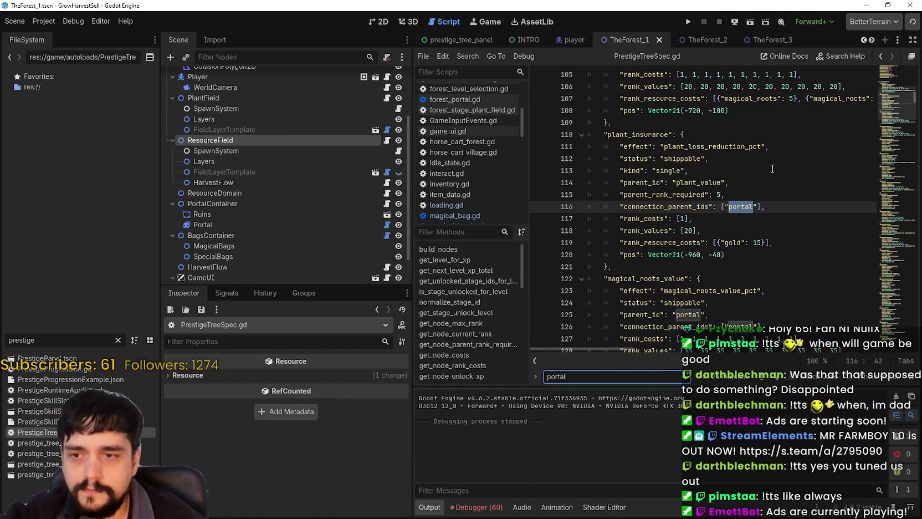
{"action": "left_click", "coordinate": [762, 379]}
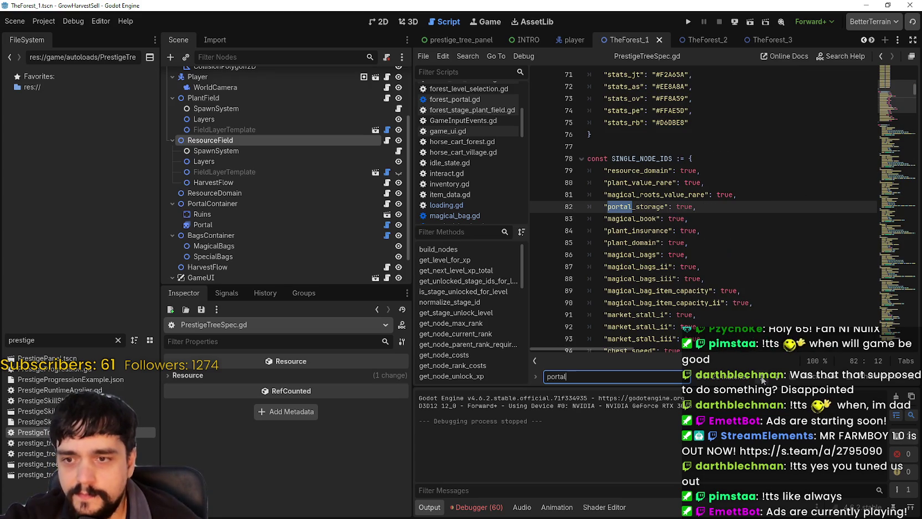
{"action": "left_click", "coordinate": [761, 379]}
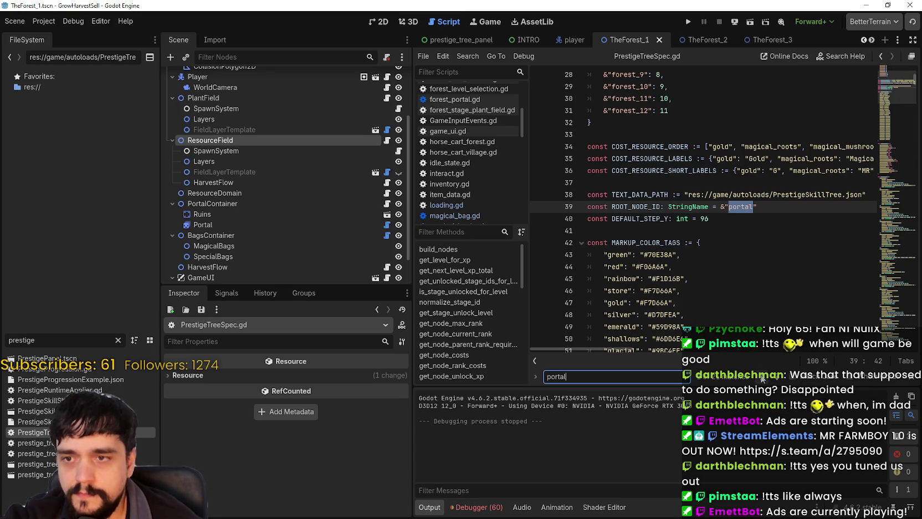
{"action": "left_click", "coordinate": [778, 379]}
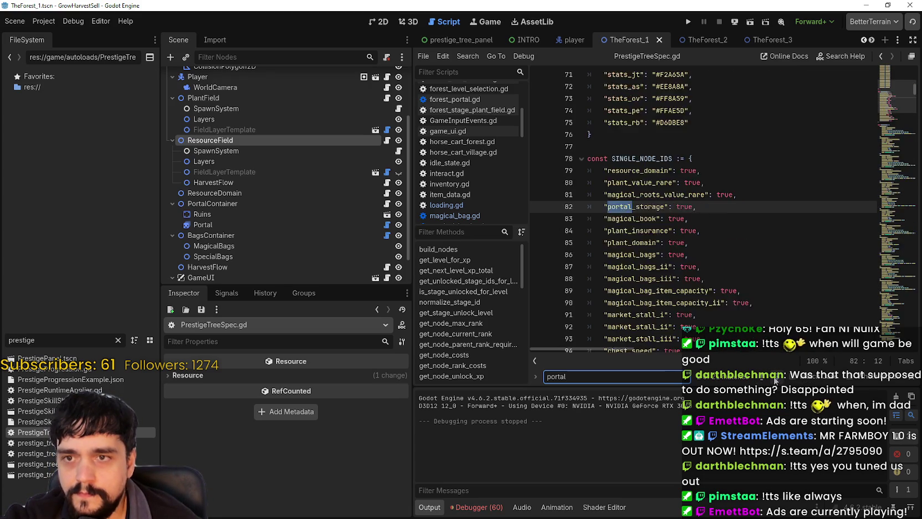
{"action": "left_click", "coordinate": [778, 379]}
{"action": "left_click", "coordinate": [776, 379]}
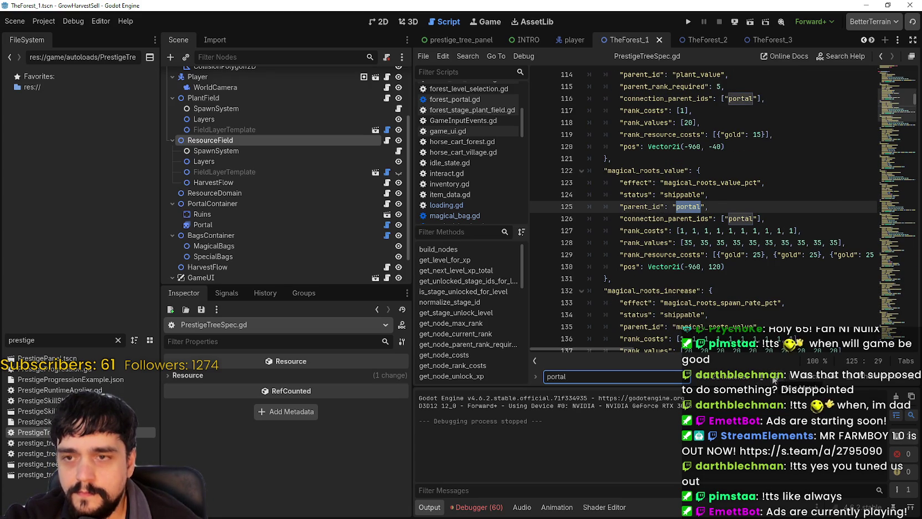
{"action": "left_click", "coordinate": [774, 381]}
{"action": "left_click", "coordinate": [774, 381]}
{"action": "left_click", "coordinate": [774, 380]}
{"action": "left_click", "coordinate": [774, 380]}
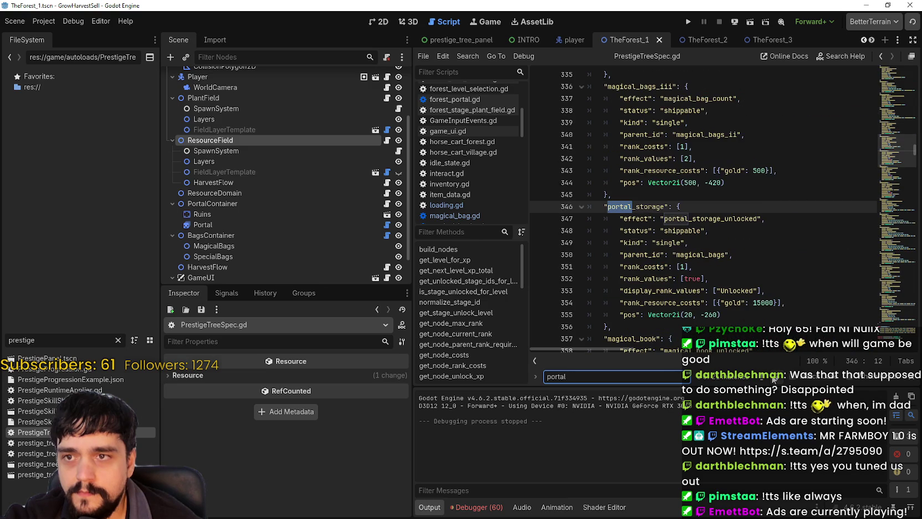
{"action": "left_click", "coordinate": [775, 380]}
{"action": "left_click", "coordinate": [774, 380]}
{"action": "left_click", "coordinate": [774, 380]}
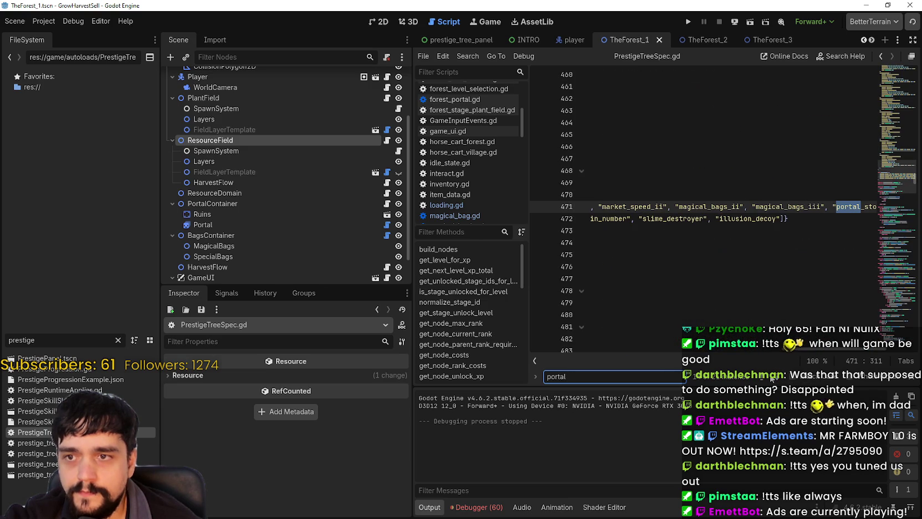
{"action": "left_click", "coordinate": [777, 379]}
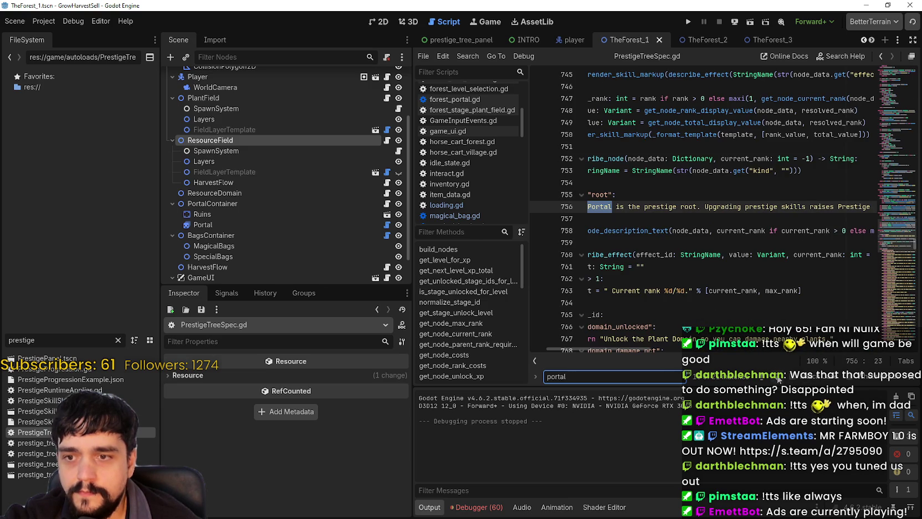
{"action": "left_click", "coordinate": [778, 378]}
{"action": "left_click", "coordinate": [778, 378]}
{"action": "left_click", "coordinate": [778, 379]}
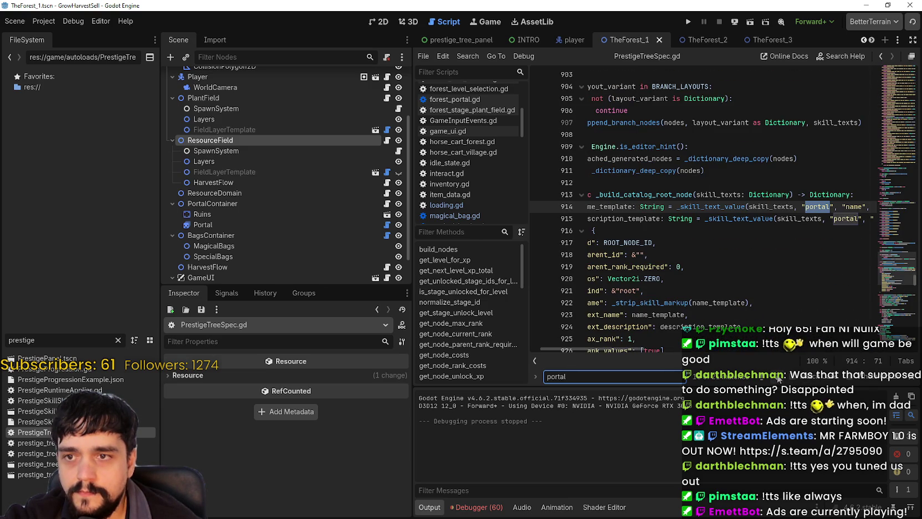
{"action": "left_click", "coordinate": [765, 378]}
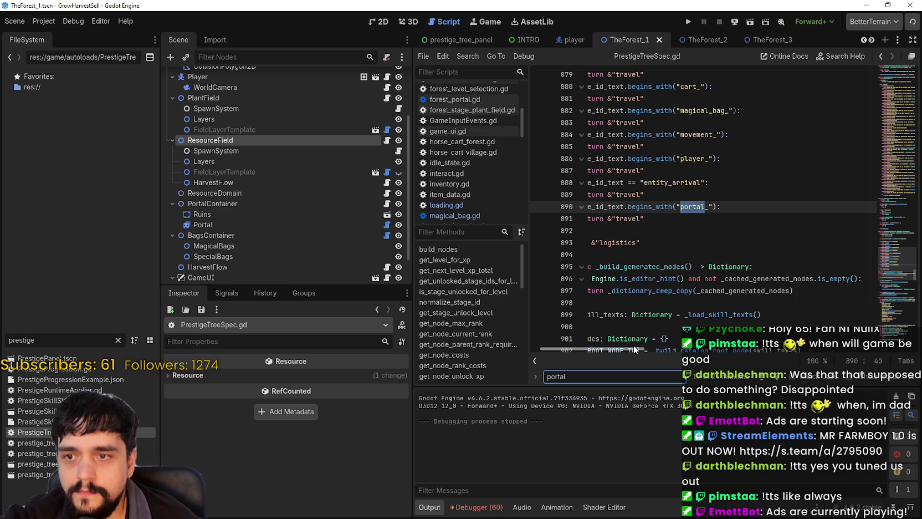
{"action": "left_click_drag", "start_coordinate": [633, 348], "coordinate": [588, 349]}
{"action": "scroll", "coordinate": [618, 248], "scroll_direction": "up", "scroll_amount": 3}
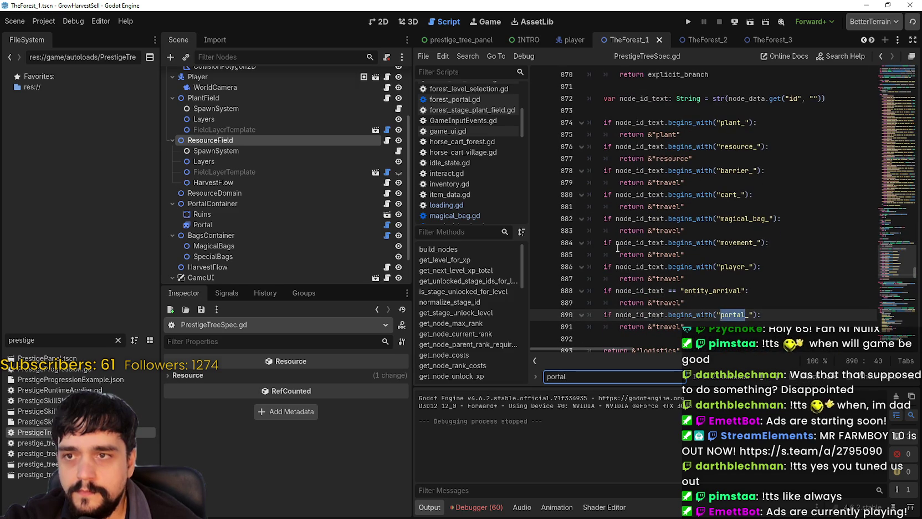
{"action": "scroll", "coordinate": [618, 248], "scroll_direction": "down", "scroll_amount": 3}
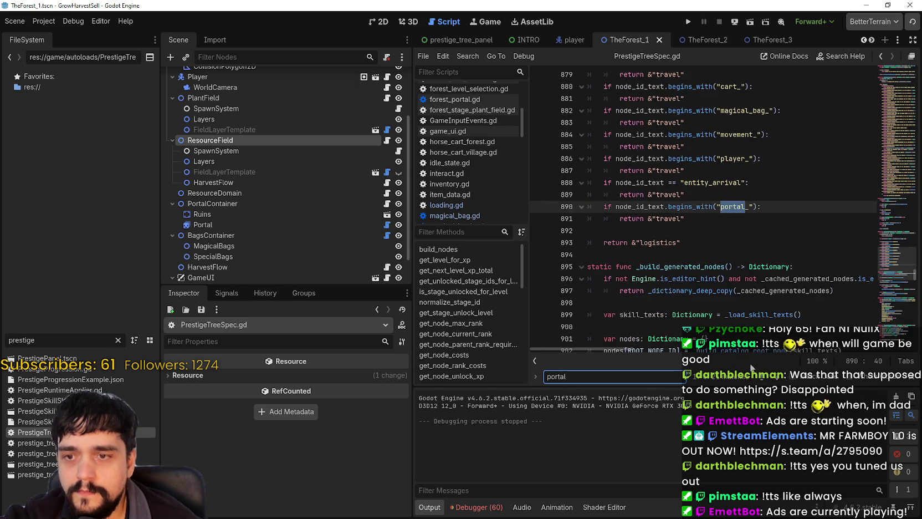
{"action": "left_click", "coordinate": [777, 382]}
{"action": "left_click", "coordinate": [777, 382]}
{"action": "left_click", "coordinate": [777, 382]}
{"action": "left_click", "coordinate": [778, 382]}
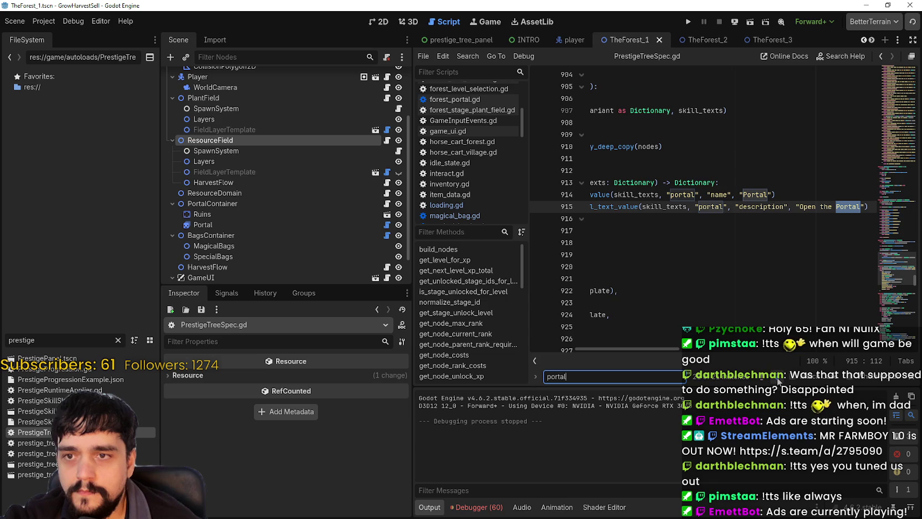
{"action": "left_click", "coordinate": [778, 382]}
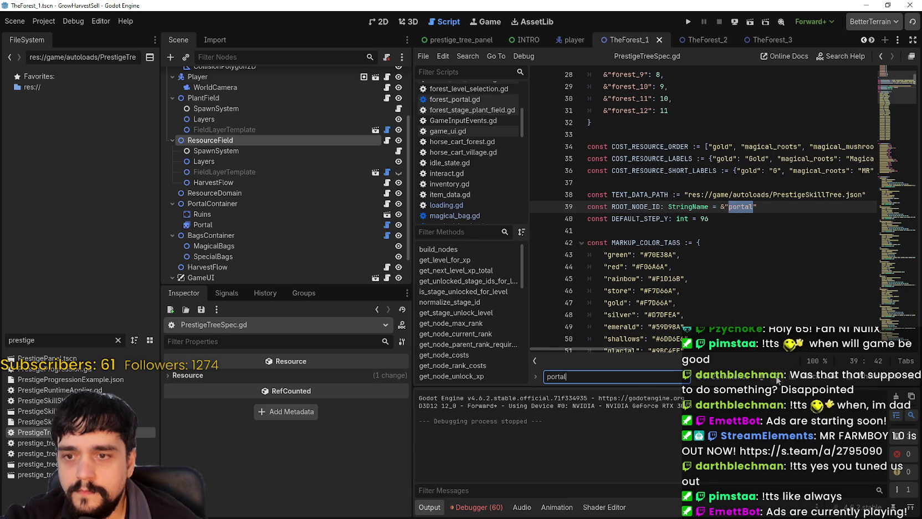
{"action": "left_click", "coordinate": [778, 382]}
{"action": "left_click", "coordinate": [777, 381]}
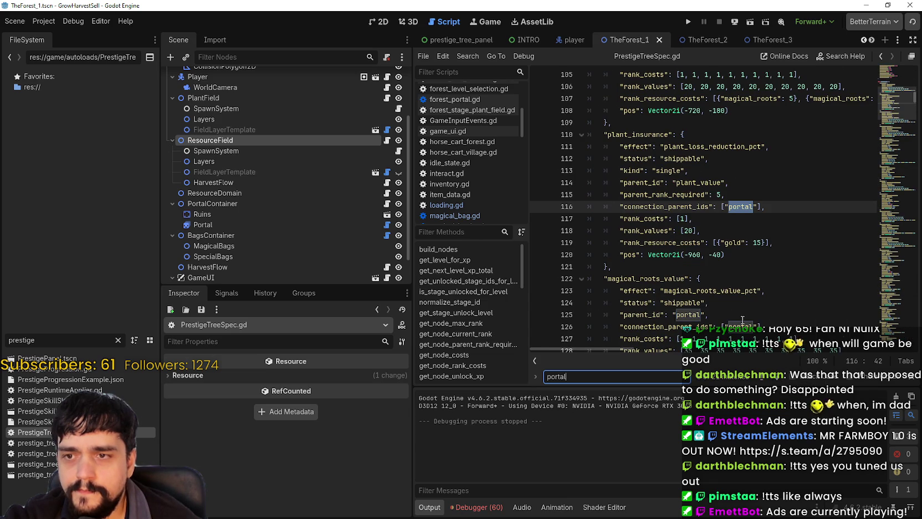
{"action": "scroll", "coordinate": [741, 320], "scroll_direction": "down", "scroll_amount": 2}
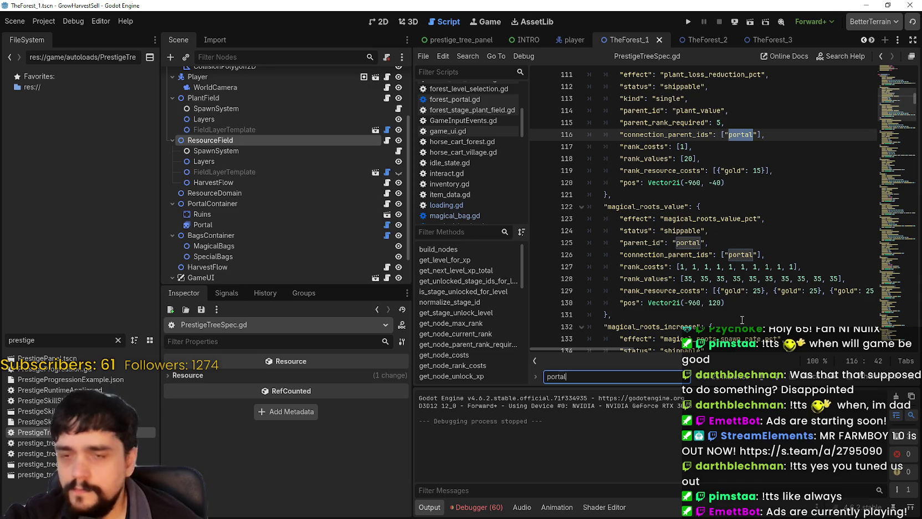
{"action": "left_click", "coordinate": [776, 380]}
{"action": "left_click", "coordinate": [777, 380]}
{"action": "left_click", "coordinate": [776, 381]}
{"action": "left_click", "coordinate": [776, 380]}
{"action": "left_click", "coordinate": [776, 380]}
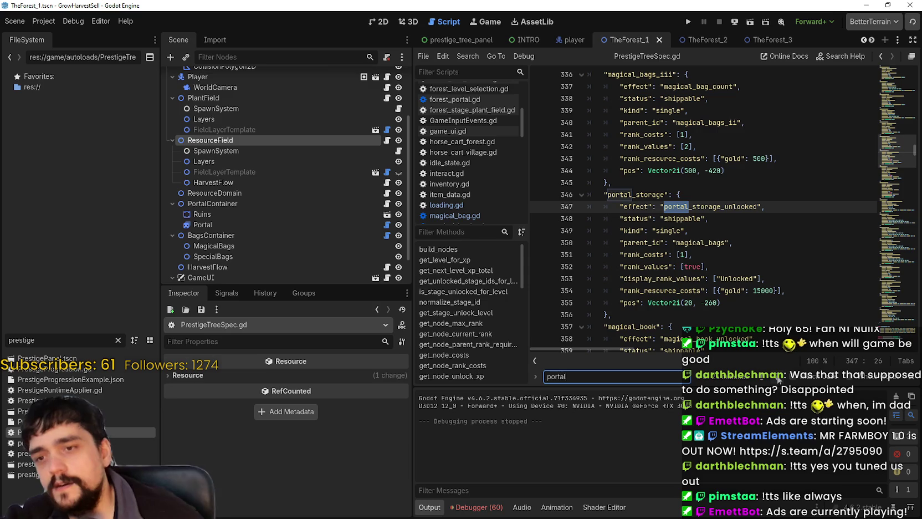
{"action": "left_click", "coordinate": [778, 379]}
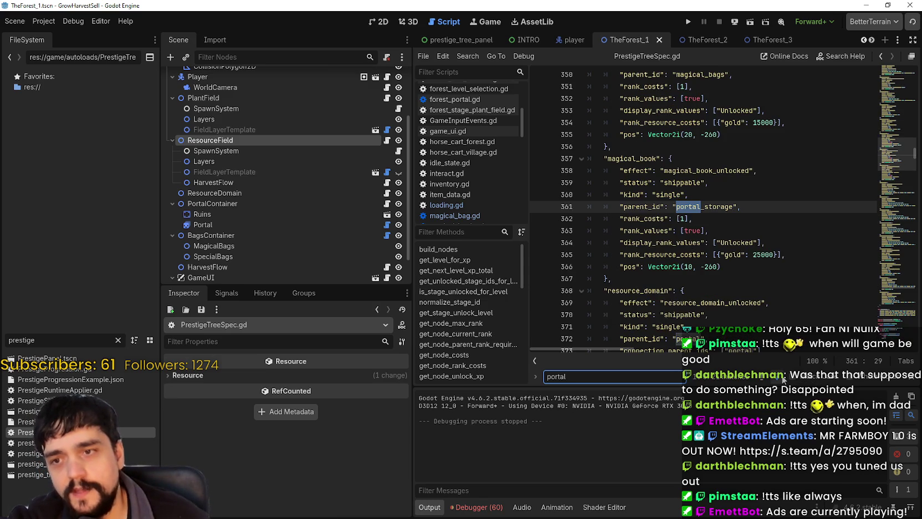
{"action": "left_click", "coordinate": [775, 380]}
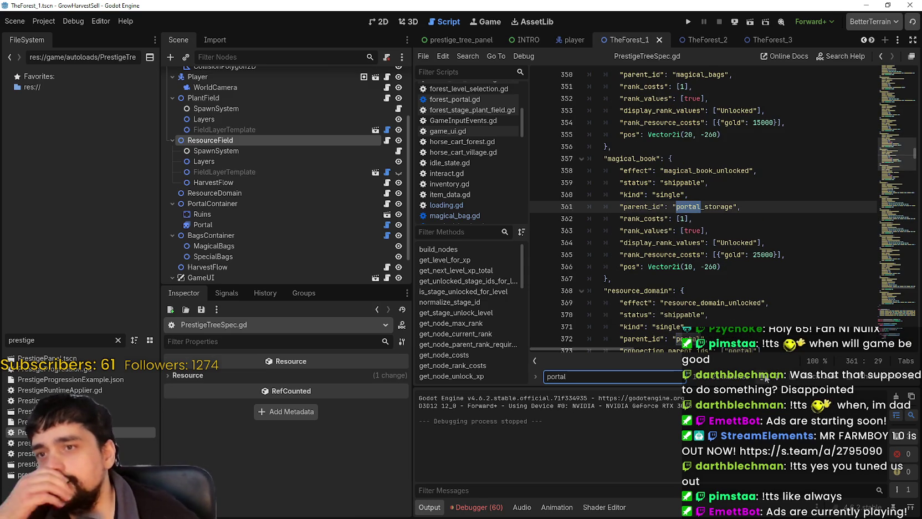
{"action": "left_click", "coordinate": [764, 380]}
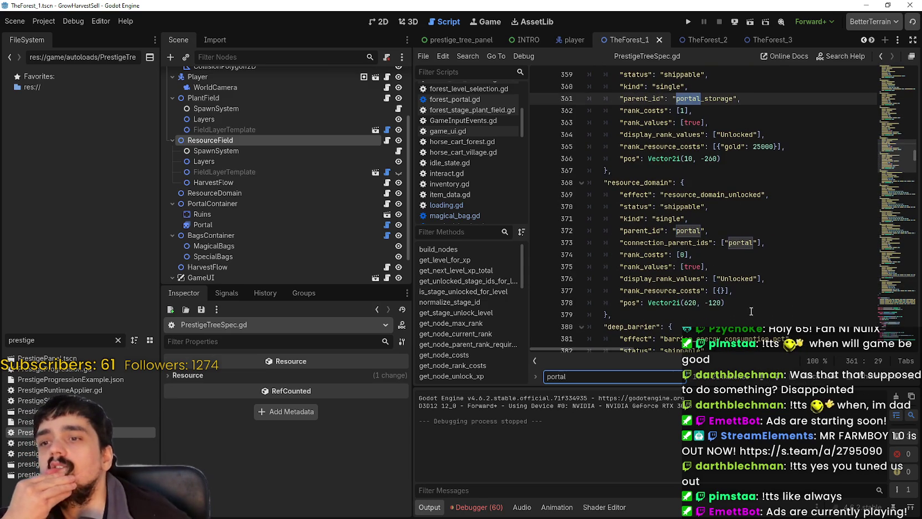
{"action": "scroll", "coordinate": [749, 307], "scroll_direction": "down", "scroll_amount": 2}
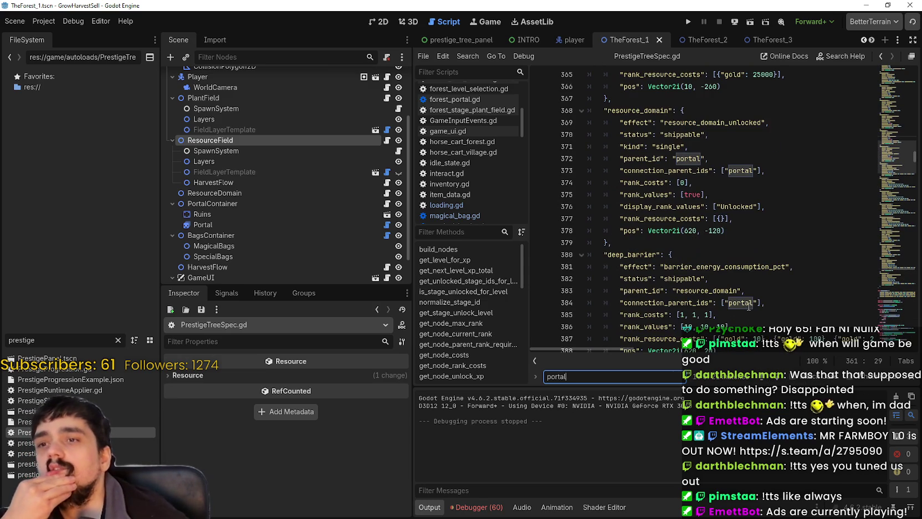
{"action": "left_click", "coordinate": [682, 234]}
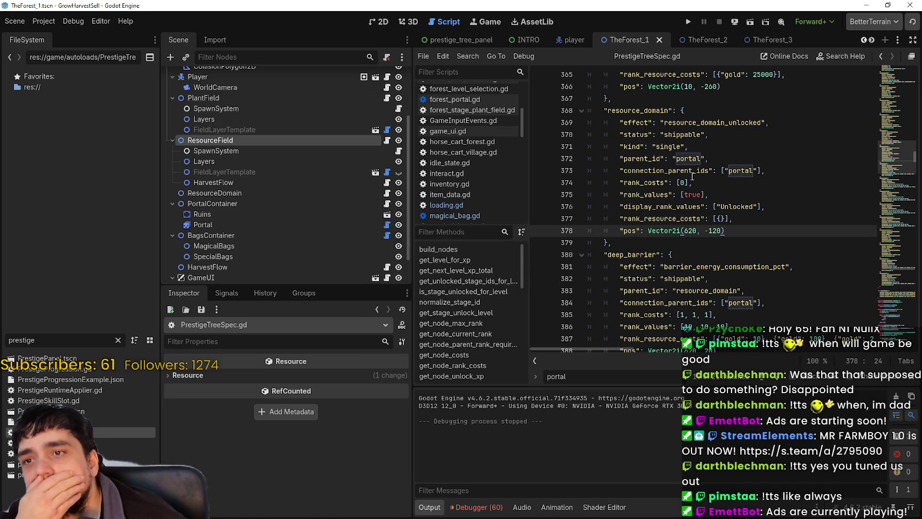
{"action": "left_click", "coordinate": [758, 218]}
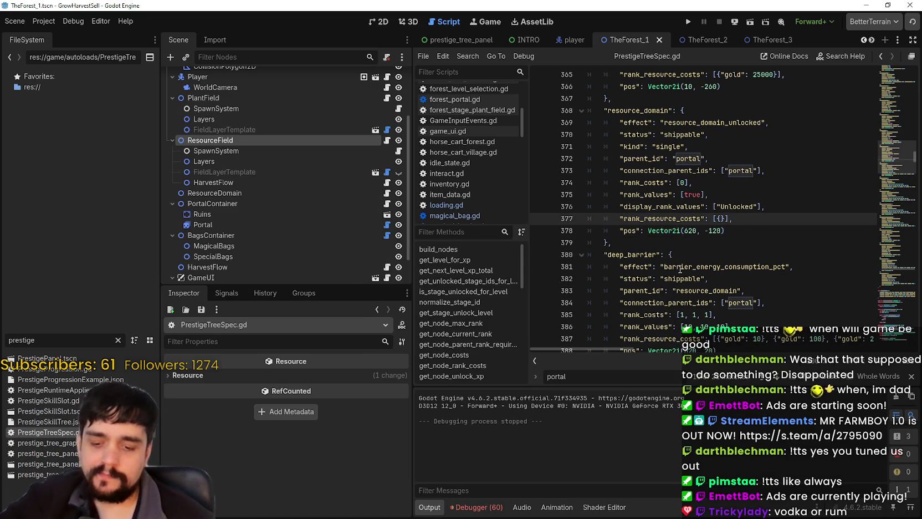
{"action": "key", "text": "ctrl+shift+f"}
{"action": "type", "text": "plant_"}
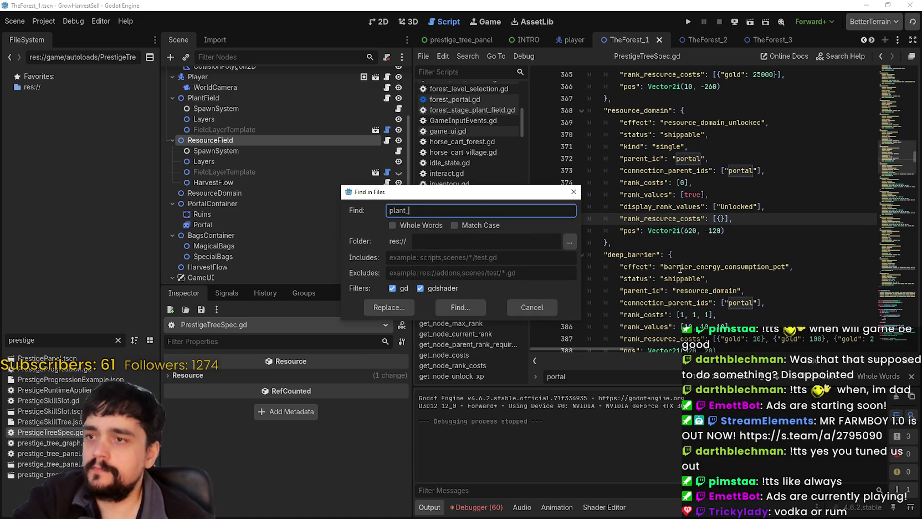
{"action": "type", "text": "domain"}
Search the project for plant_domain and follow results to PrestigeProgression.gd's line 70 check.
{"action": "key", "text": "Return"}
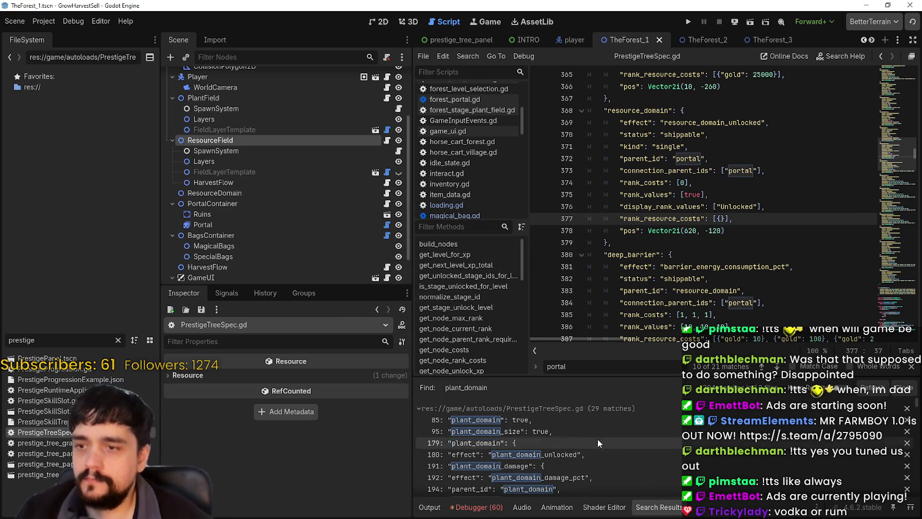
{"action": "left_click", "coordinate": [579, 420]}
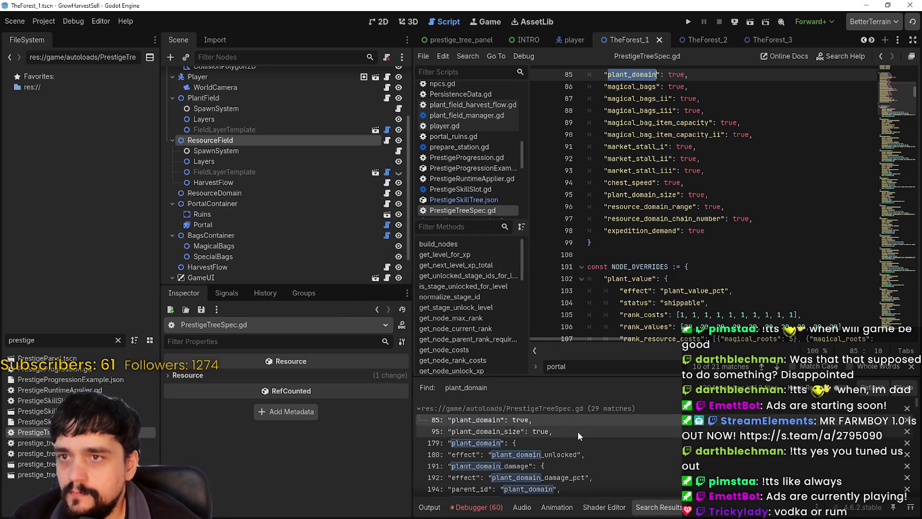
{"action": "scroll", "coordinate": [663, 457], "scroll_direction": "down", "scroll_amount": 2}
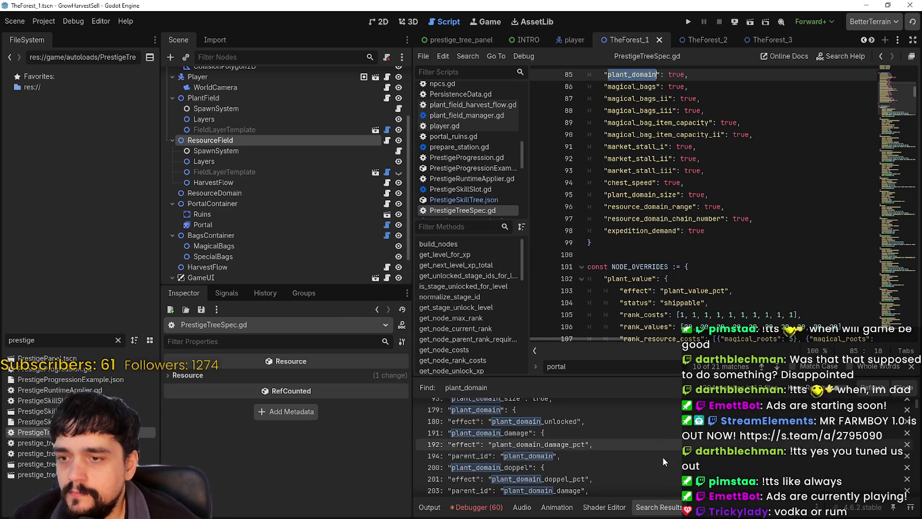
{"action": "left_click", "coordinate": [637, 421]}
{"action": "scroll", "coordinate": [666, 456], "scroll_direction": "down", "scroll_amount": 10}
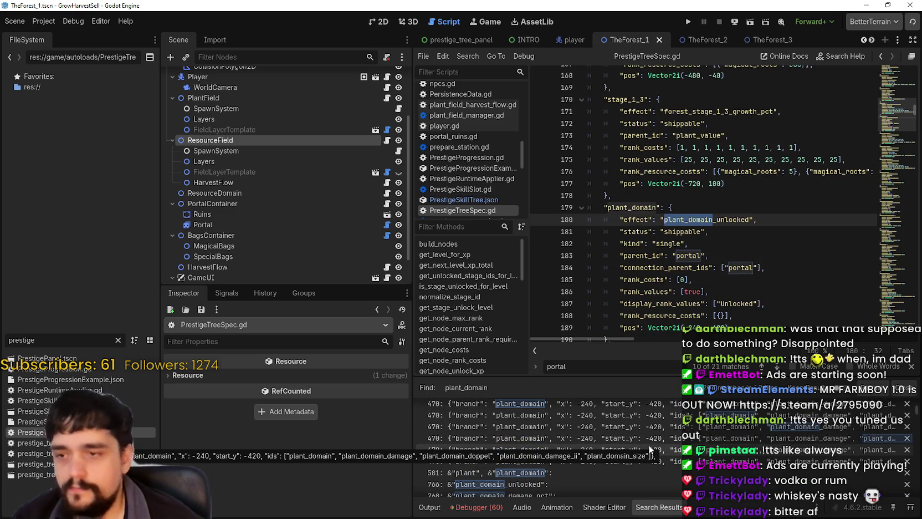
{"action": "scroll", "coordinate": [651, 448], "scroll_direction": "down", "scroll_amount": 2}
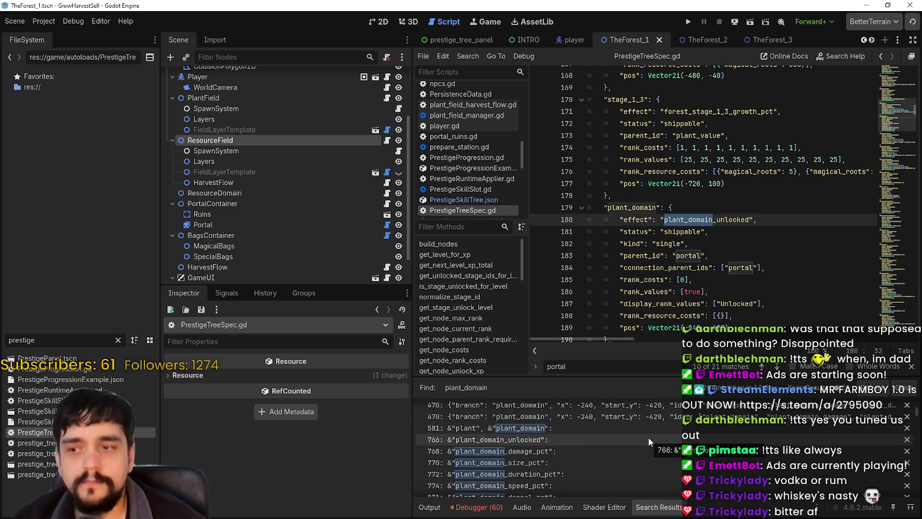
{"action": "left_click", "coordinate": [645, 427]}
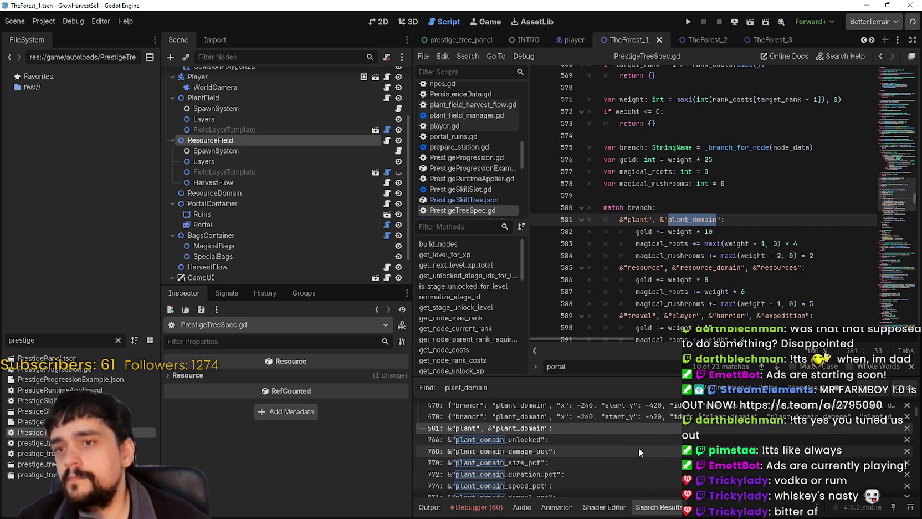
{"action": "scroll", "coordinate": [639, 447], "scroll_direction": "down", "scroll_amount": 3}
{"action": "scroll", "coordinate": [637, 444], "scroll_direction": "down", "scroll_amount": 2}
{"action": "scroll", "coordinate": [635, 441], "scroll_direction": "down", "scroll_amount": 10}
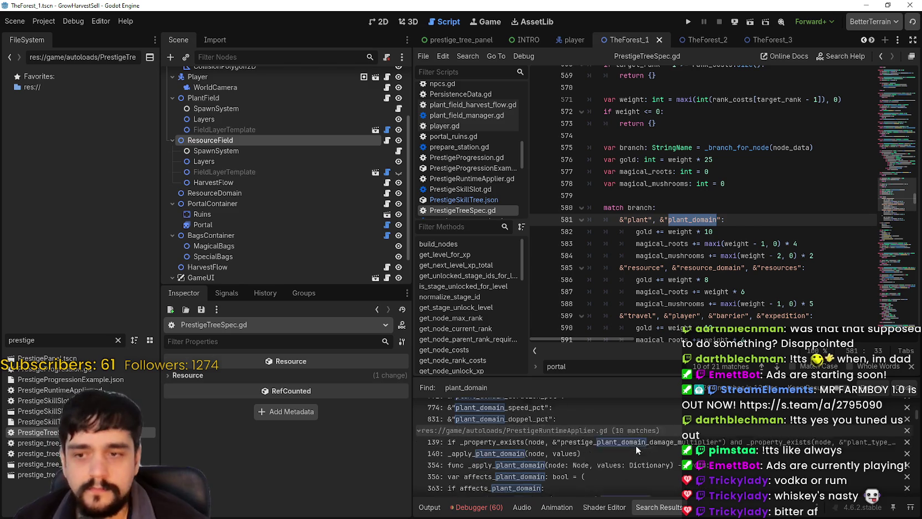
{"action": "scroll", "coordinate": [629, 455], "scroll_direction": "down", "scroll_amount": 2}
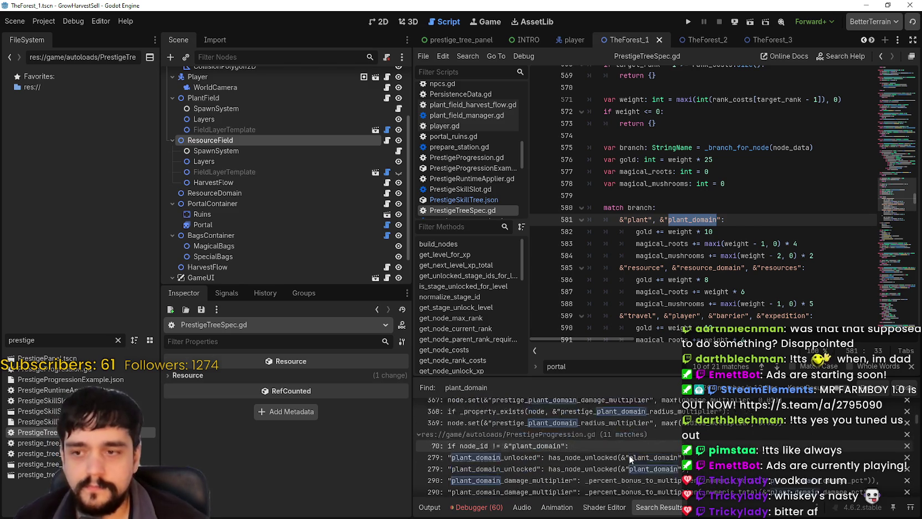
{"action": "left_click", "coordinate": [631, 435]}
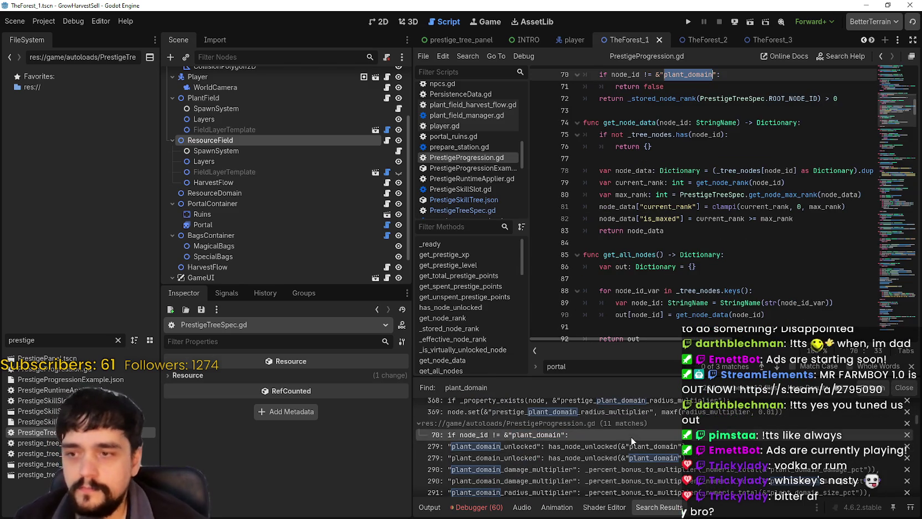
Compare plant_domain_unlocked with resource_domain_unlocked and inspect the _bool_total function definition.
{"action": "left_click", "coordinate": [634, 445]}
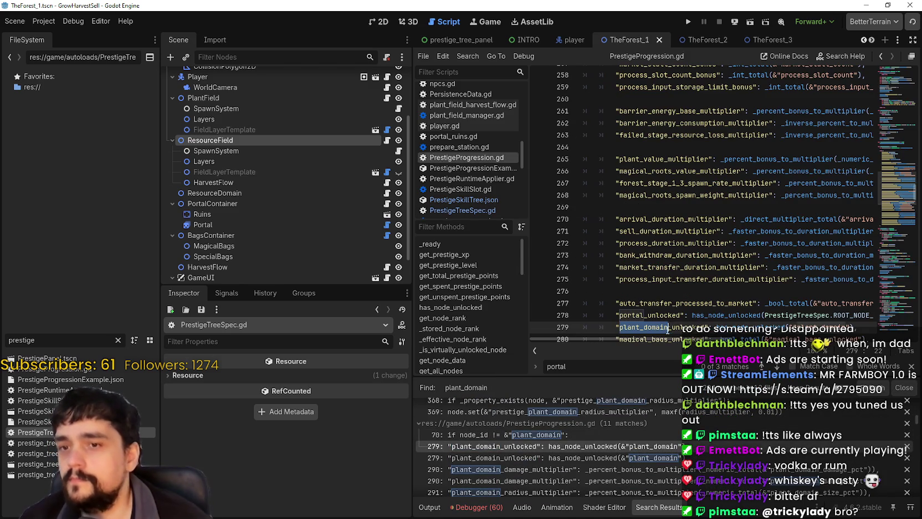
{"action": "scroll", "coordinate": [663, 329], "scroll_direction": "down", "scroll_amount": 1}
{"action": "scroll", "coordinate": [663, 329], "scroll_direction": "down", "scroll_amount": 1}
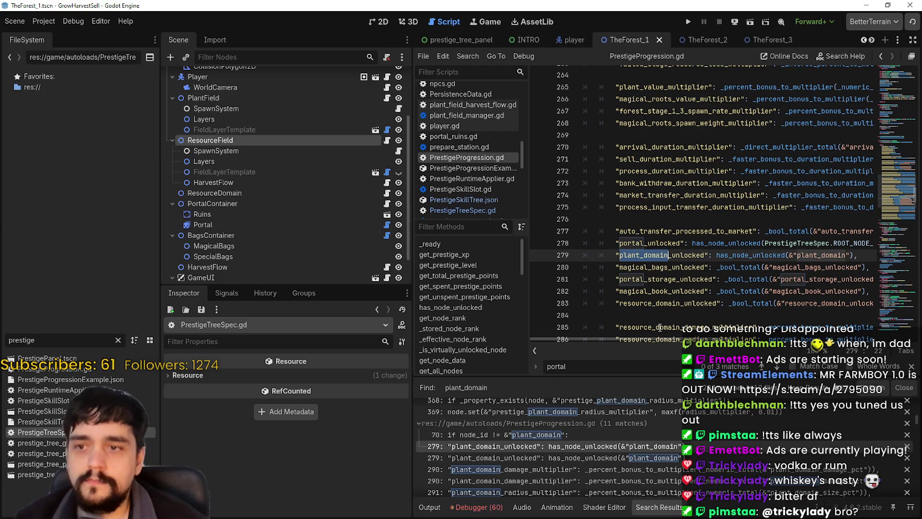
{"action": "double_click", "coordinate": [649, 256]}
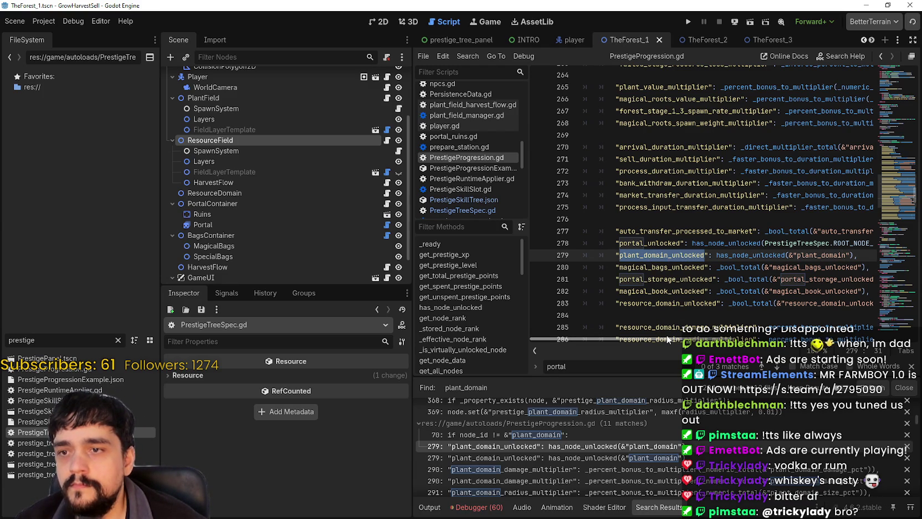
{"action": "scroll", "coordinate": [650, 327], "scroll_direction": "up", "scroll_amount": 10}
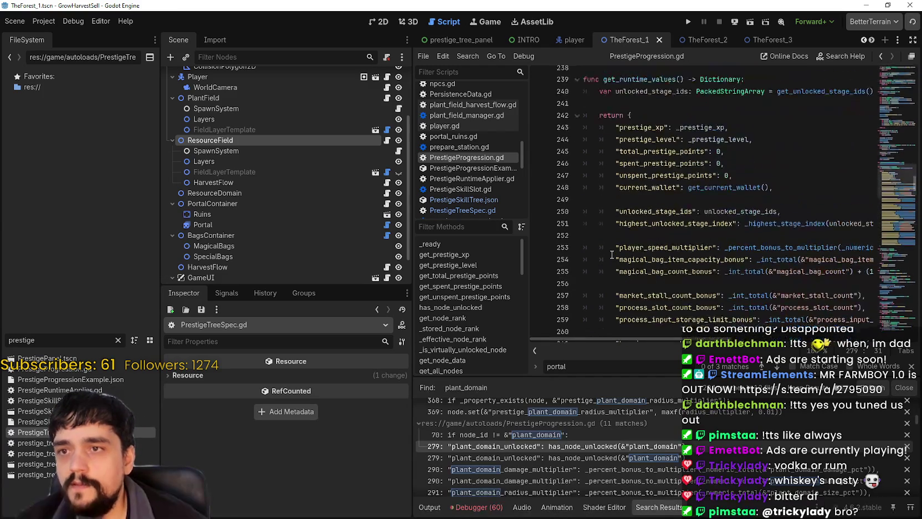
{"action": "scroll", "coordinate": [615, 138], "scroll_direction": "down", "scroll_amount": 11}
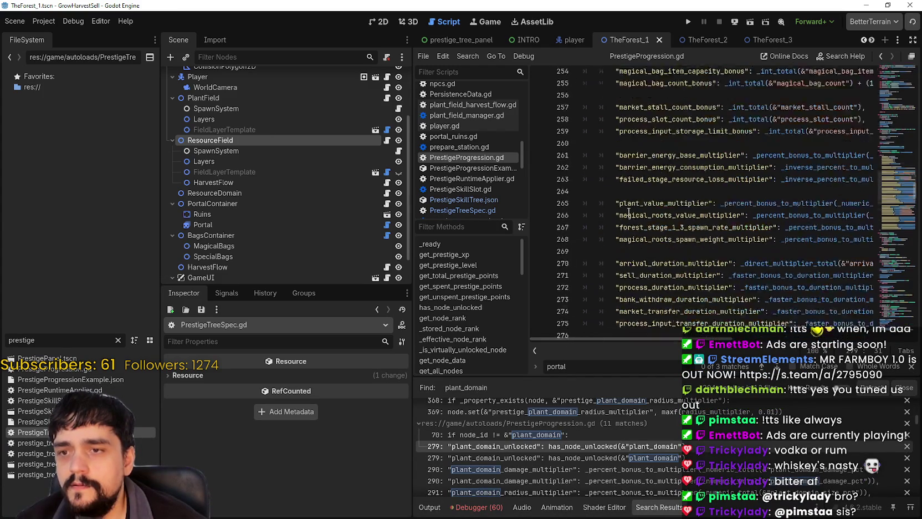
{"action": "scroll", "coordinate": [822, 239], "scroll_direction": "down", "scroll_amount": 3}
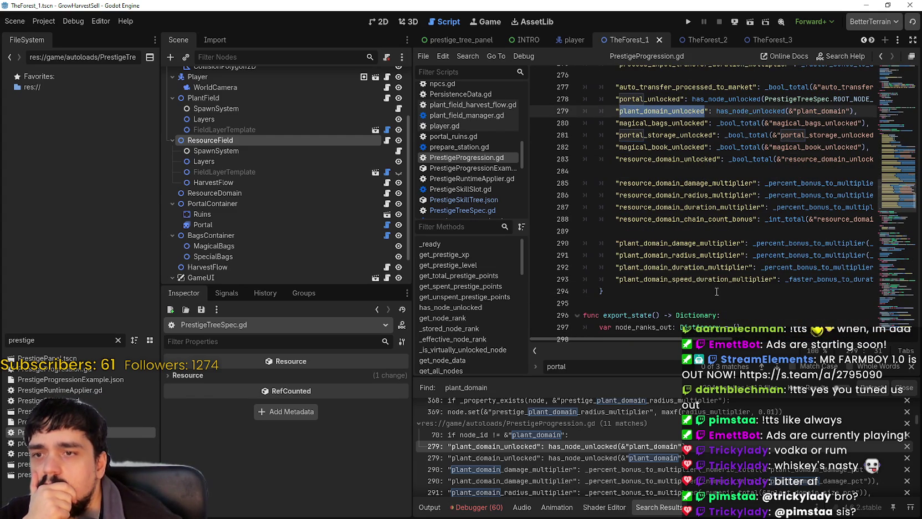
{"action": "scroll", "coordinate": [676, 337], "scroll_direction": "right", "scroll_amount": 2}
{"action": "left_click_drag", "start_coordinate": [691, 337], "coordinate": [699, 336]}
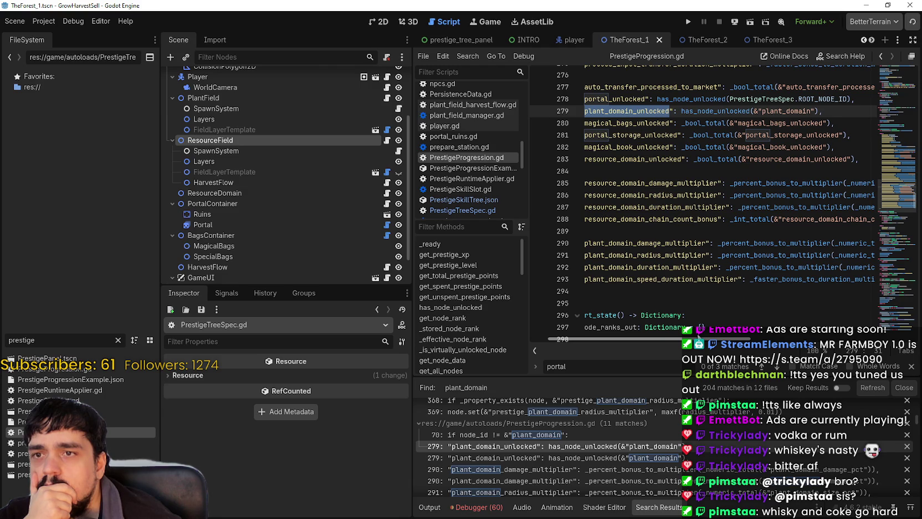
{"action": "left_click_drag", "start_coordinate": [698, 336], "coordinate": [687, 336]}
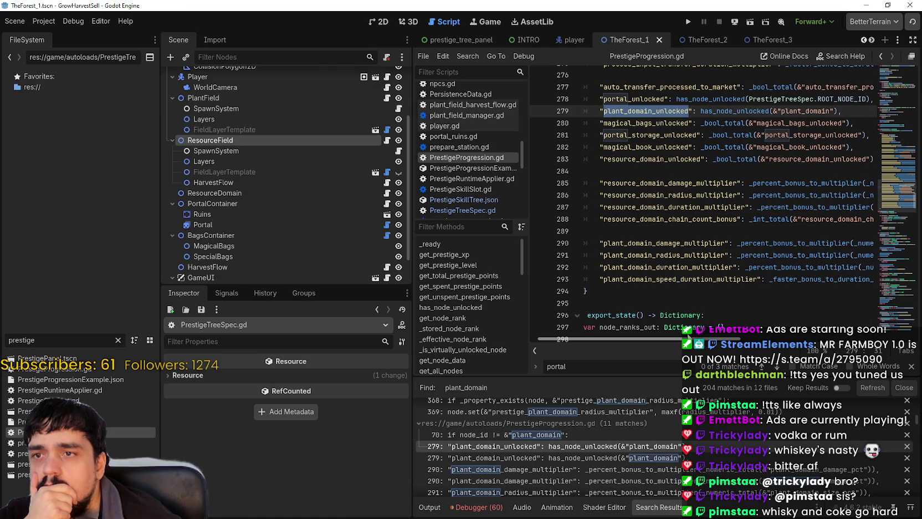
{"action": "double_click", "coordinate": [727, 159]}
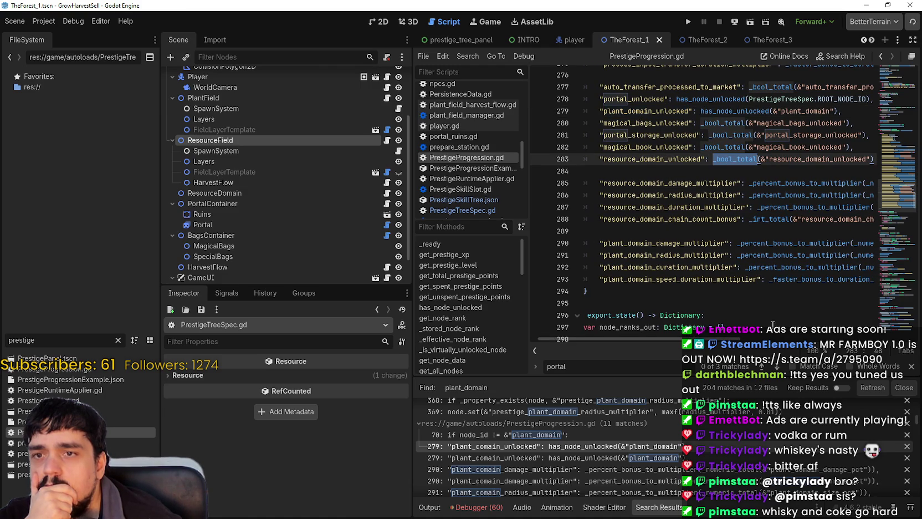
{"action": "right_click", "coordinate": [744, 159]}
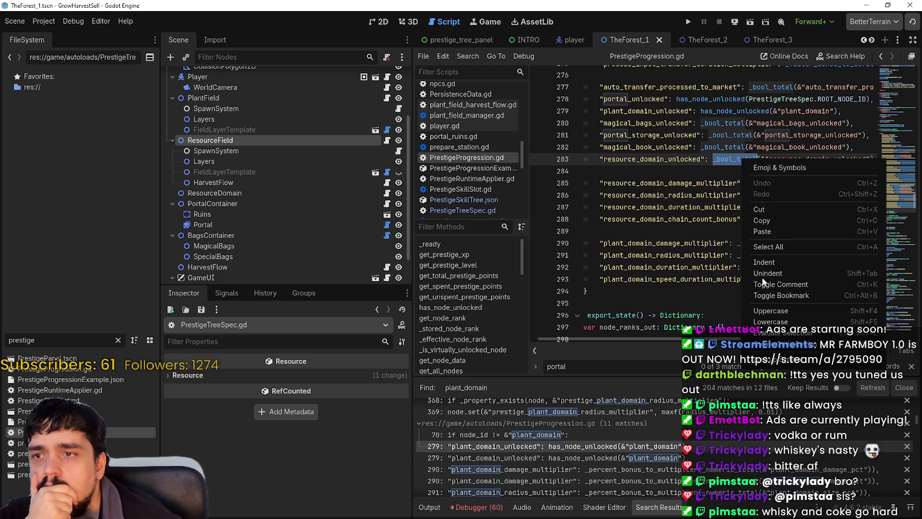
{"action": "left_click", "coordinate": [767, 319]}
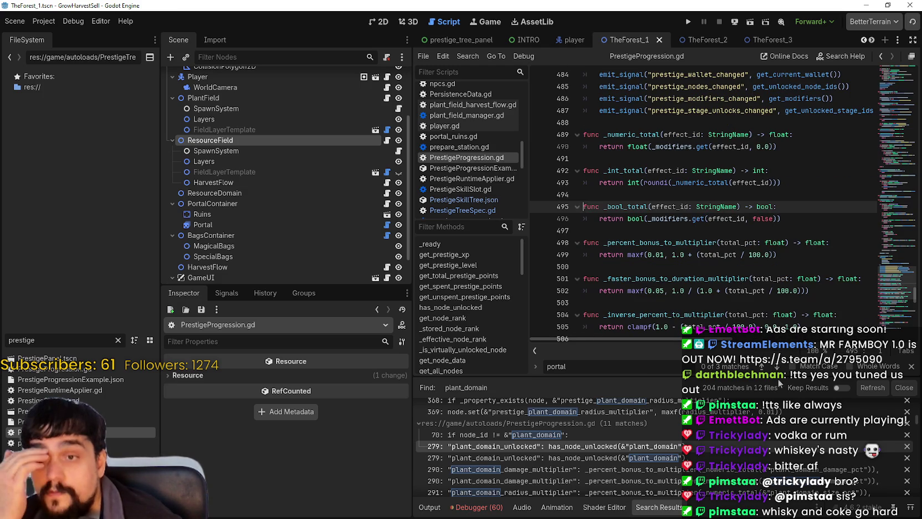
{"action": "left_click", "coordinate": [763, 366]}
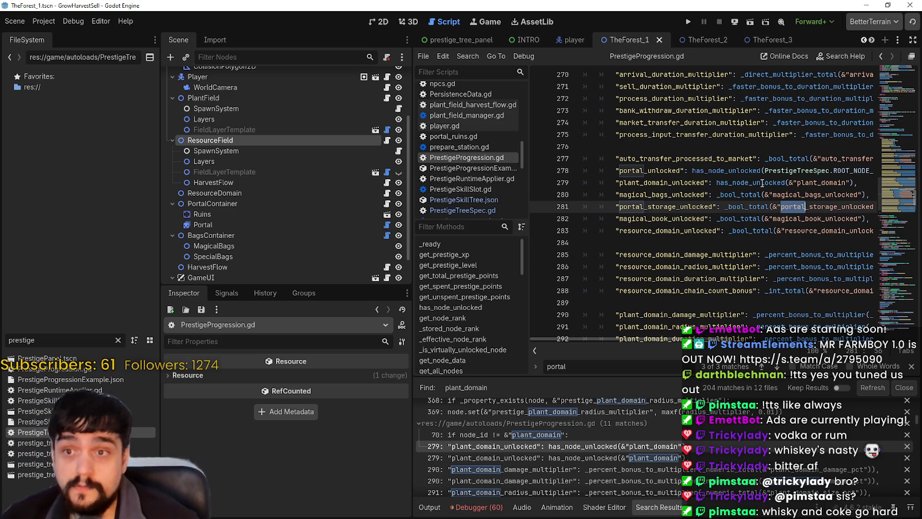
Replace _bool_total with has_node_unlocked on the resource_domain_unlocked line and run the game.
{"action": "double_click", "coordinate": [750, 182]}
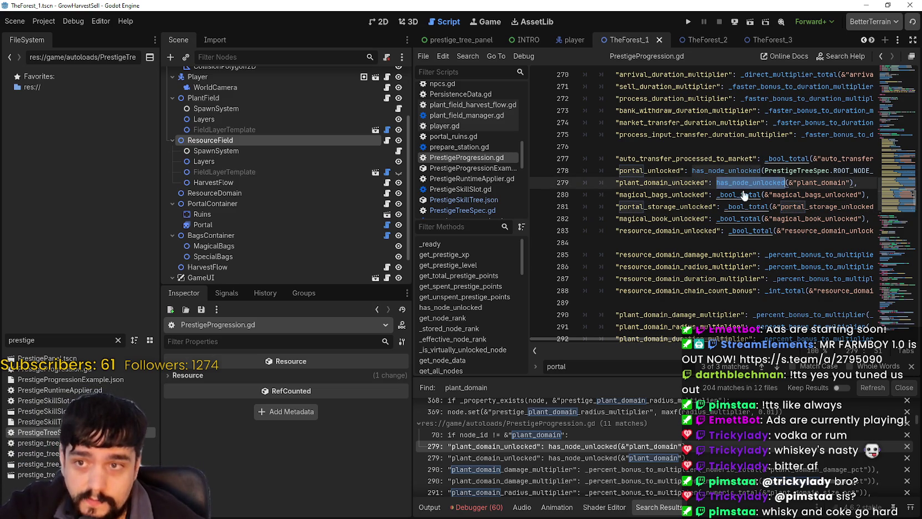
{"action": "left_click", "coordinate": [741, 205]}
{"action": "double_click", "coordinate": [741, 206]}
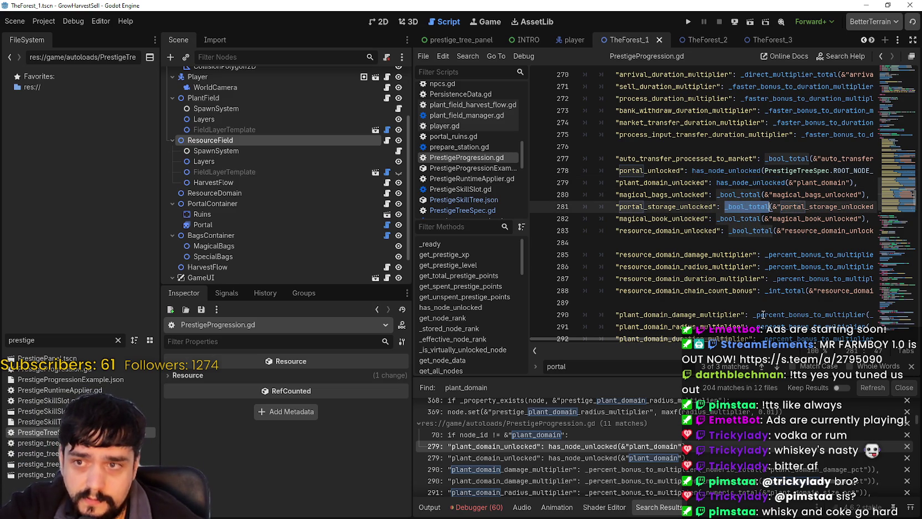
{"action": "double_click", "coordinate": [748, 230]}
{"action": "key", "text": "ctrl+v"}
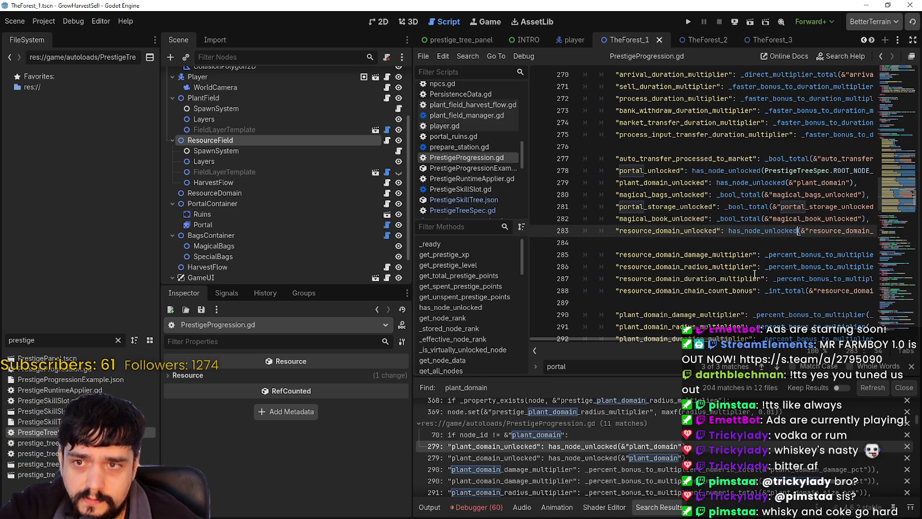
{"action": "left_click", "coordinate": [742, 247]}
{"action": "key", "text": "F5"}
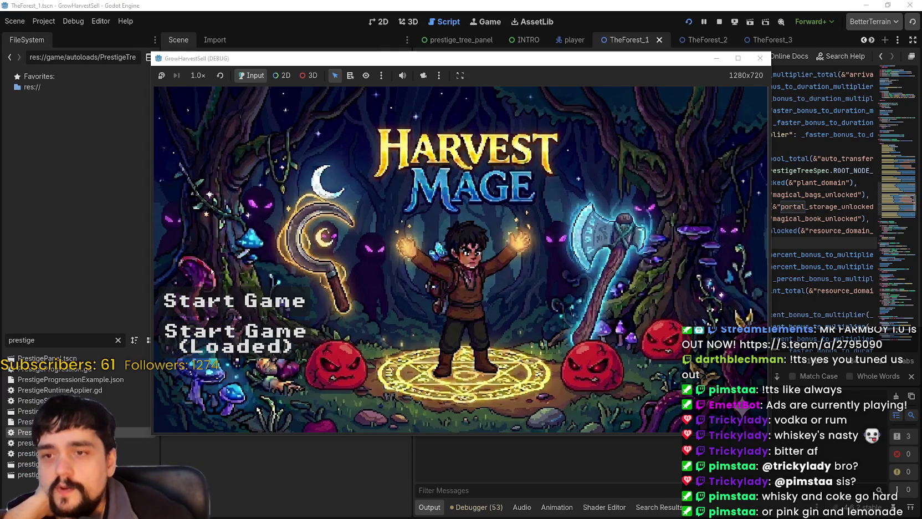
Start the loaded save maximized, view the Mage Tower's prestige tree, then quit the test run.
{"action": "left_click", "coordinate": [738, 58]}
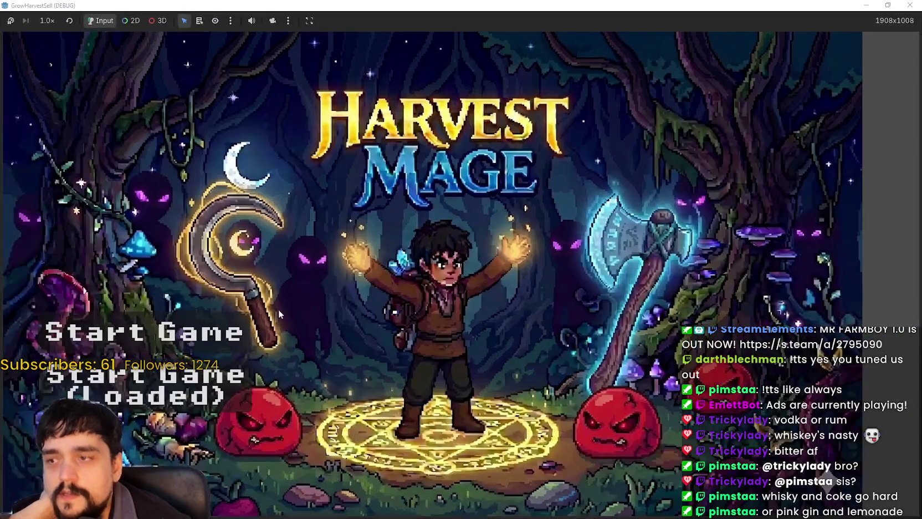
{"action": "left_click", "coordinate": [184, 391]}
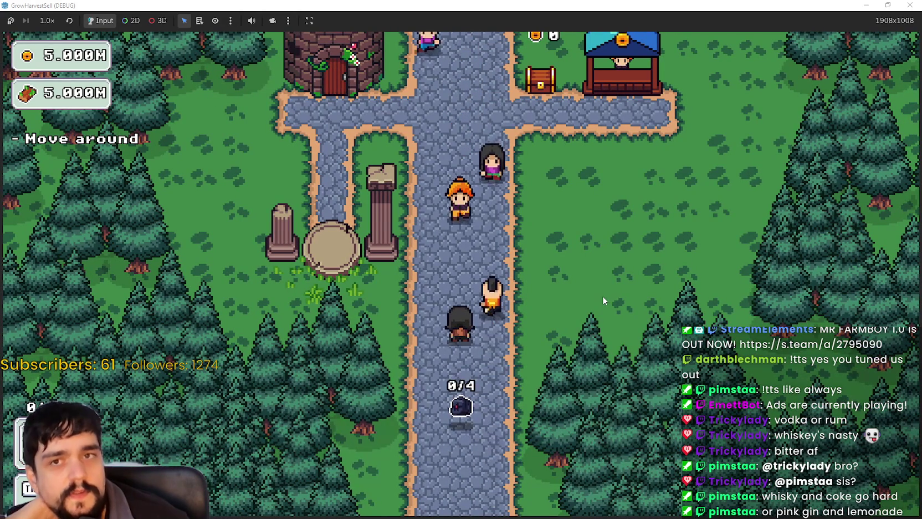
{"action": "key", "text": "w"}
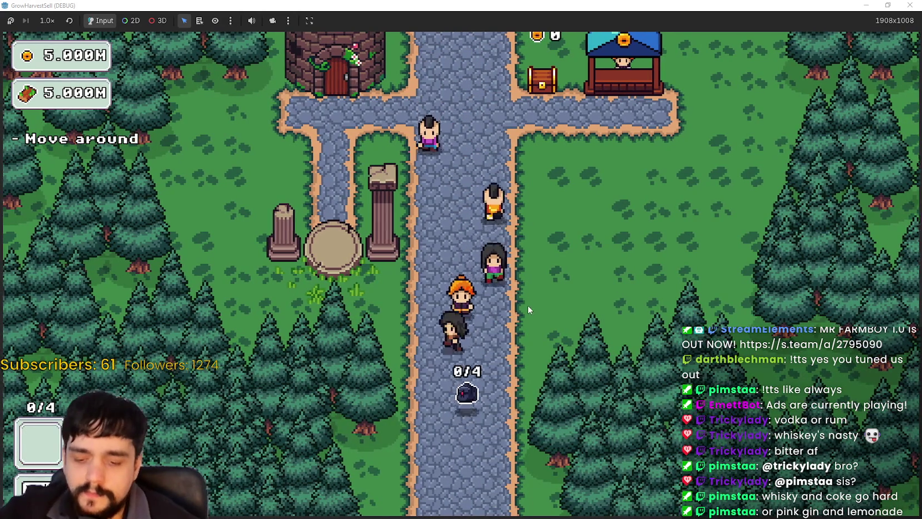
{"action": "key", "text": "w"}
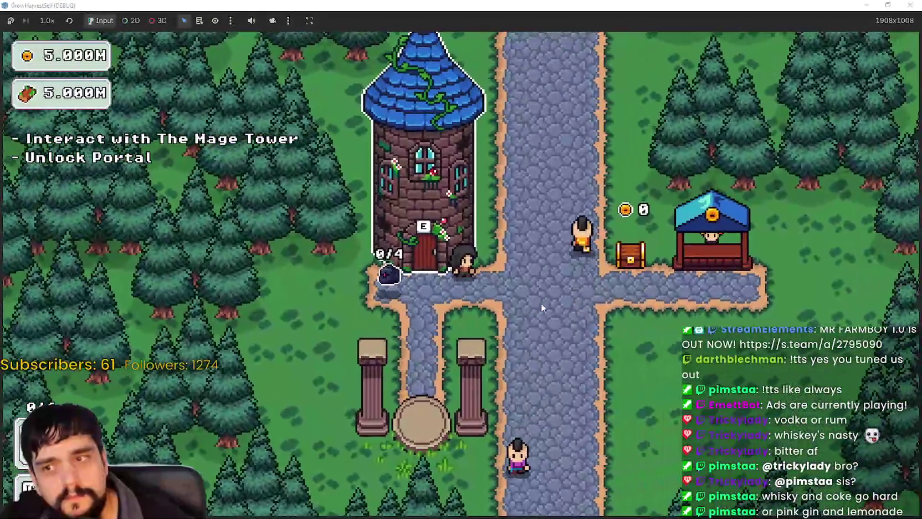
{"action": "key", "text": "e"}
{"action": "key", "text": "Escape"}
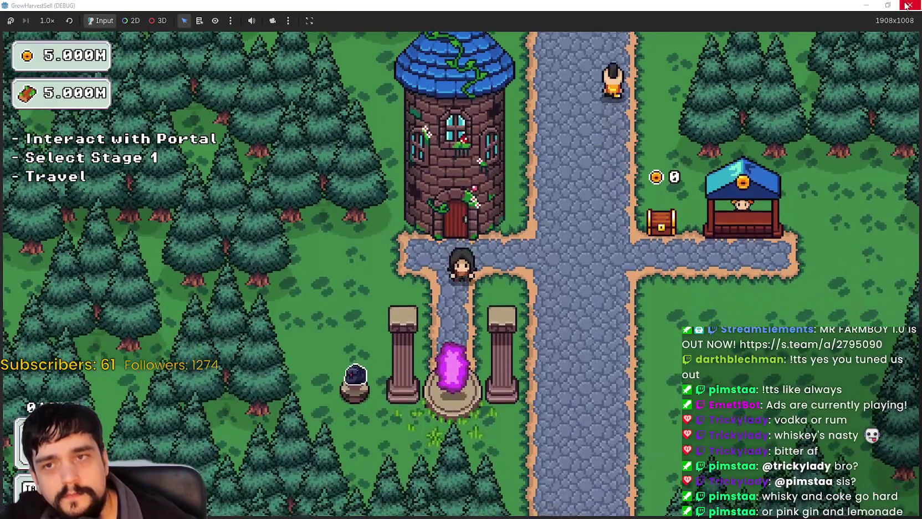
{"action": "left_click", "coordinate": [907, 6]}
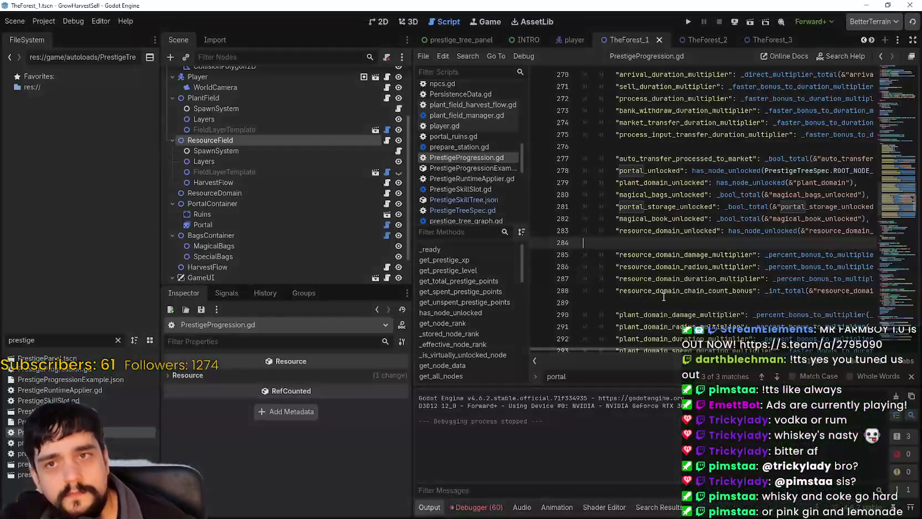
{"action": "left_click", "coordinate": [699, 243]}
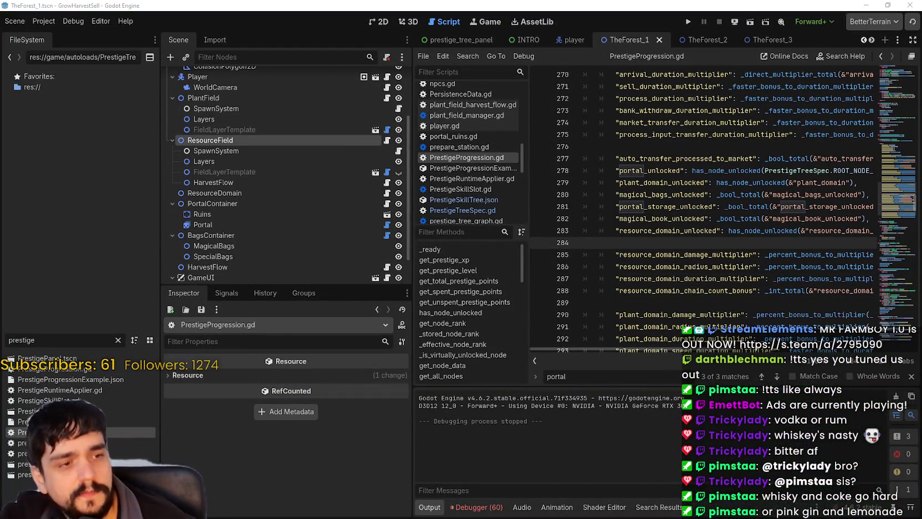
{"action": "left_click", "coordinate": [732, 218]}
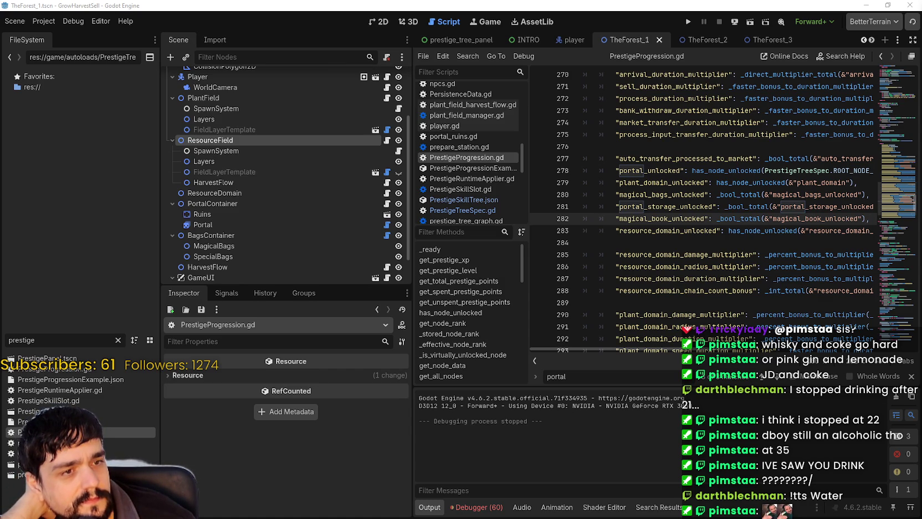
{"action": "scroll", "coordinate": [733, 200], "scroll_direction": "up", "scroll_amount": 1}
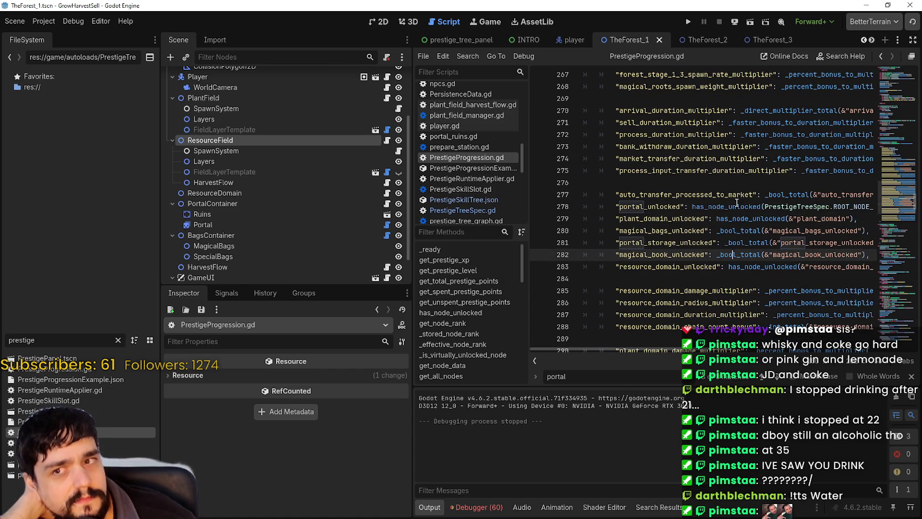
{"action": "left_click", "coordinate": [737, 206]}
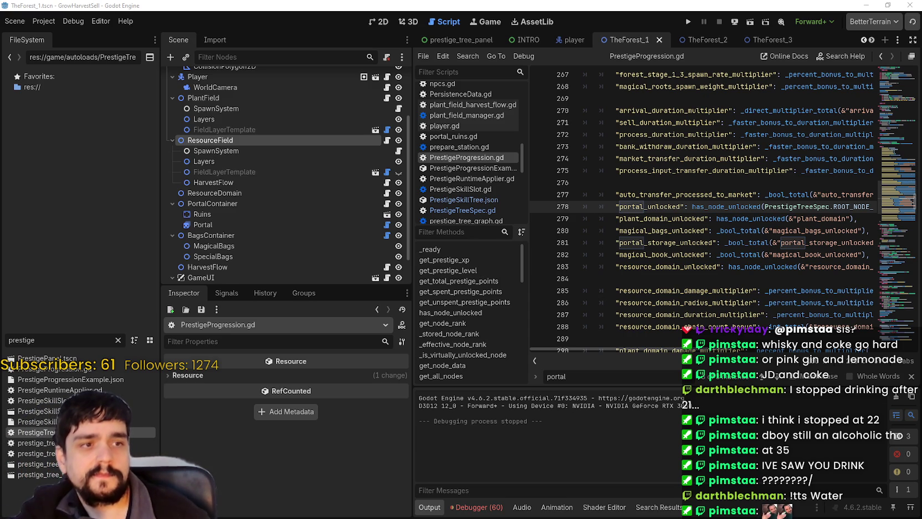
Search the project for _is_virtually_unlocked_node and open its line-69 definition.
{"action": "left_click", "coordinate": [629, 267]}
{"action": "key", "text": "ctrl+shift+f"}
{"action": "key", "text": "ctrl+v"}
{"action": "left_click", "coordinate": [450, 312]}
{"action": "left_click", "coordinate": [584, 433]}
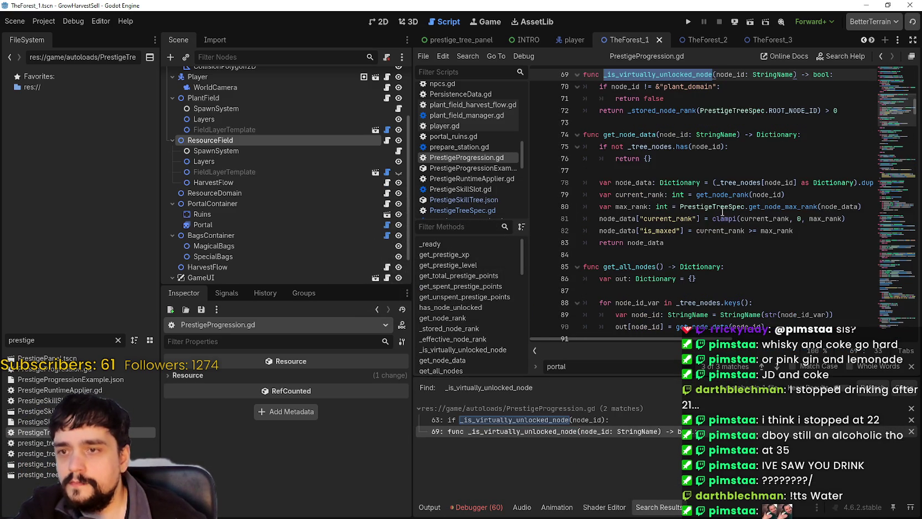
Review the function's plant_domain return lines, then run Find in Files on its name.
{"action": "scroll", "coordinate": [742, 217], "scroll_direction": "up", "scroll_amount": 2}
{"action": "left_click", "coordinate": [695, 183]}
{"action": "left_click", "coordinate": [840, 182]}
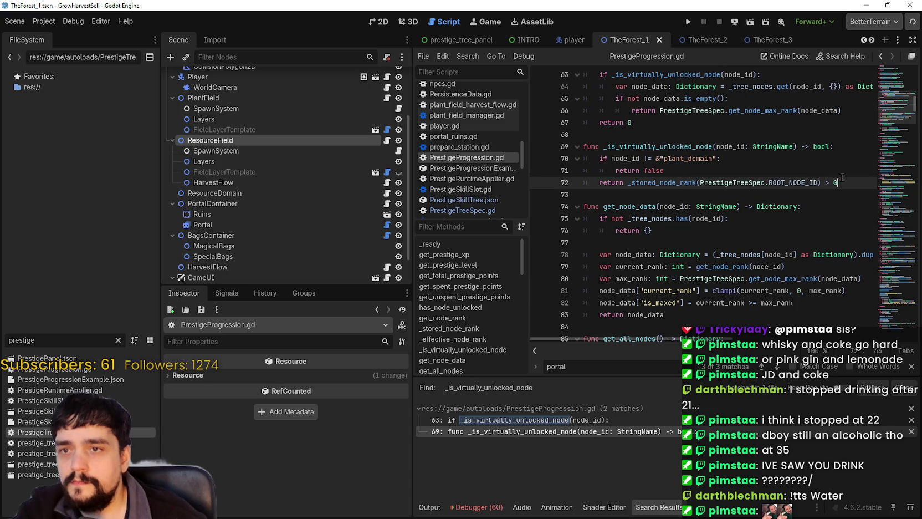
{"action": "left_click", "coordinate": [538, 172], "text": "shift"}
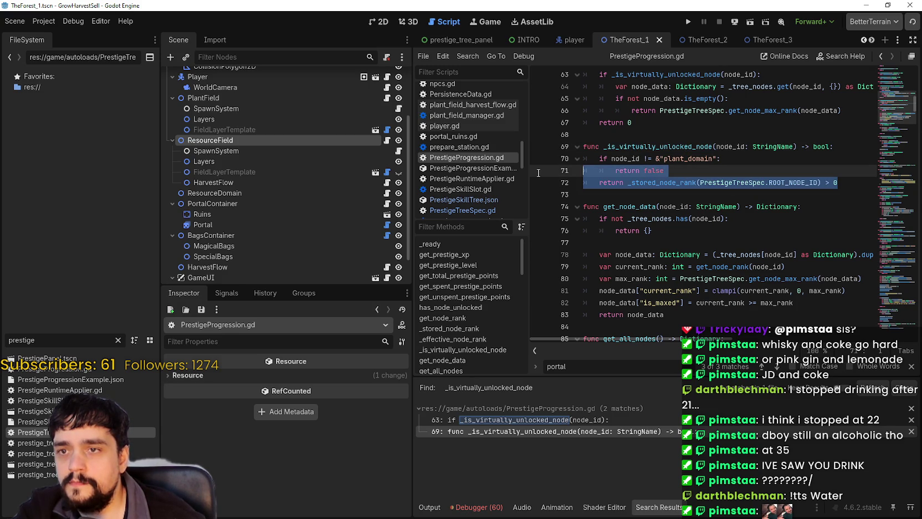
{"action": "mouse_move", "coordinate": [538, 173]}
{"action": "left_mouse_down"}
{"action": "mouse_move", "coordinate": [574, 165]}
{"action": "mouse_move", "coordinate": [566, 162]}
{"action": "left_mouse_up"}
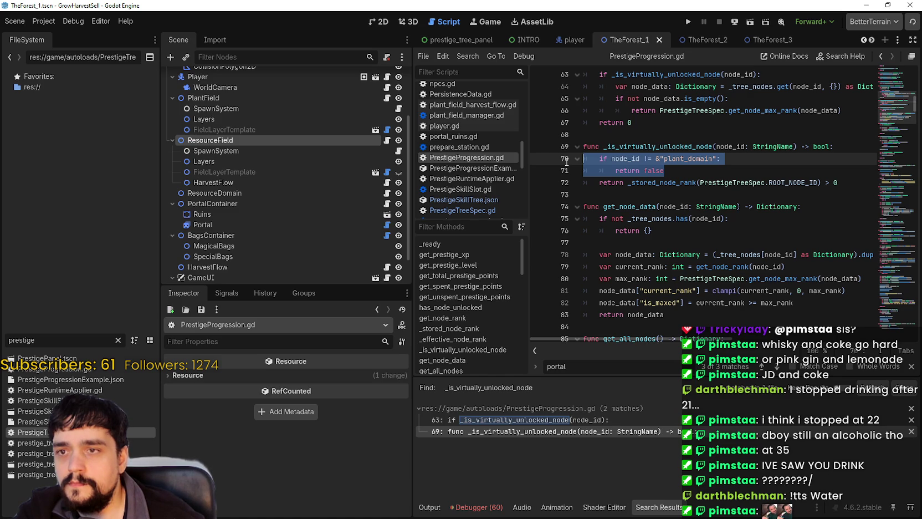
{"action": "left_click", "coordinate": [670, 154]}
{"action": "double_click", "coordinate": [671, 146]}
{"action": "key", "text": "ctrl+shift+f"}
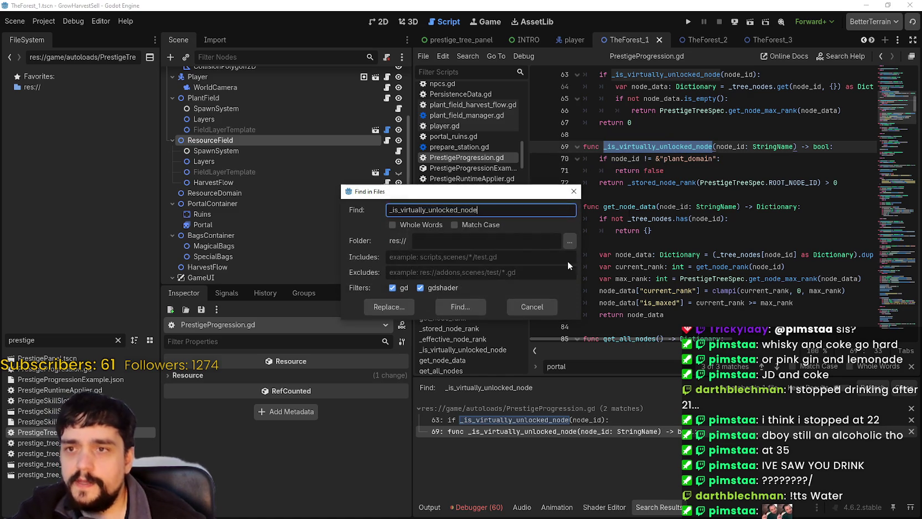
Search the project and jump to the line-63 result in PrestigeProgression.gd.
{"action": "left_click", "coordinate": [471, 307]}
{"action": "left_click", "coordinate": [580, 421]}
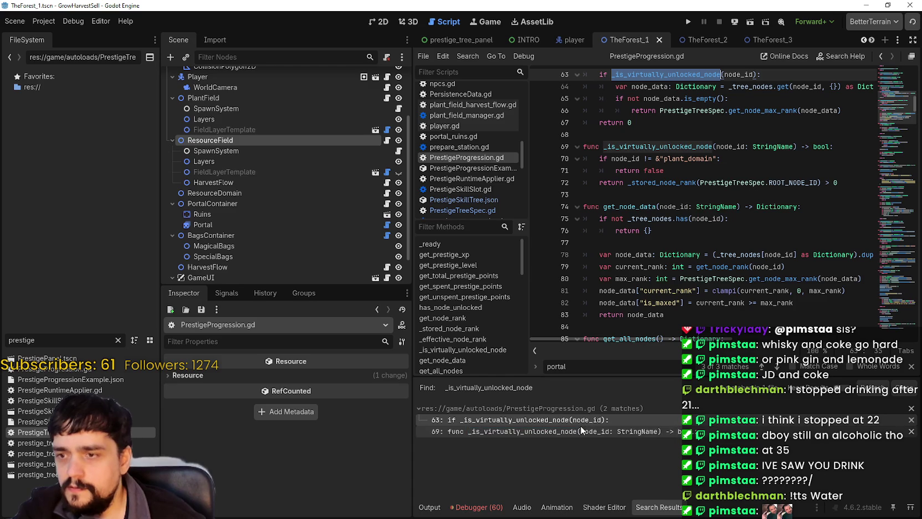
{"action": "scroll", "coordinate": [688, 139], "scroll_direction": "up", "scroll_amount": 3}
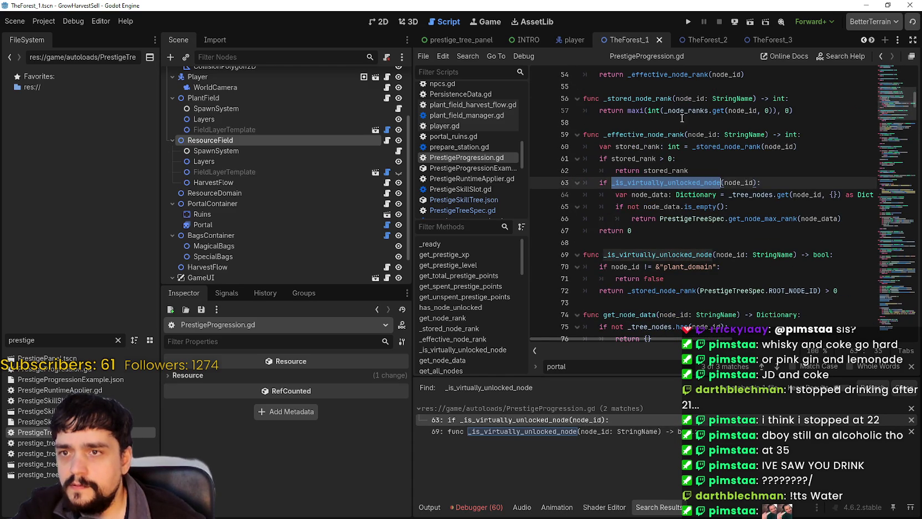
{"action": "scroll", "coordinate": [730, 276], "scroll_direction": "down", "scroll_amount": 3}
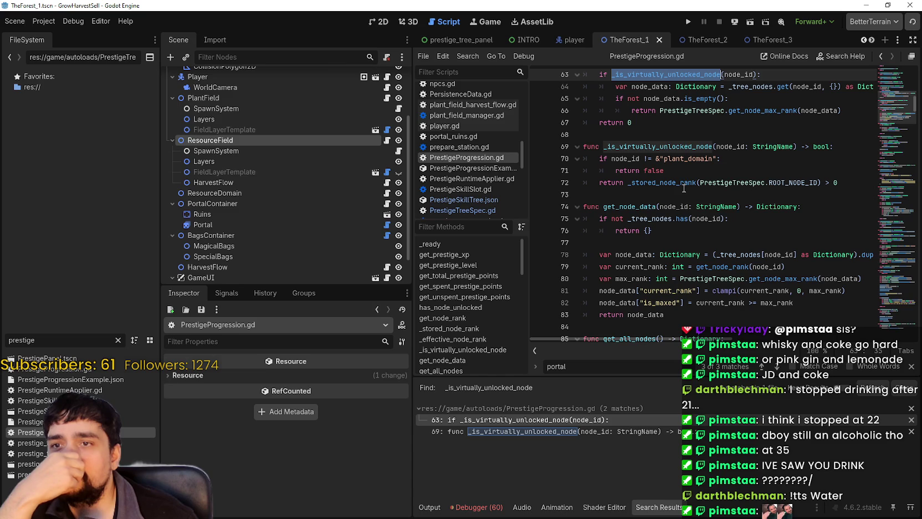
Add 'or' plus a resource_domain copy of the line-70 plant_domain comparison, then save.
{"action": "mouse_move", "coordinate": [683, 186]}
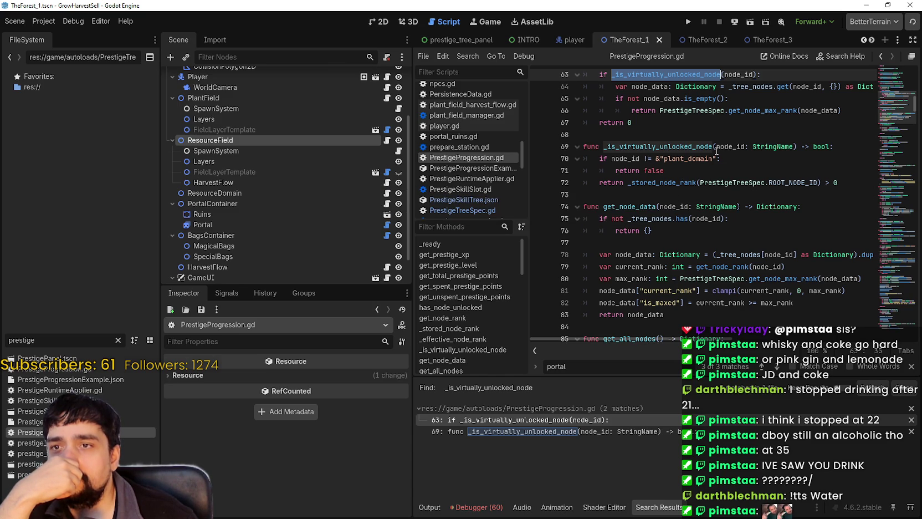
{"action": "left_click", "coordinate": [662, 166]}
{"action": "left_click_drag", "start_coordinate": [662, 166], "coordinate": [584, 158]}
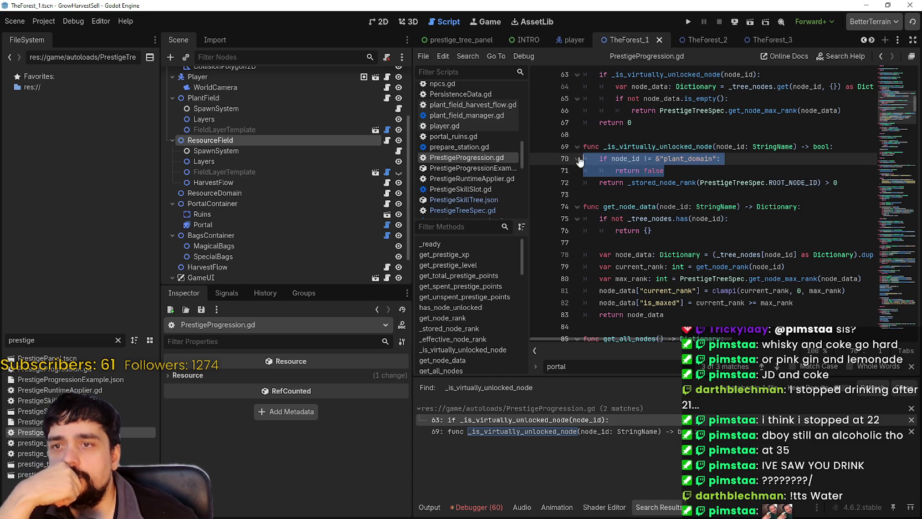
{"action": "left_click_drag", "start_coordinate": [719, 158], "coordinate": [612, 158]}
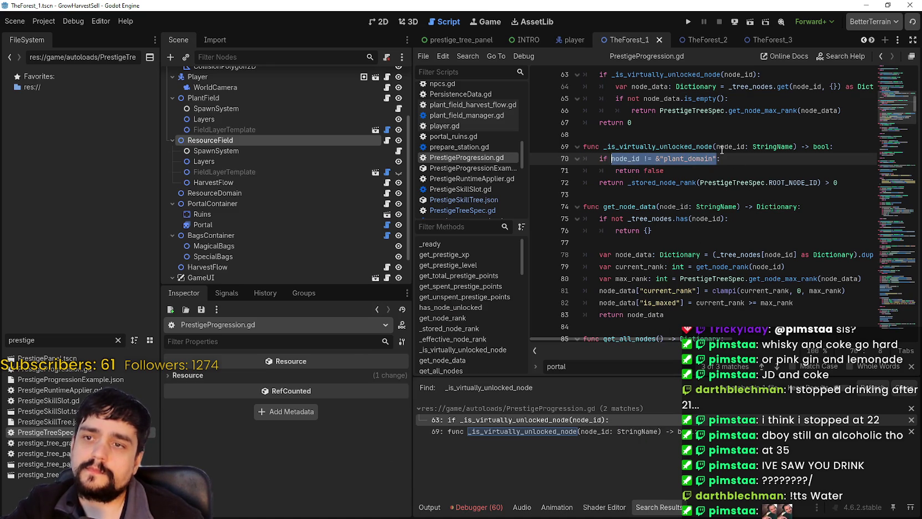
{"action": "key", "text": "ctrl+c"}
{"action": "key", "text": "Right"}
{"action": "type", "text": "or"}
{"action": "key", "text": "ctrl+v"}
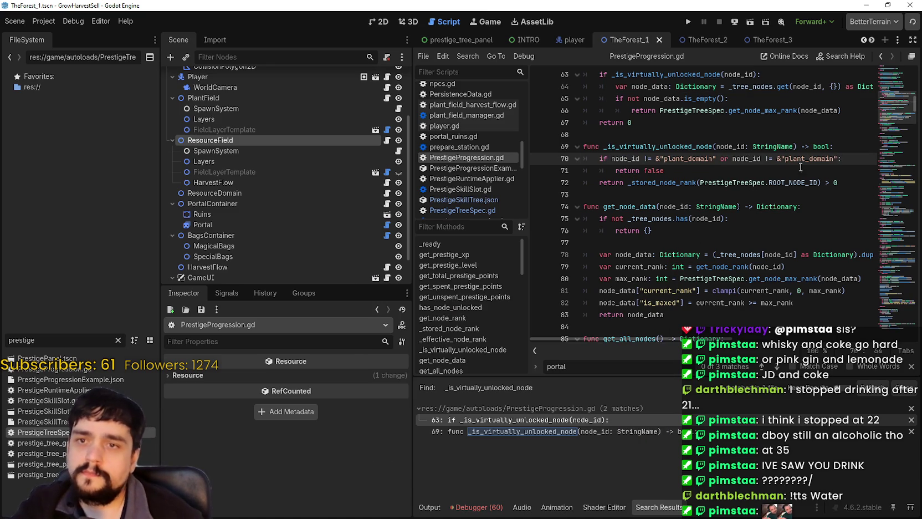
{"action": "left_click_drag", "start_coordinate": [806, 159], "coordinate": [785, 159]}
{"action": "type", "text": "resource"}
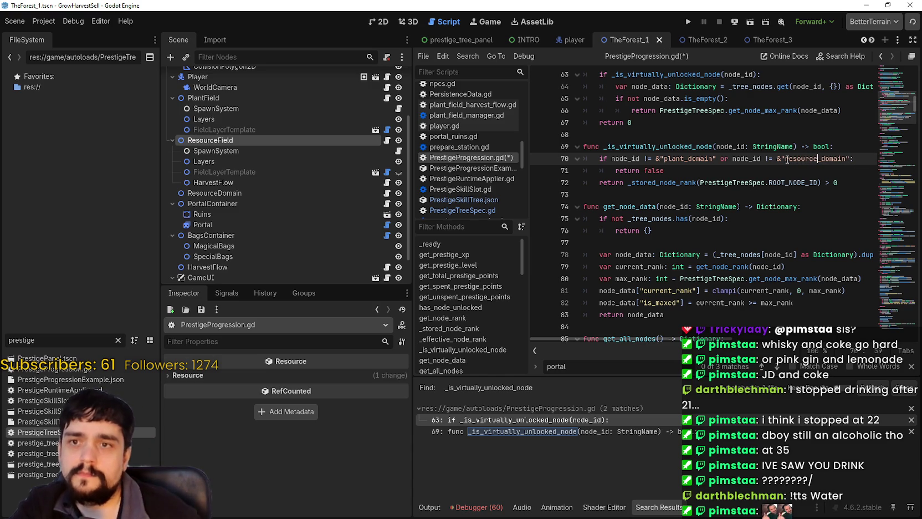
{"action": "key", "text": "Down"}
{"action": "key", "text": "ctrl+s"}
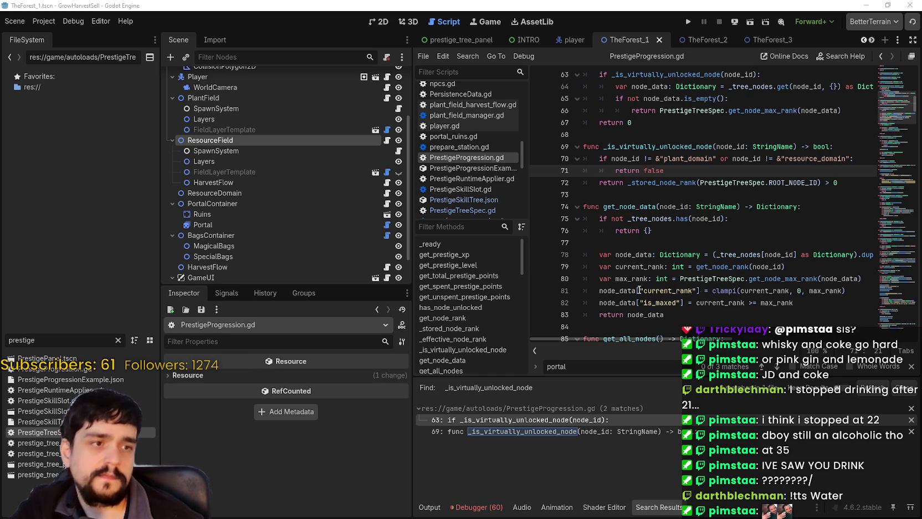
Find the resource_domain_unlocked entry across the project and jump to line 283.
{"action": "left_click", "coordinate": [663, 267]}
{"action": "key", "text": "ctrl+shift+f"}
{"action": "left_click", "coordinate": [449, 304]}
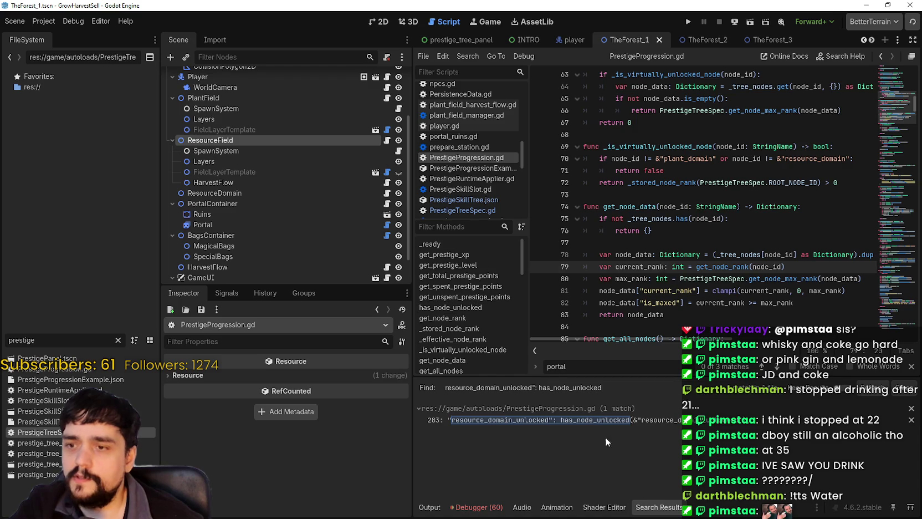
{"action": "left_click", "coordinate": [617, 421]}
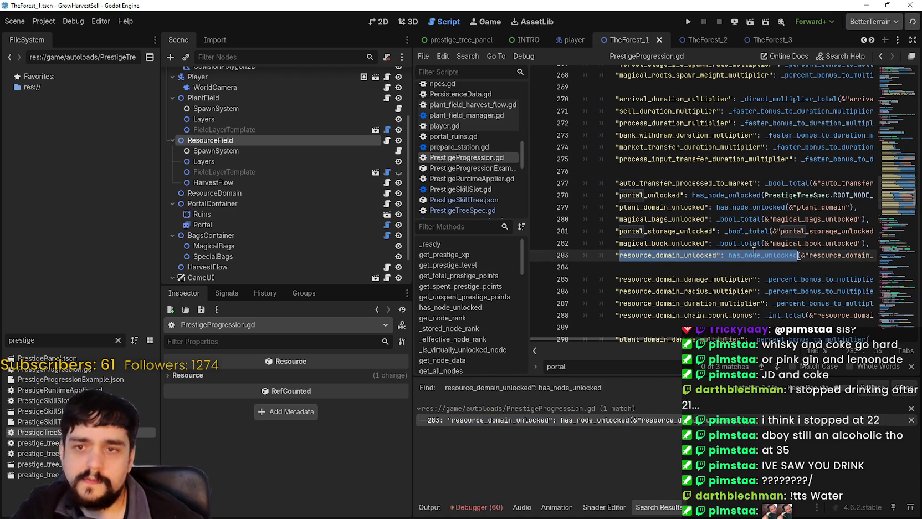
Change line 283's argument to resource_domain, save the script, and launch the game with F5.
{"action": "double_click", "coordinate": [764, 255]}
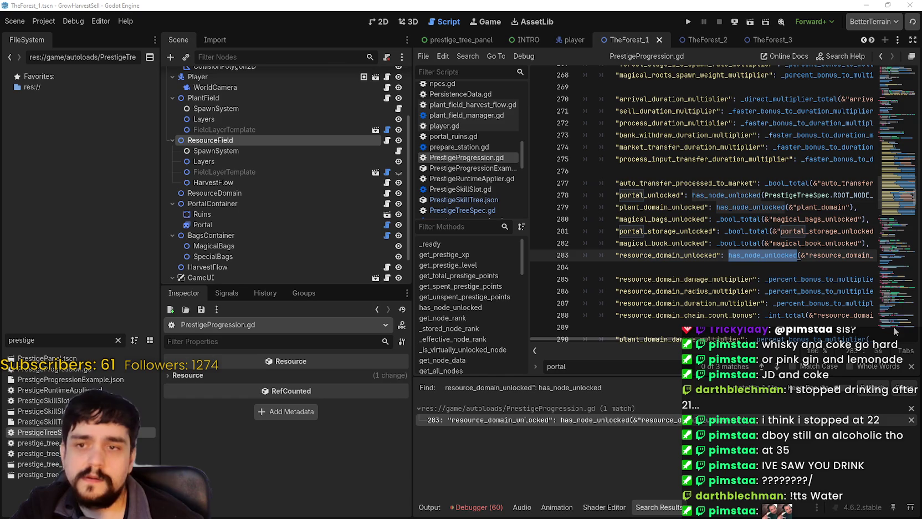
{"action": "scroll", "coordinate": [740, 229], "scroll_direction": "right", "scroll_amount": 4}
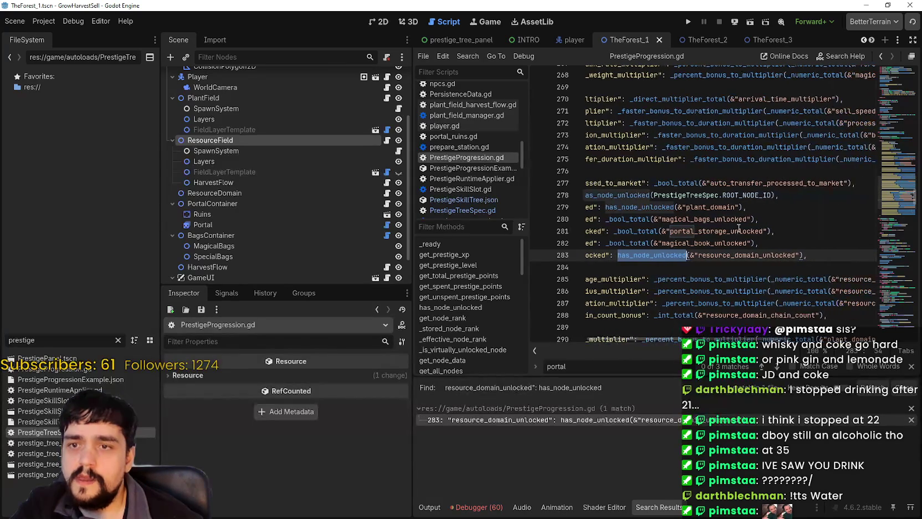
{"action": "double_click", "coordinate": [710, 208]}
{"action": "key", "text": "ctrl+c"}
{"action": "double_click", "coordinate": [710, 256]}
{"action": "key", "text": "ctrl+v"}
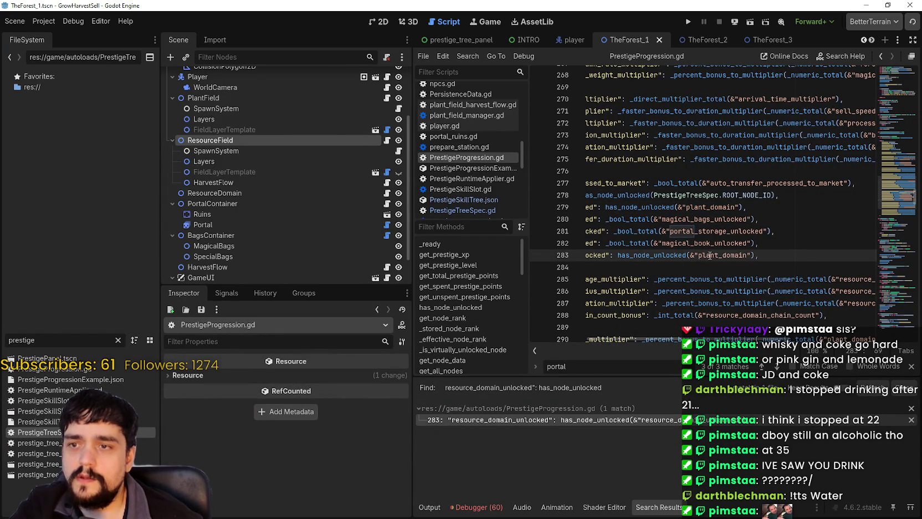
{"action": "key", "text": "ctrl+shift+Left"}
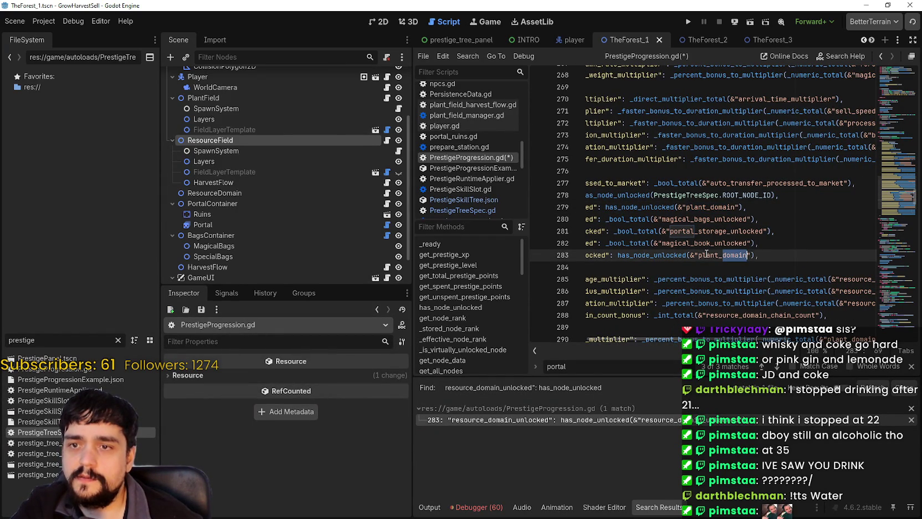
{"action": "left_click", "coordinate": [719, 255]}
{"action": "left_click_drag", "start_coordinate": [720, 256], "coordinate": [699, 255]}
{"action": "type", "text": "resource"}
{"action": "key", "text": "ctrl+s"}
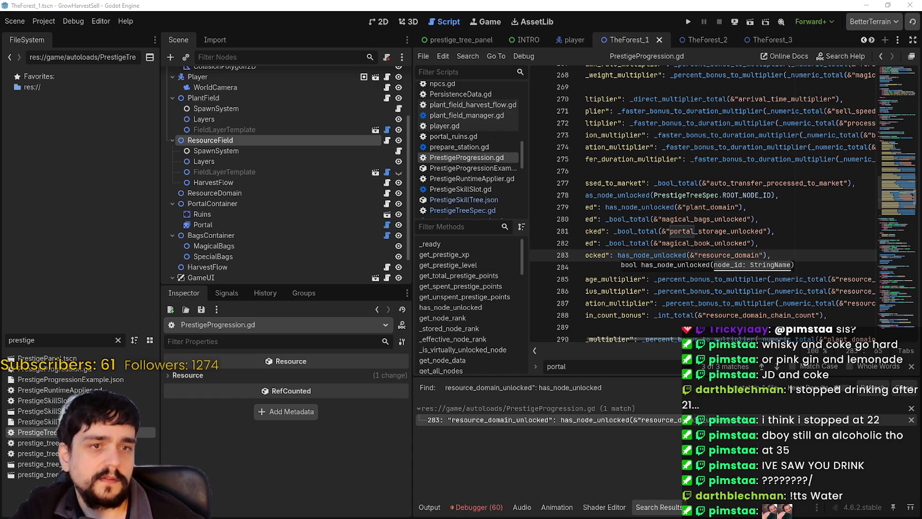
{"action": "key", "text": "F5"}
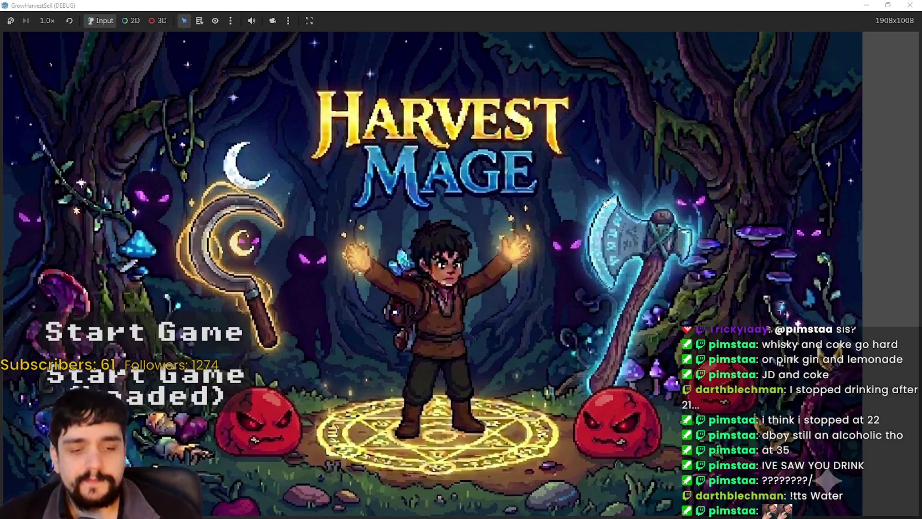
Start a new game, check the Prestige tree at the Mage Tower, and travel to the Stage 1 forest.
{"action": "key", "text": "Return"}
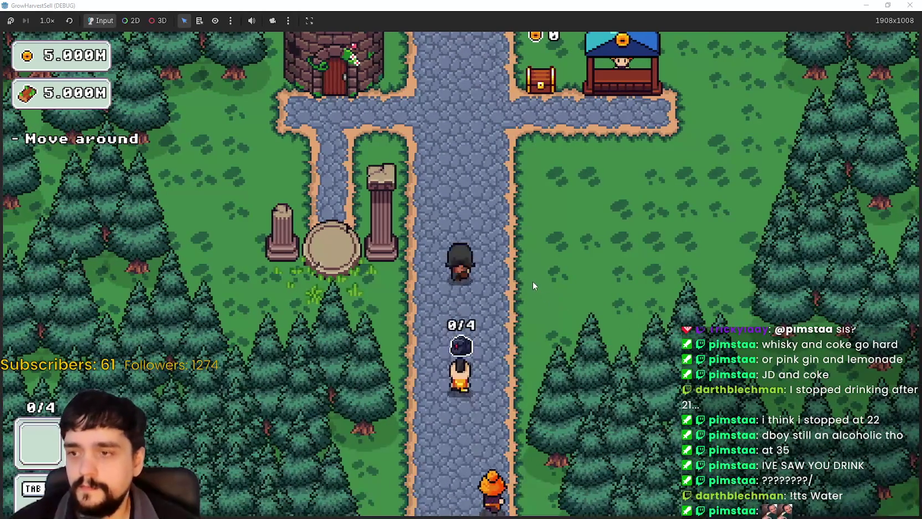
{"action": "key", "text": "w"}
{"action": "key", "text": "Tab"}
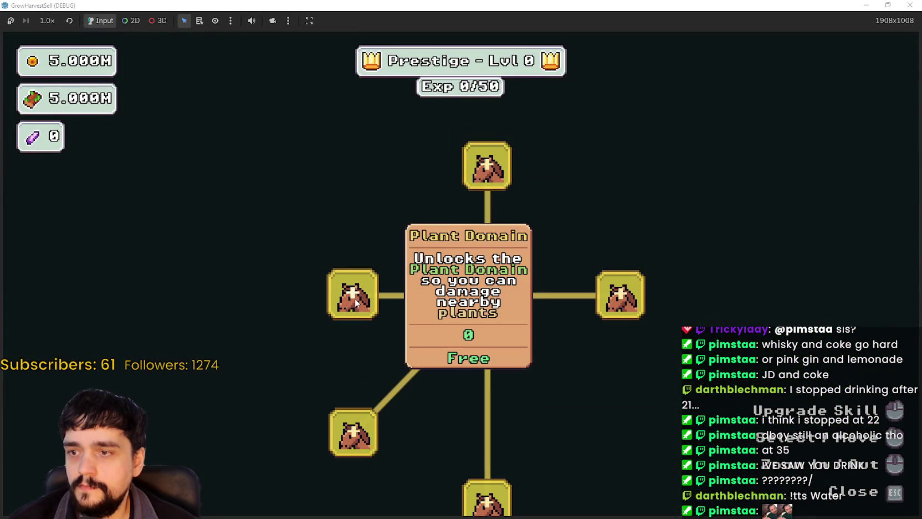
{"action": "key", "text": "Escape"}
{"action": "key", "text": "s"}
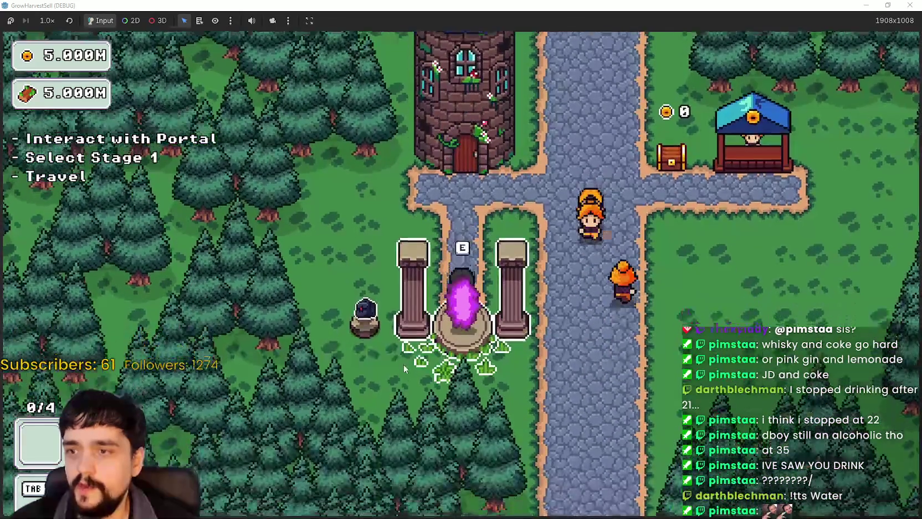
{"action": "key", "text": "e"}
{"action": "left_click", "coordinate": [252, 442]}
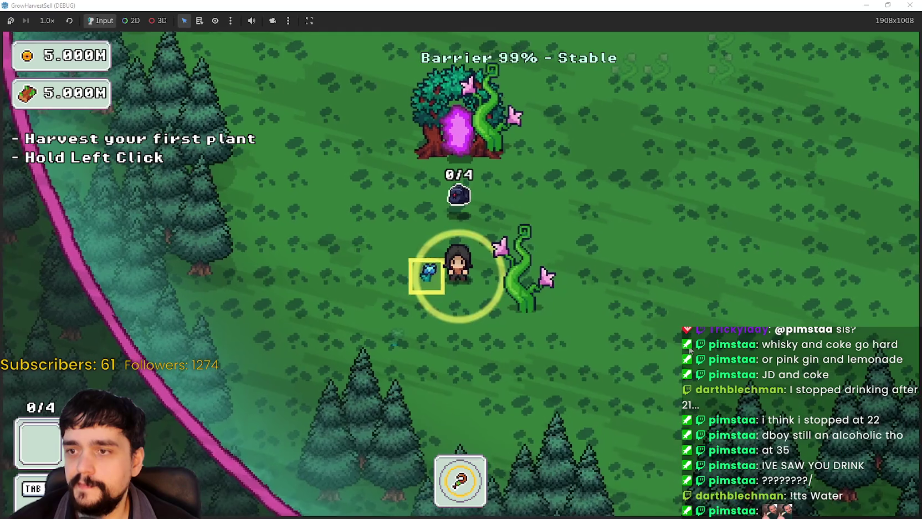
Unlock the free Resource Domain node and the left skill node, revisit the forest, then stop with F8.
{"action": "key", "text": "w"}
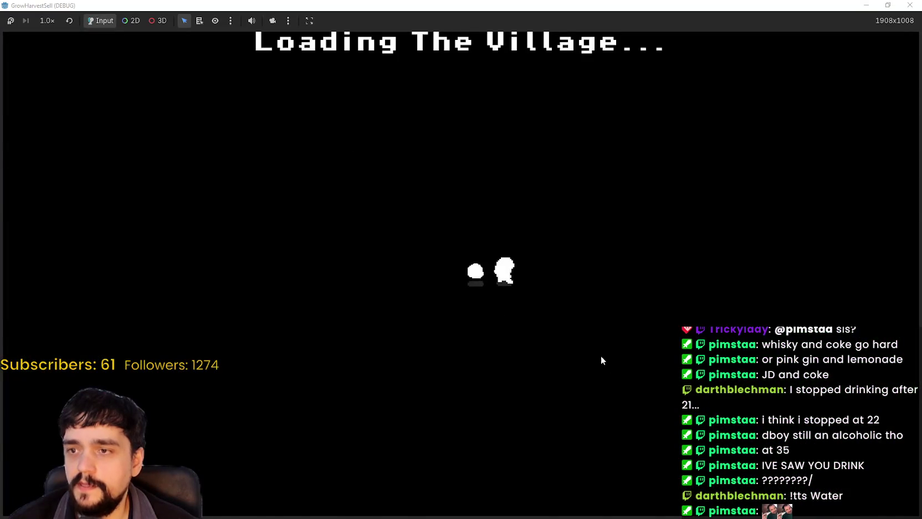
{"action": "key", "text": "a"}
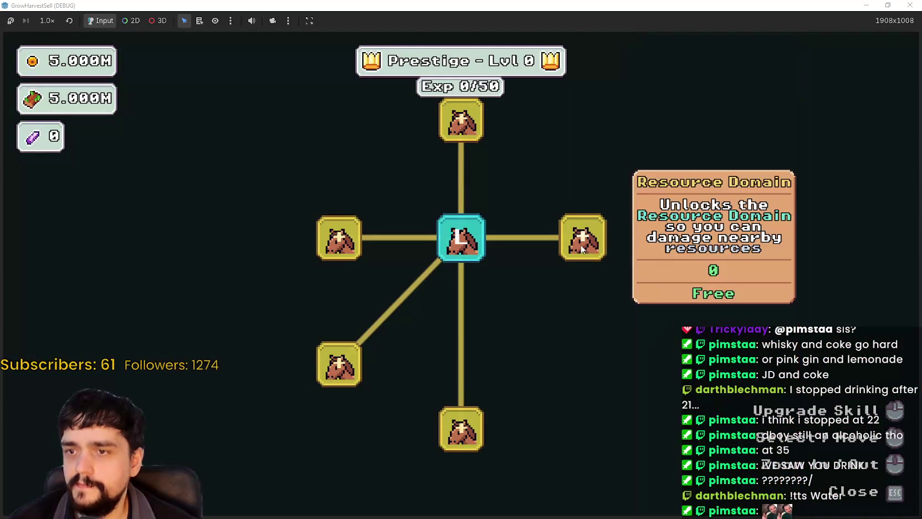
{"action": "left_click", "coordinate": [582, 247]}
{"action": "left_click", "coordinate": [340, 238]}
{"action": "key", "text": "Escape"}
{"action": "key", "text": "e"}
{"action": "key", "text": "Return"}
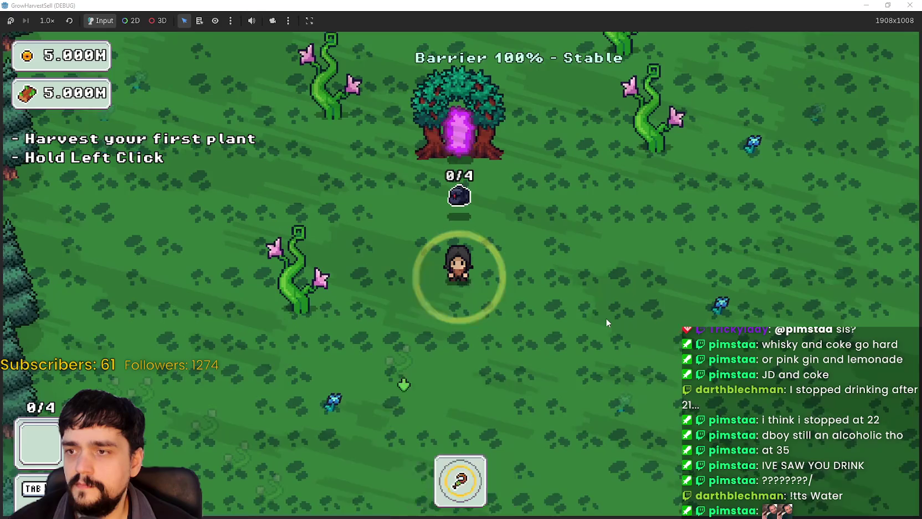
{"action": "key", "text": "F8"}
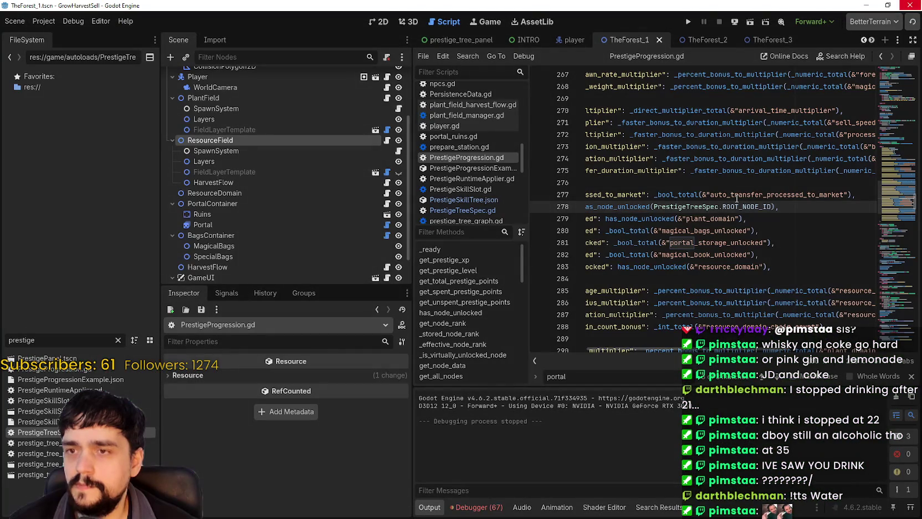
{"action": "left_click", "coordinate": [854, 184]}
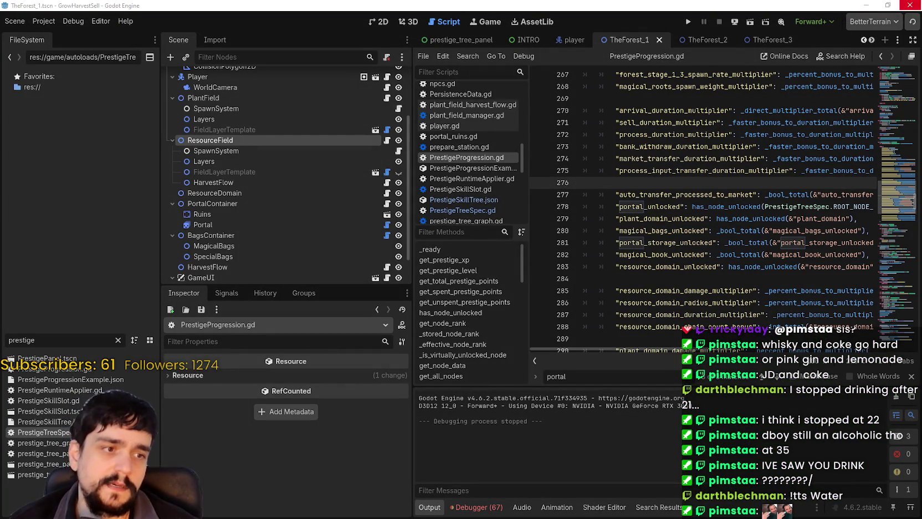
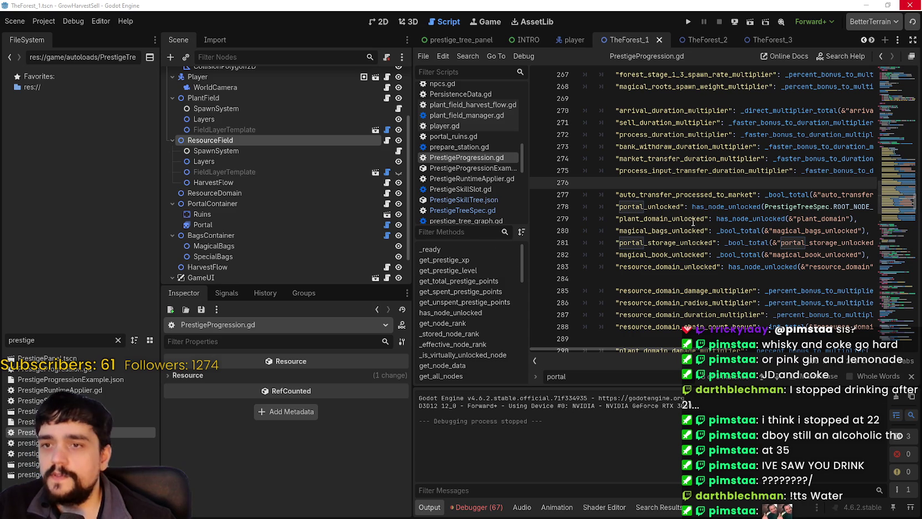
Search the whole project for the resource_domain_unlocked line and open its line 283 match.
{"action": "scroll", "coordinate": [697, 221], "scroll_direction": "up", "scroll_amount": 2}
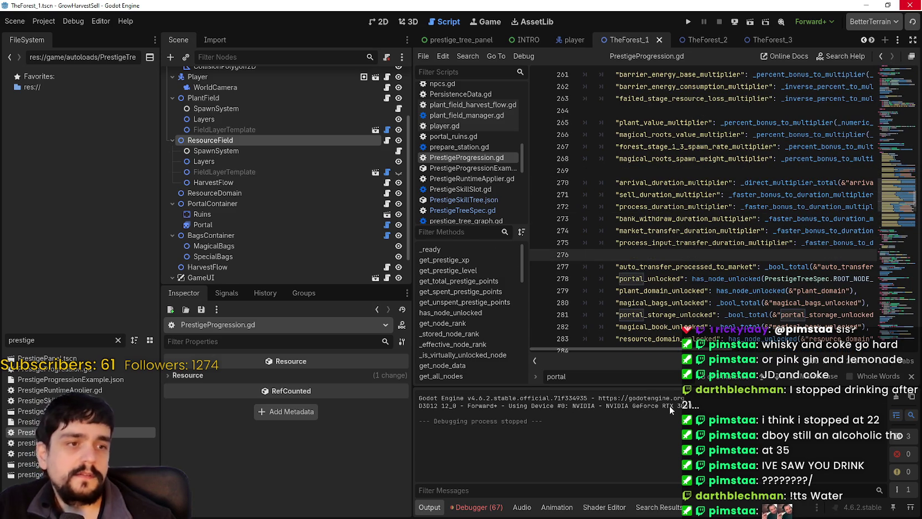
{"action": "left_click", "coordinate": [697, 244]}
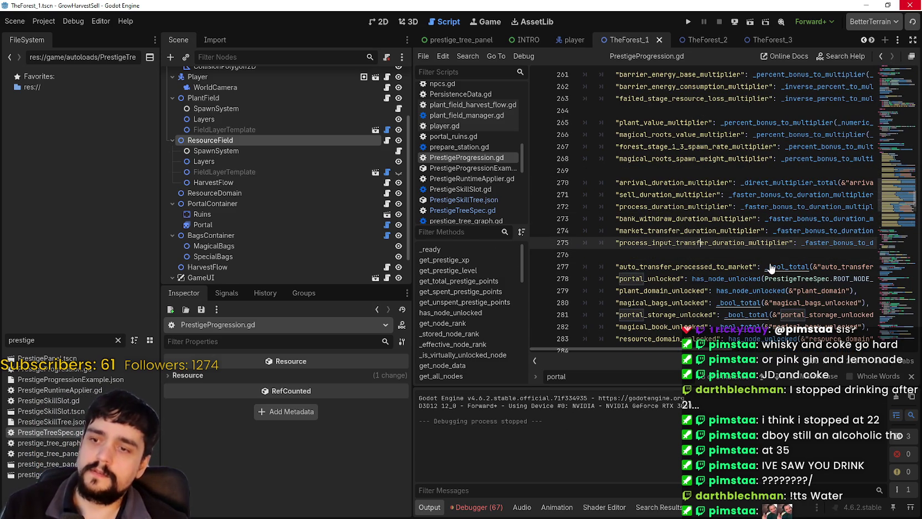
{"action": "key", "text": "ctrl+shift+f"}
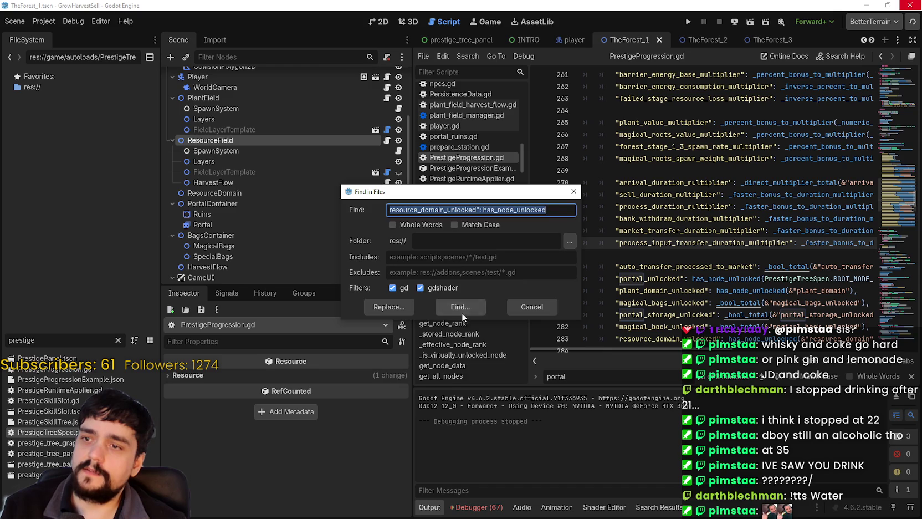
{"action": "left_click", "coordinate": [461, 313]}
{"action": "left_click", "coordinate": [567, 424]}
{"action": "scroll", "coordinate": [790, 241], "scroll_direction": "down", "scroll_amount": 1}
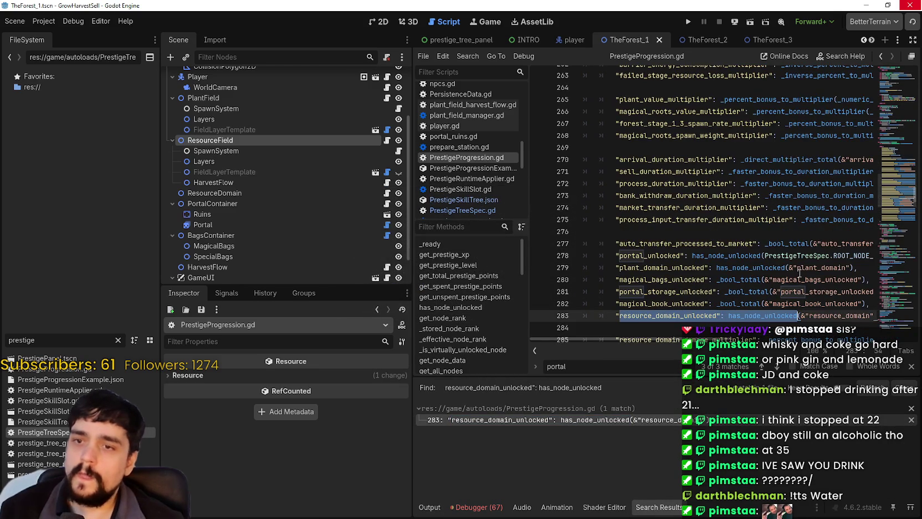
Look up the has_node_unlocked definition and inspect its line 70 condition.
{"action": "right_click", "coordinate": [760, 321]}
{"action": "left_click", "coordinate": [837, 468]}
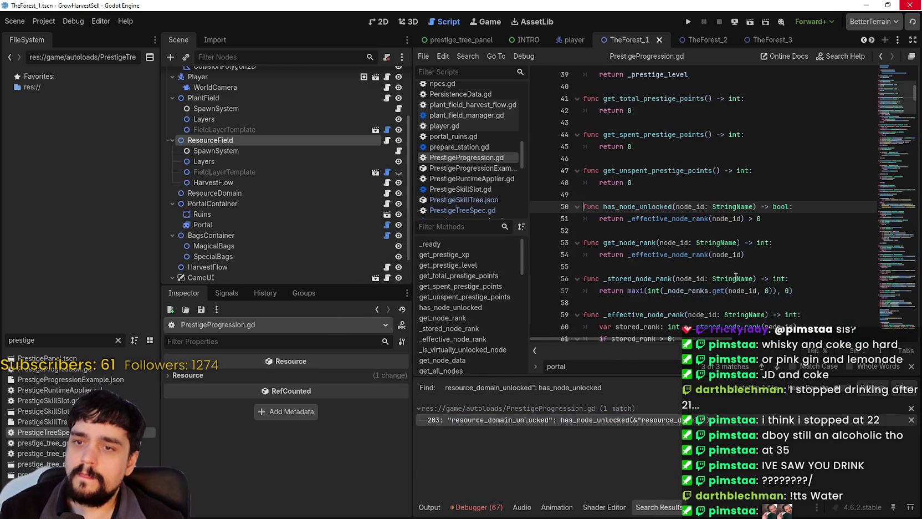
{"action": "scroll", "coordinate": [660, 220], "scroll_direction": "down", "scroll_amount": 5}
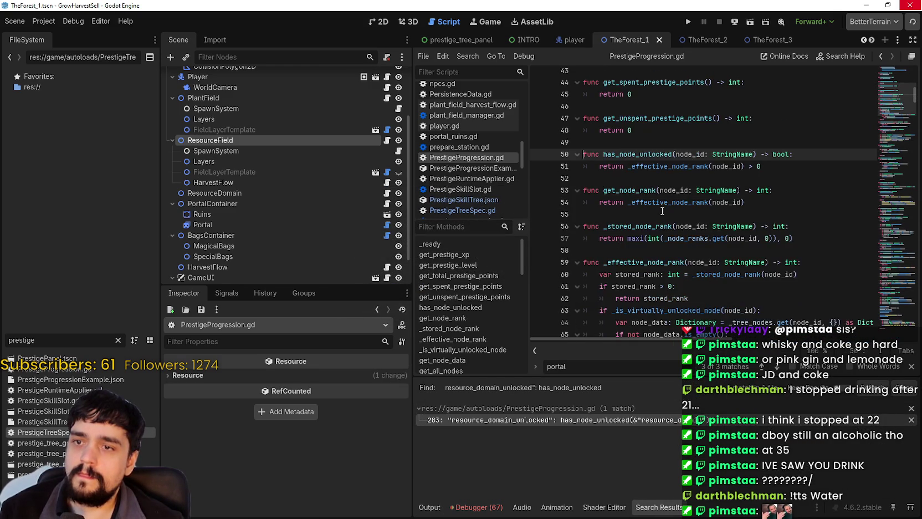
{"action": "left_click", "coordinate": [730, 251]}
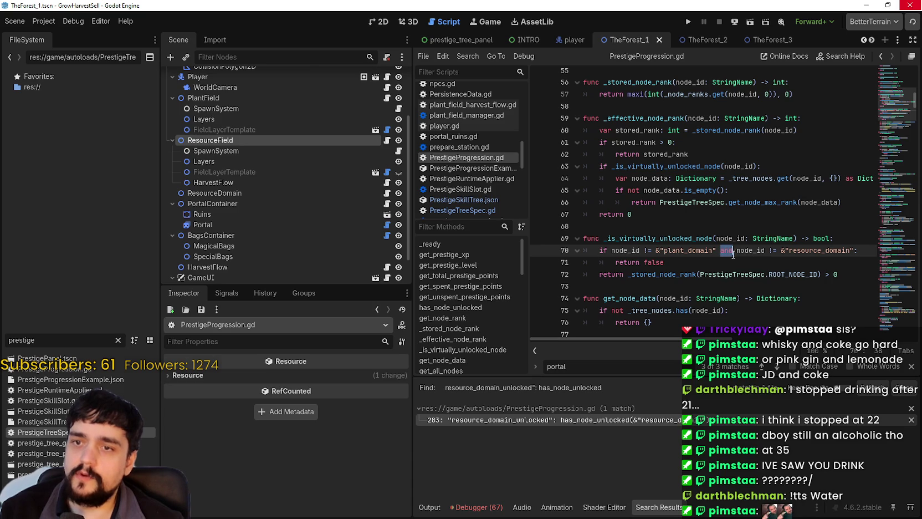
Widen the script editor, select the _is_virtually_unlocked_node function, then run the project.
{"action": "mouse_move", "coordinate": [411, 250]}
{"action": "left_mouse_down"}
{"action": "mouse_move", "coordinate": [297, 249]}
{"action": "mouse_move", "coordinate": [327, 249]}
{"action": "left_mouse_up"}
{"action": "left_click", "coordinate": [654, 266]}
{"action": "scroll", "coordinate": [657, 255], "scroll_direction": "down", "scroll_amount": 2}
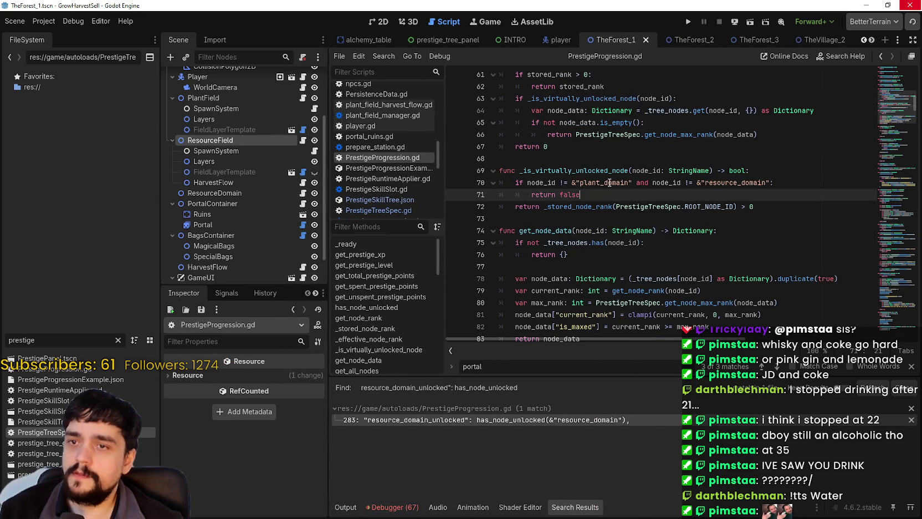
{"action": "left_click", "coordinate": [496, 183], "text": "shift"}
{"action": "left_click", "coordinate": [485, 171], "text": "shift"}
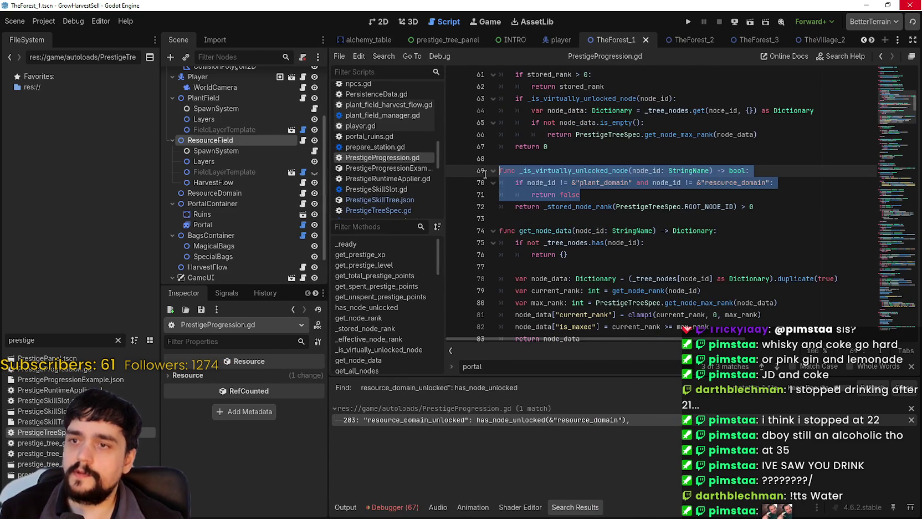
{"action": "left_click", "coordinate": [609, 216]}
{"action": "left_click", "coordinate": [688, 22]}
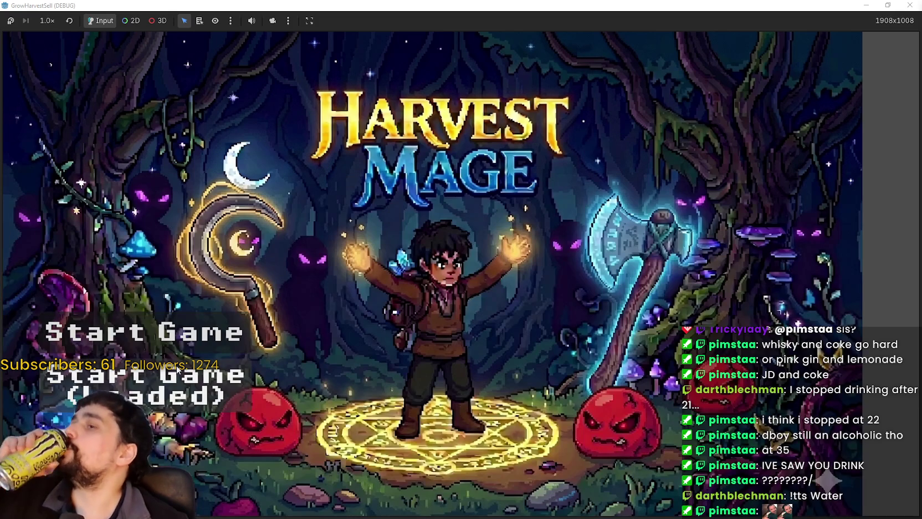
Start the game and walk to the Mage Tower to check Resource Domain in the Prestige tree.
{"action": "key", "text": "Return"}
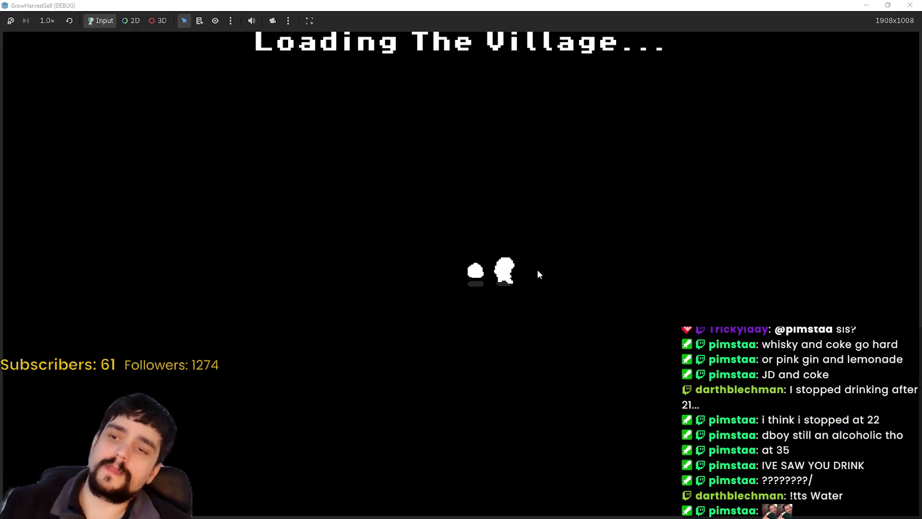
{"action": "key", "text": "w"}
{"action": "key", "text": "a"}
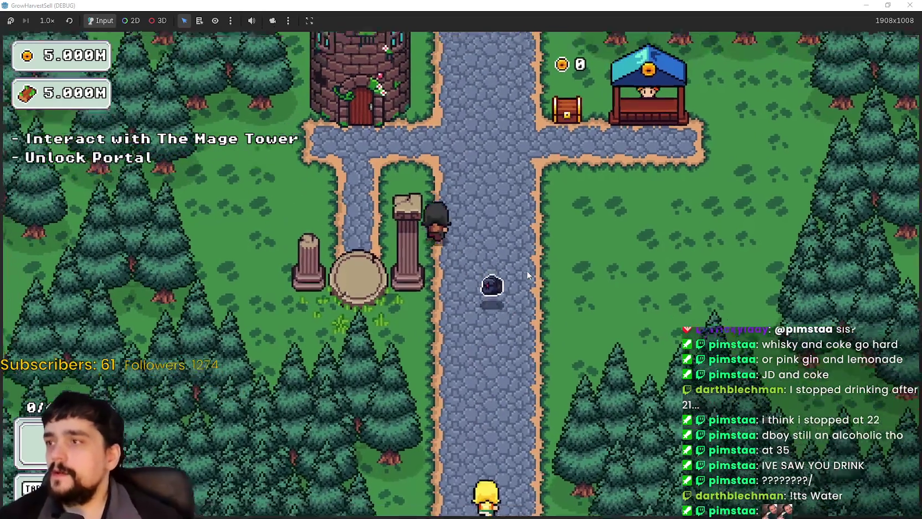
{"action": "key", "text": "e"}
{"action": "scroll", "coordinate": [530, 355], "scroll_direction": "down", "scroll_amount": 5}
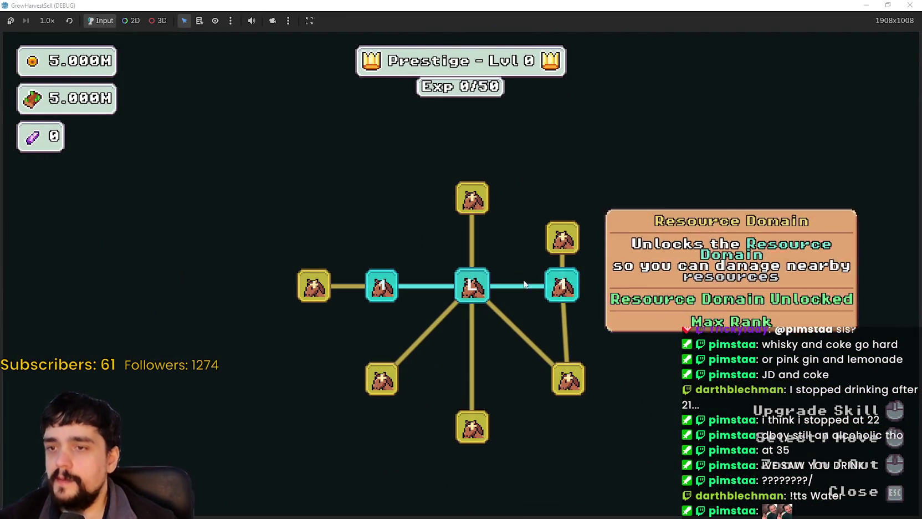
Close the Prestige tree, use the portal, and travel to Stage 1.
{"action": "key", "text": "Escape"}
{"action": "key", "text": "e"}
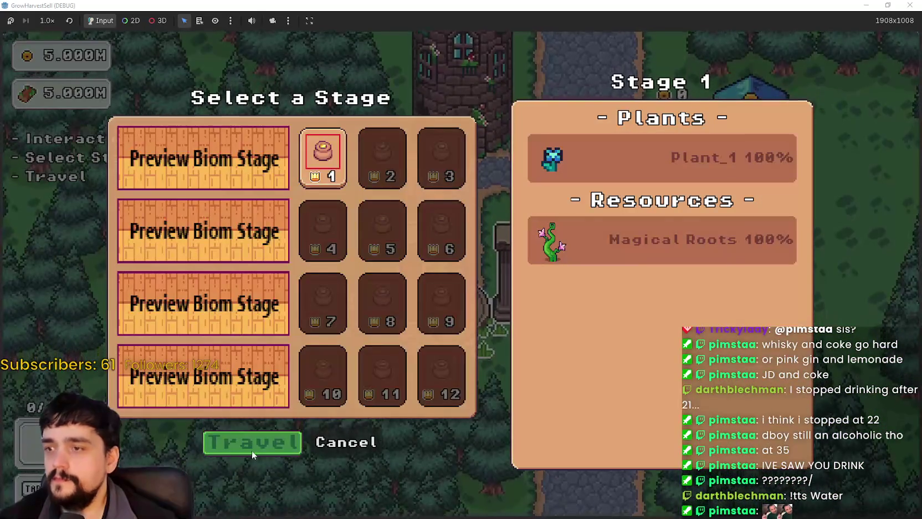
{"action": "left_click", "coordinate": [248, 450]}
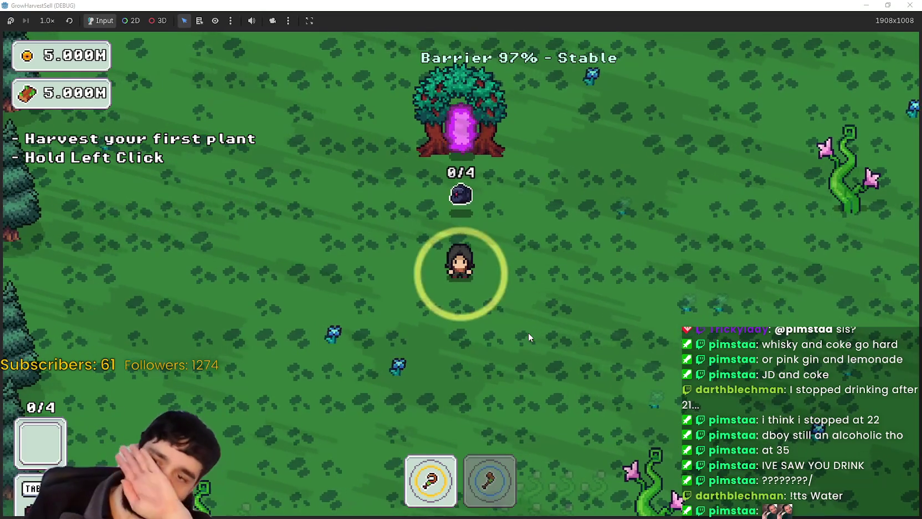
Harvest the nearest flower with the scythe, then chop the adjacent vine with the axe.
{"action": "key", "text": "w+d"}
{"action": "key", "text": "w"}
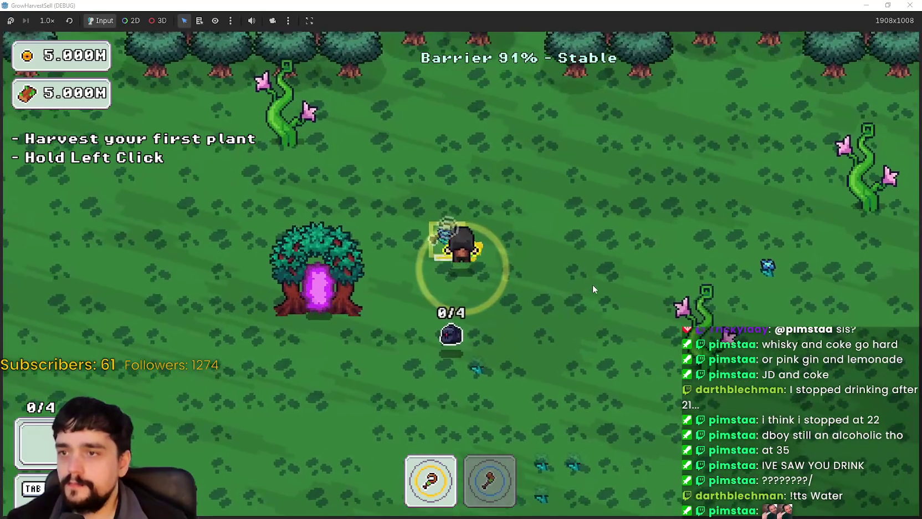
{"action": "left_click", "coordinate": [593, 284]}
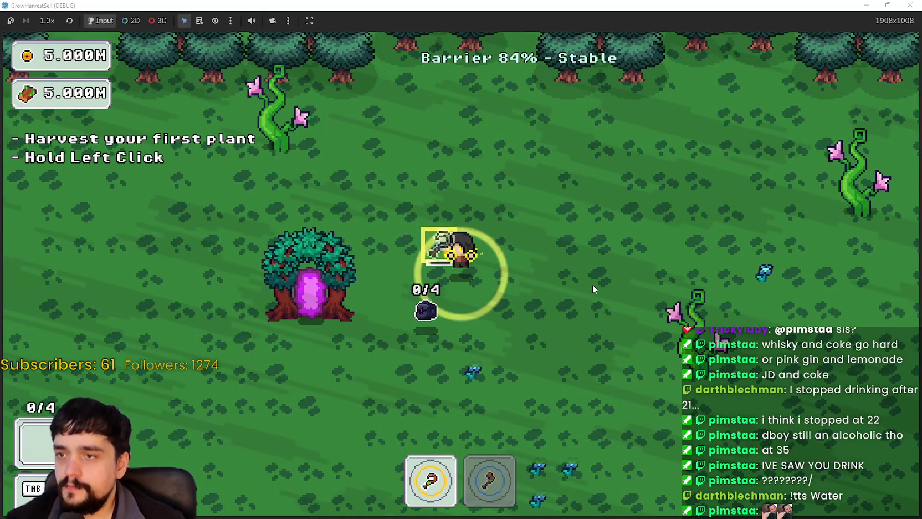
{"action": "key", "text": "s+d"}
{"action": "key", "text": "d"}
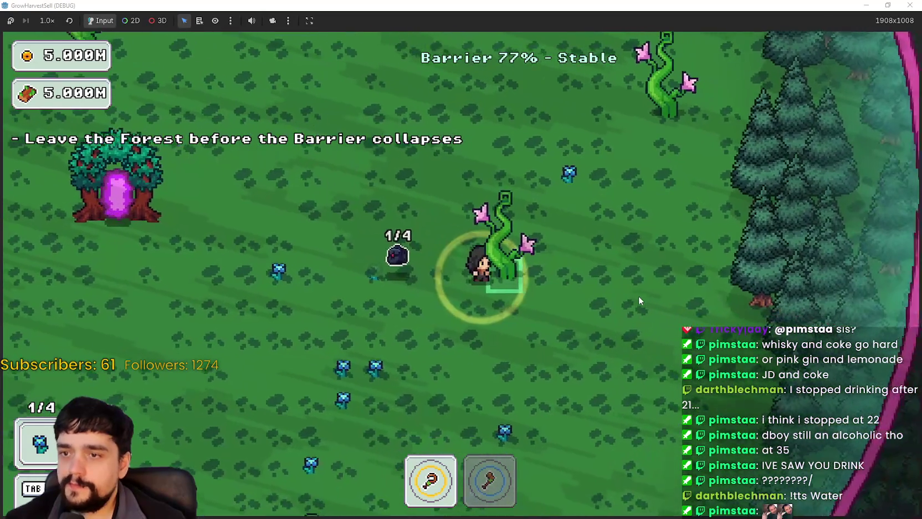
{"action": "key", "text": "2"}
{"action": "left_click", "coordinate": [634, 293]}
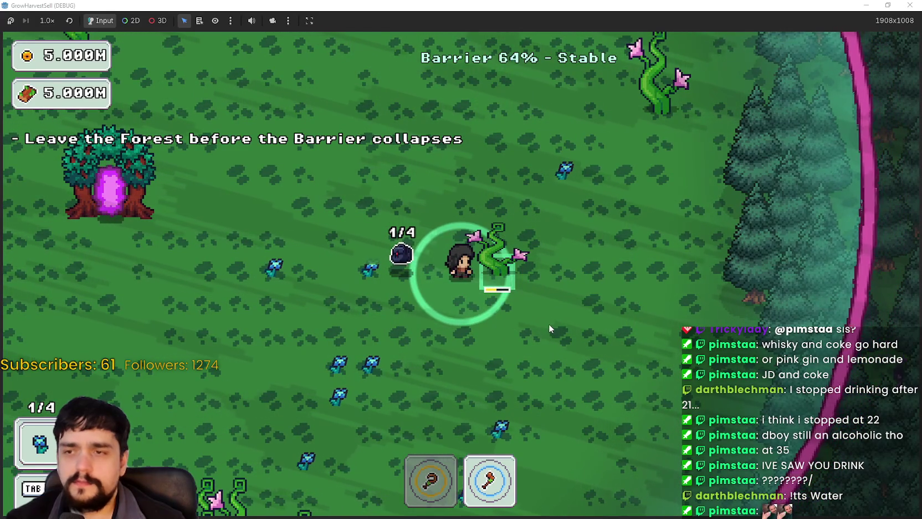
Harvest the two boxed flowers with the scythe and chop the vine cluster with the axe.
{"action": "key", "text": "s"}
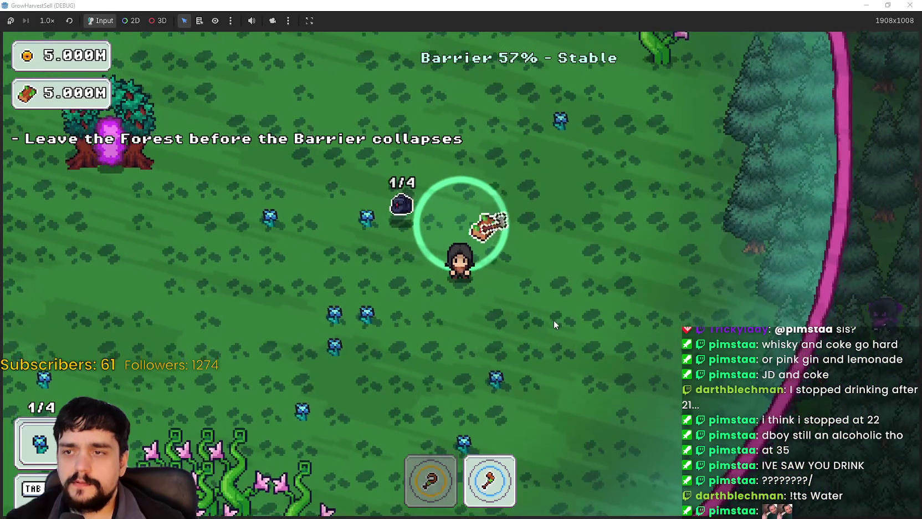
{"action": "key", "text": "a"}
{"action": "key", "text": "1"}
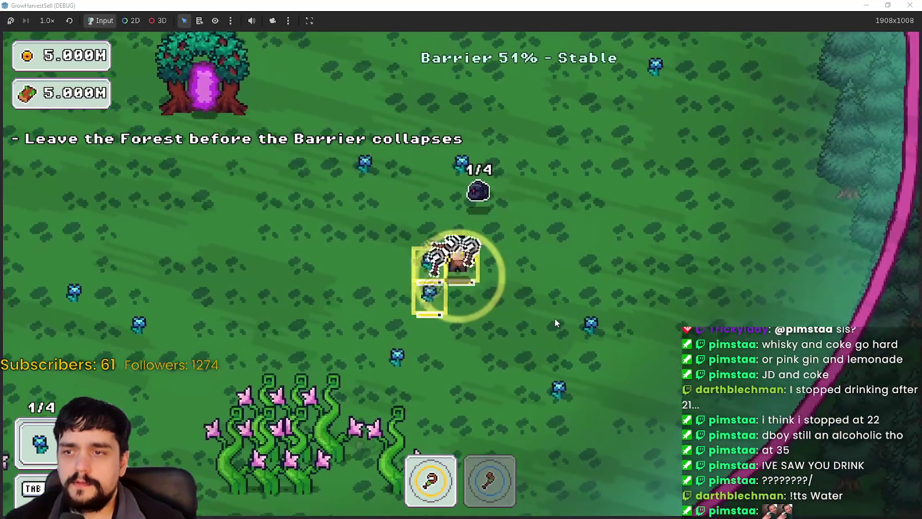
{"action": "left_click", "coordinate": [555, 319]}
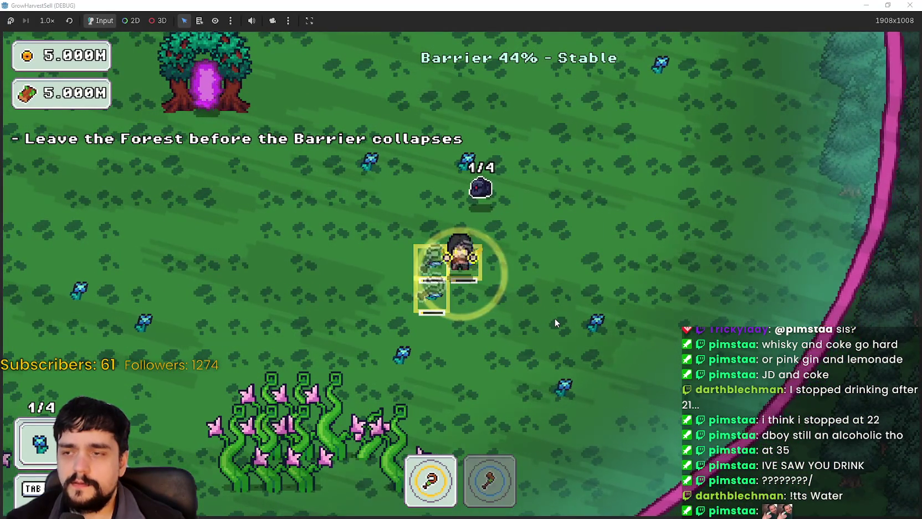
{"action": "key", "text": "s"}
{"action": "key", "text": "a"}
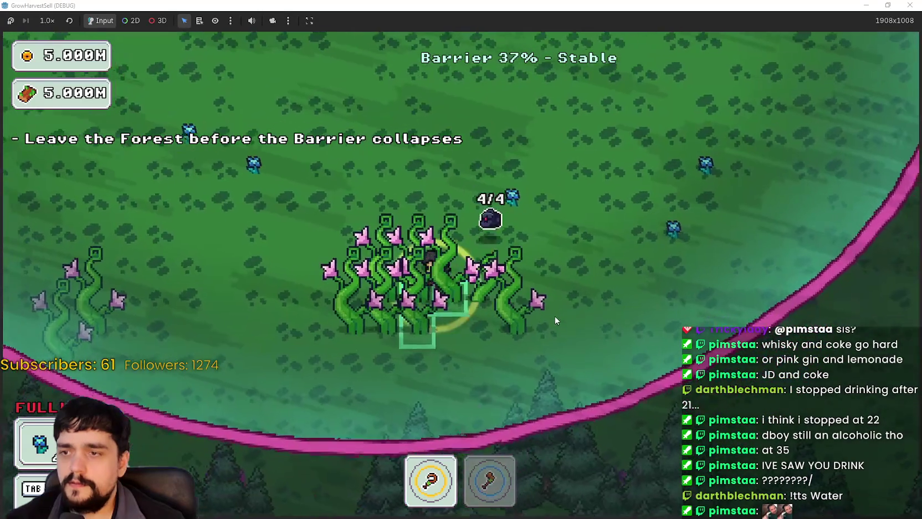
{"action": "key", "text": "2"}
{"action": "left_click", "coordinate": [557, 311]}
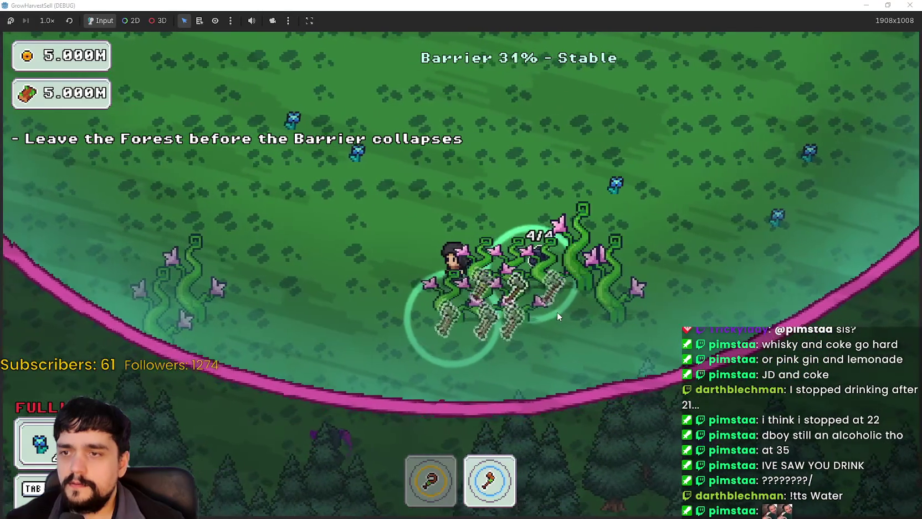
Switch back to the scythe and walk up-left into the tree portal with a full bag.
{"action": "key", "text": "a"}
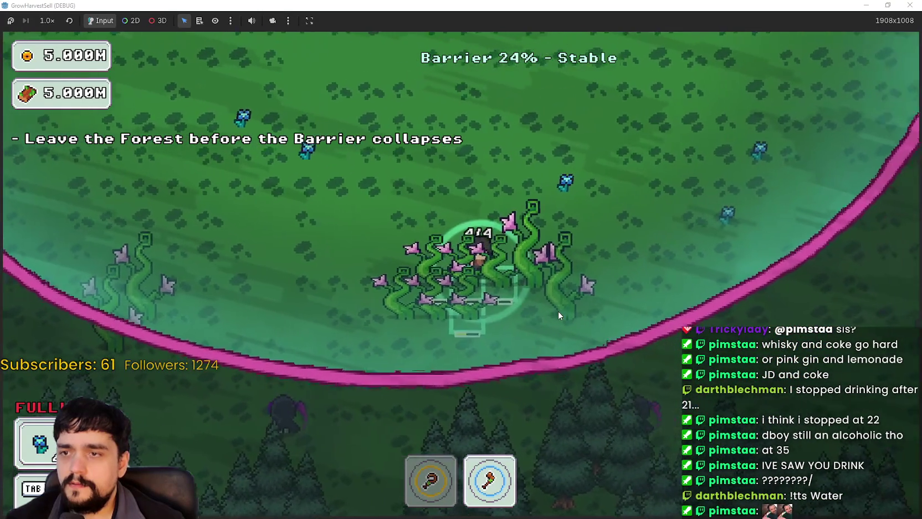
{"action": "key", "text": "w"}
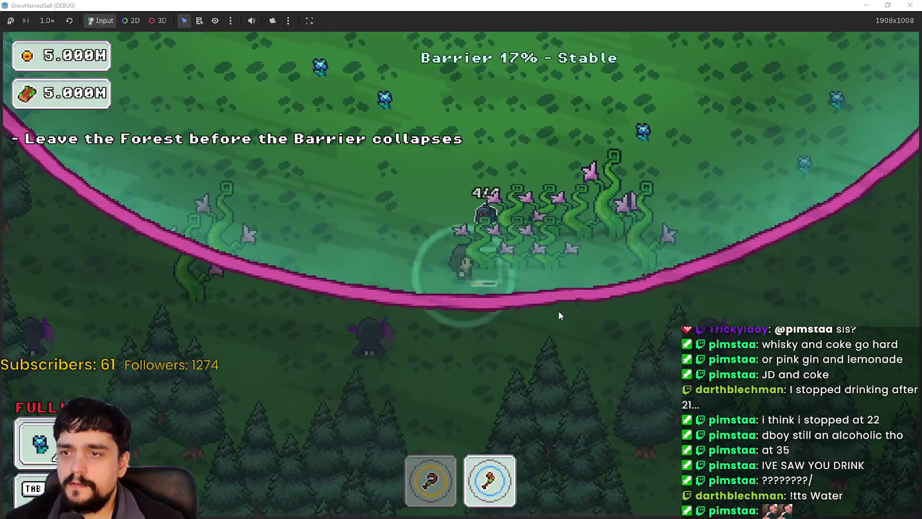
{"action": "key", "text": "1"}
{"action": "key", "text": "w"}
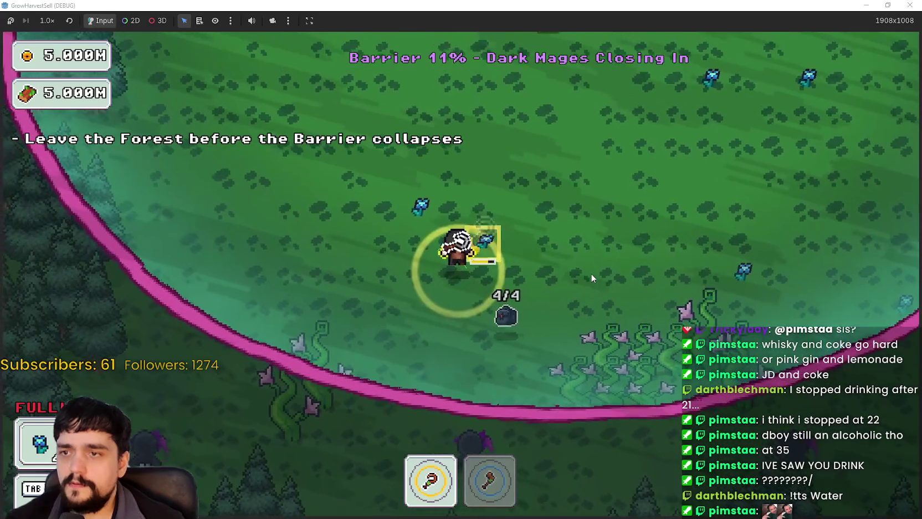
{"action": "key", "text": "w"}
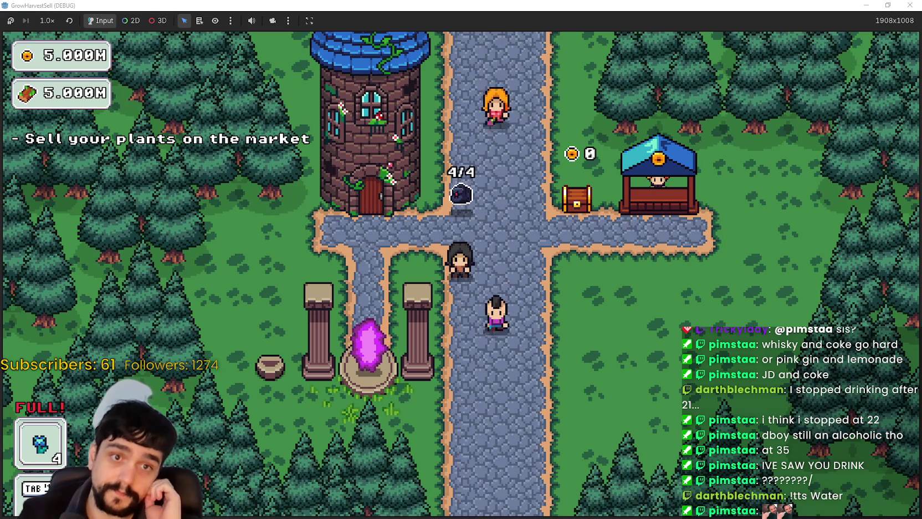
Walk to the market stall and sell all four plants.
{"action": "key", "text": "w"}
{"action": "key", "text": "d"}
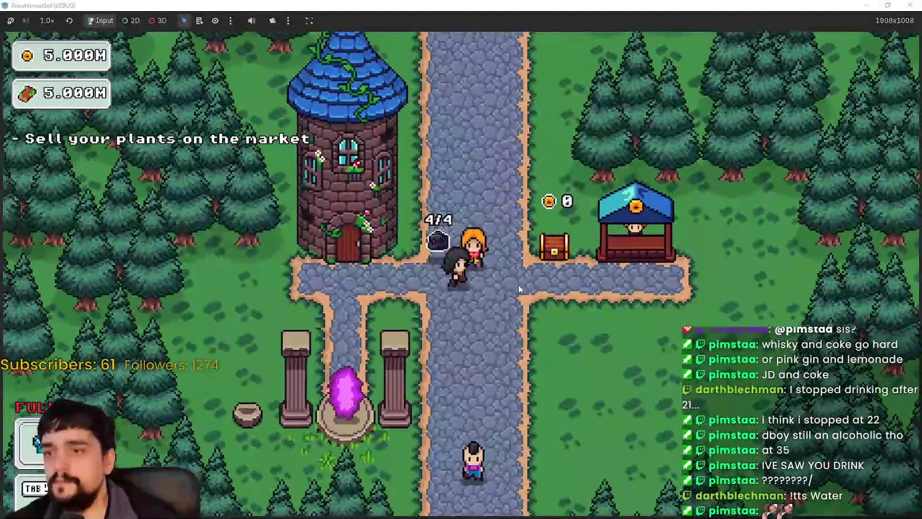
{"action": "key", "text": "e"}
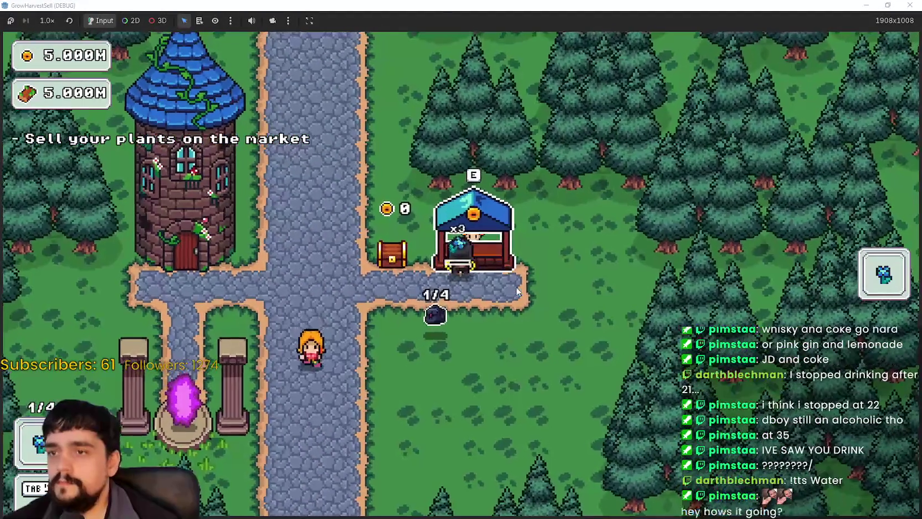
{"action": "key", "text": "s"}
Walk the player along the main road and back to the crossroads.
{"action": "key", "text": "a"}
{"action": "key", "text": "w"}
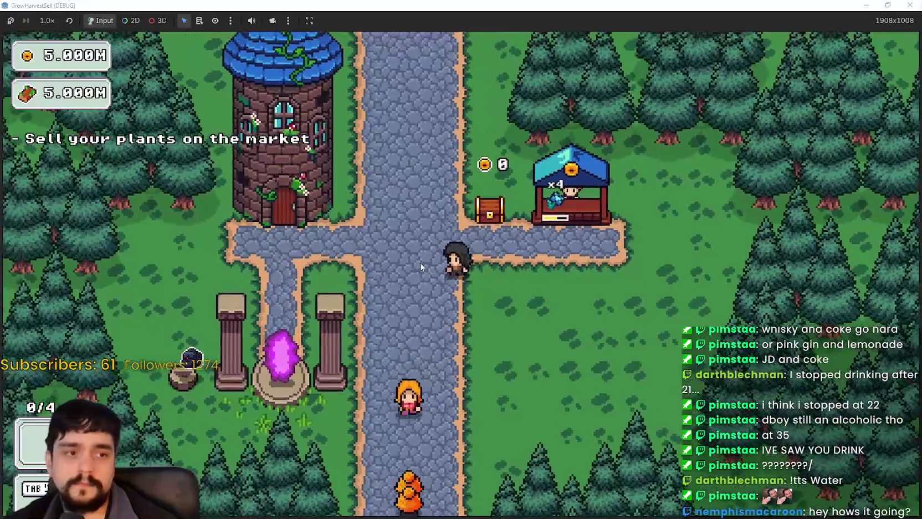
{"action": "key", "text": "s"}
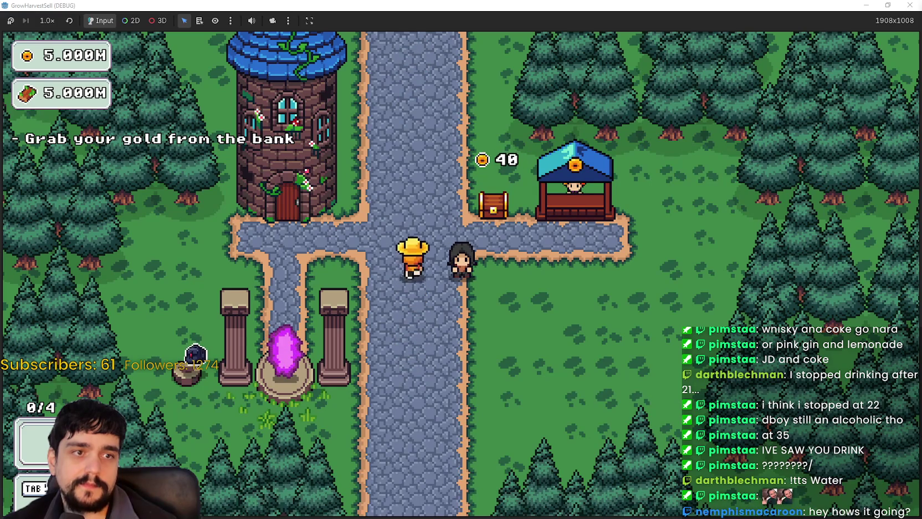
{"action": "key", "text": "w"}
{"action": "key", "text": "a"}
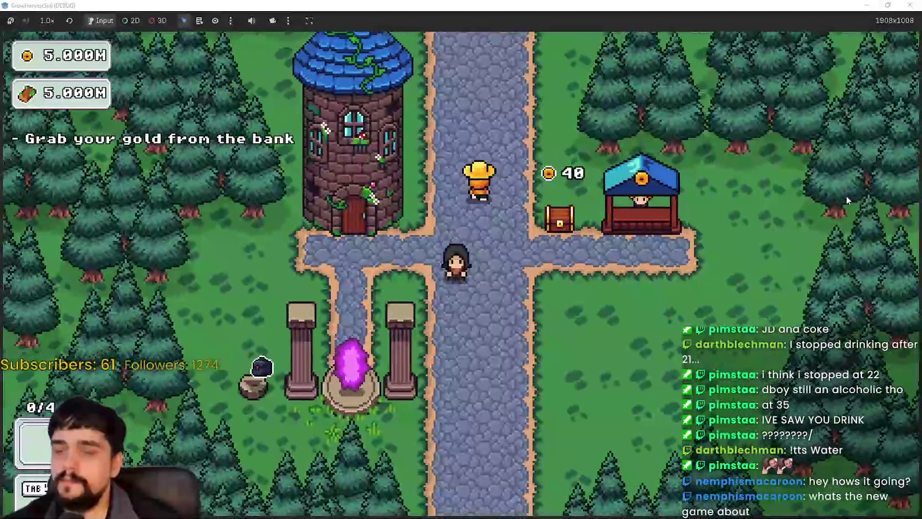
{"action": "key", "text": "a"}
{"action": "key", "text": "s"}
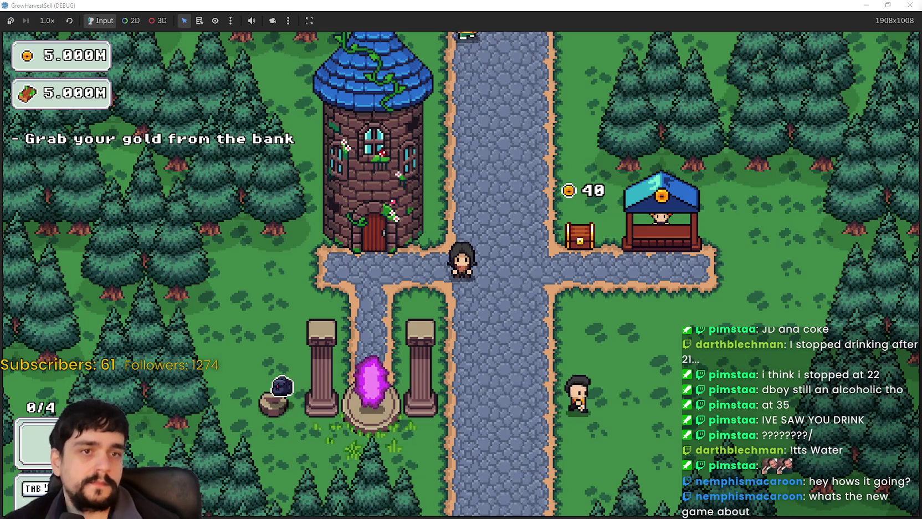
Walk right briefly, restore the game window to normal size, and close it to stop debugging.
{"action": "key", "text": "d"}
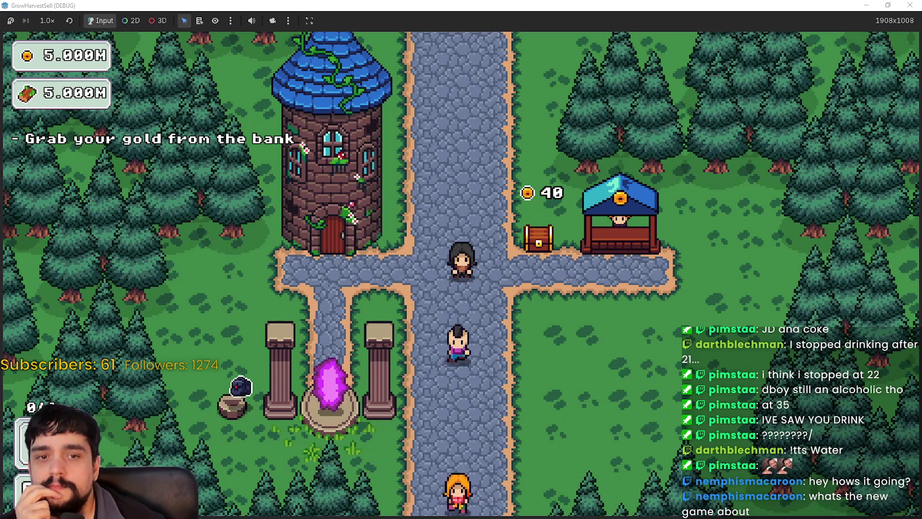
{"action": "left_click", "coordinate": [888, 5]}
{"action": "left_click", "coordinate": [760, 58]}
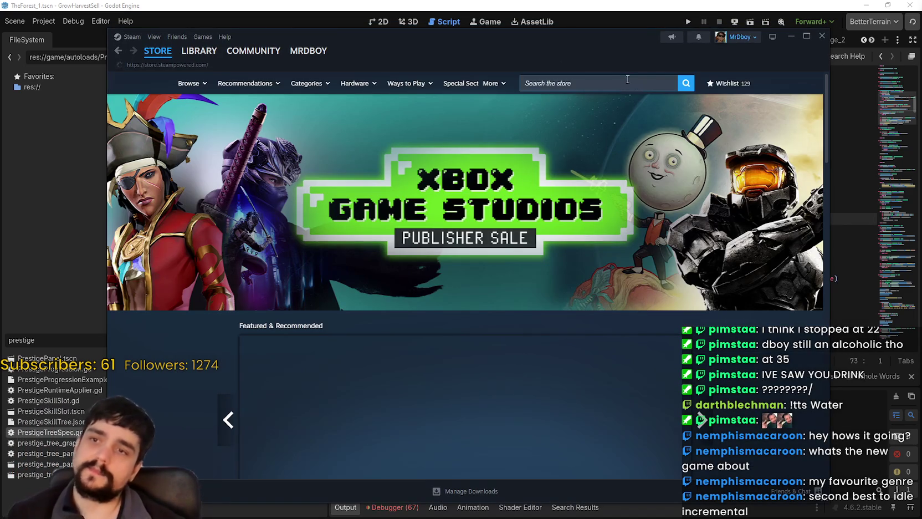
Search the Steam store for 'MR FARMBOY' and look over its store page.
{"action": "left_click", "coordinate": [633, 77]}
{"action": "type", "text": "MR"}
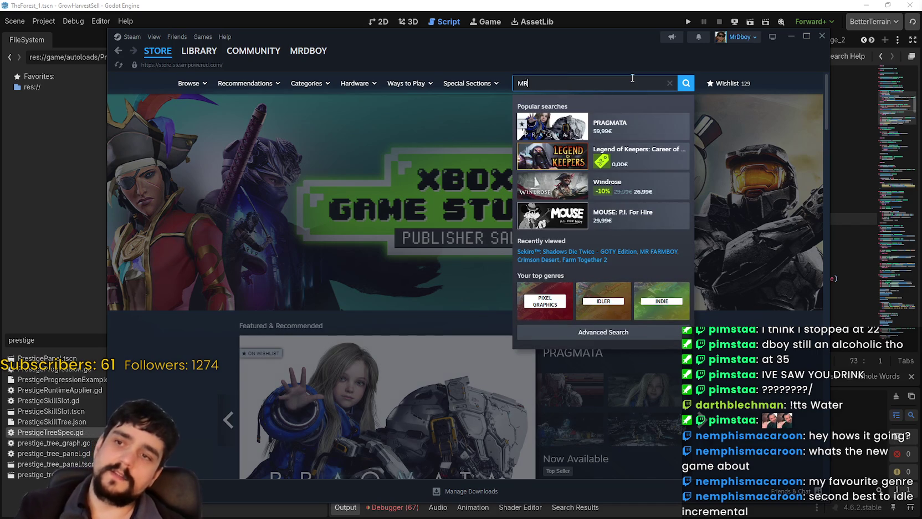
{"action": "type", "text": " FARMBOY"}
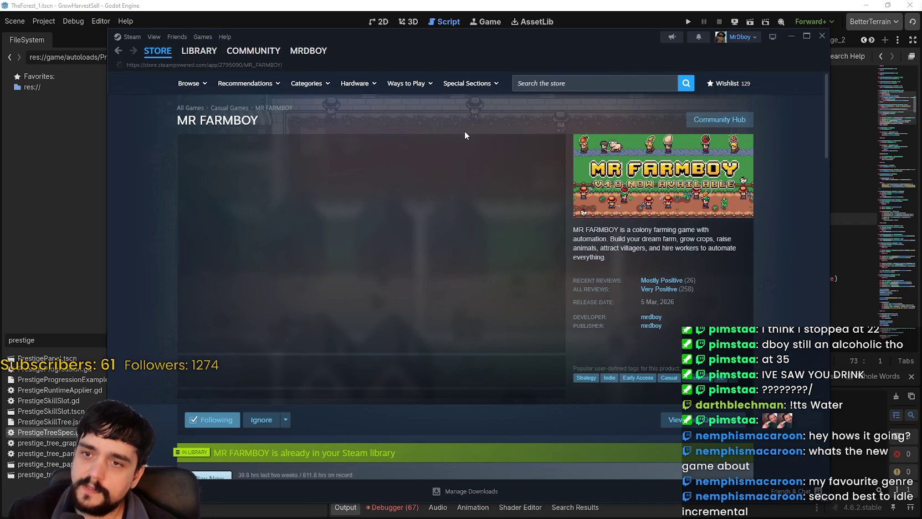
{"action": "left_click_drag", "start_coordinate": [506, 63], "coordinate": [559, 51]}
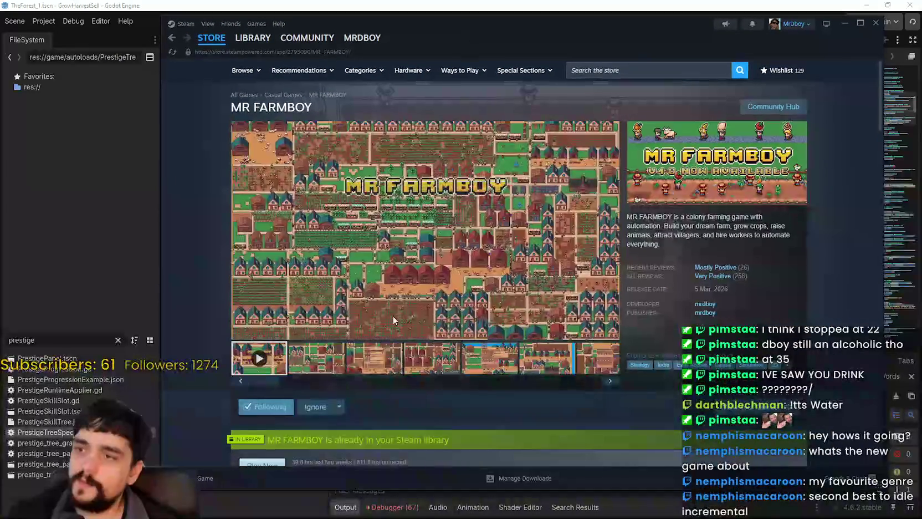
{"action": "scroll", "coordinate": [431, 404], "scroll_direction": "down", "scroll_amount": 2}
{"action": "scroll", "coordinate": [421, 401], "scroll_direction": "up", "scroll_amount": 2}
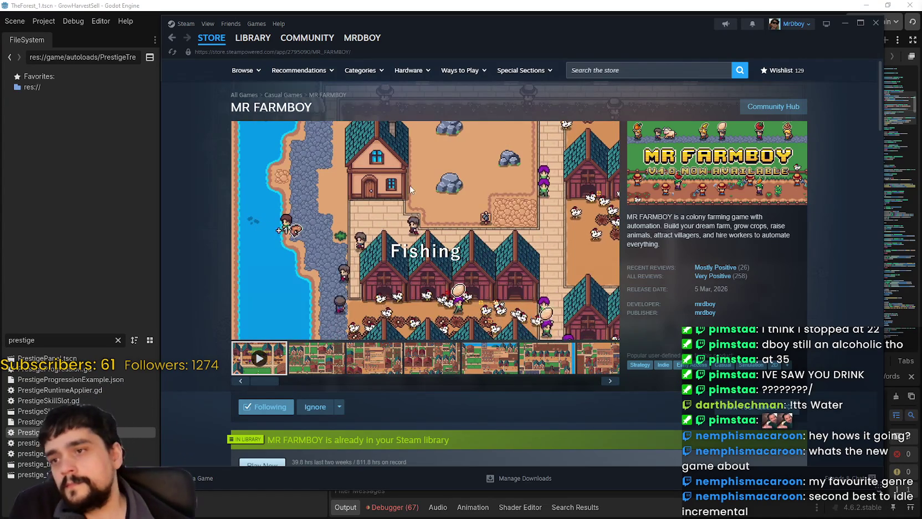
{"action": "scroll", "coordinate": [594, 343], "scroll_direction": "down", "scroll_amount": 1}
{"action": "scroll", "coordinate": [595, 343], "scroll_direction": "up", "scroll_amount": 1}
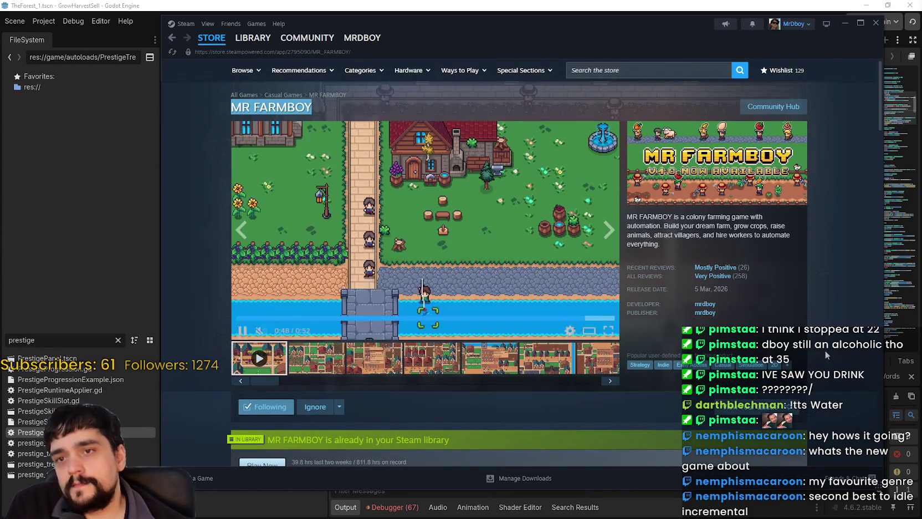
Browse the MR FARMBOY Community Hub discussions list.
{"action": "left_click", "coordinate": [774, 106]}
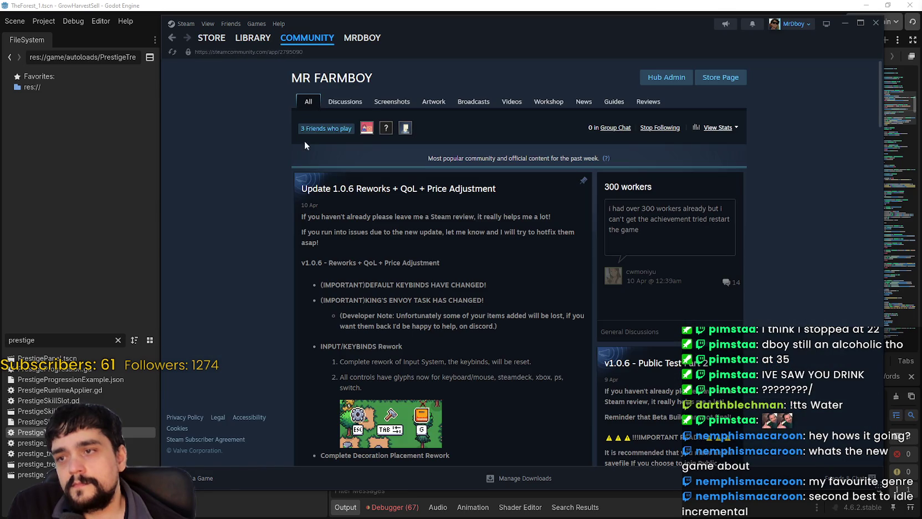
{"action": "left_click", "coordinate": [339, 103]}
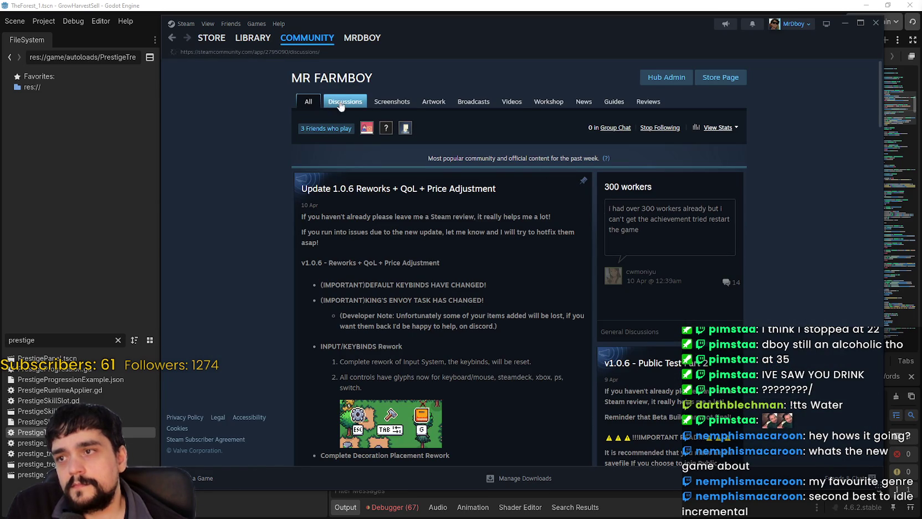
{"action": "scroll", "coordinate": [499, 381], "scroll_direction": "down", "scroll_amount": 2}
{"action": "scroll", "coordinate": [498, 381], "scroll_direction": "up", "scroll_amount": 3}
Return to the store page, view the third gallery screenshot, then minimize Steam.
{"action": "left_click", "coordinate": [720, 78]}
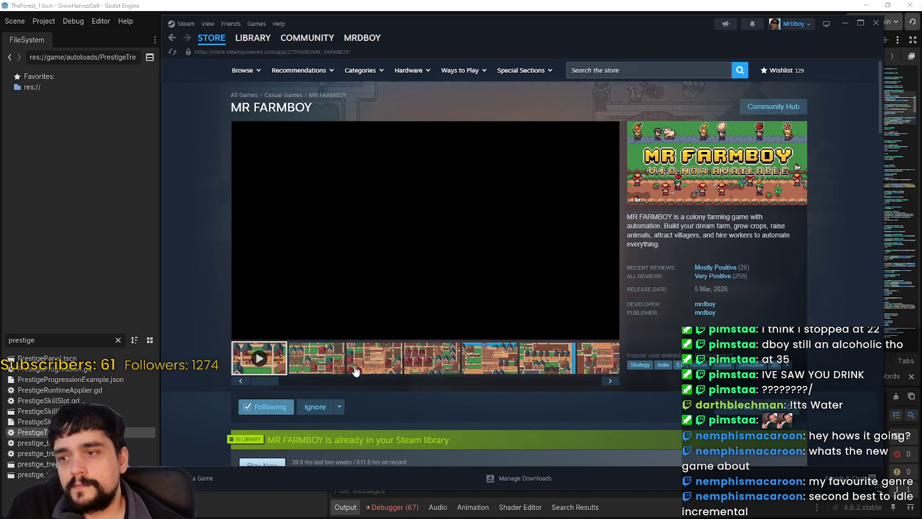
{"action": "left_click", "coordinate": [353, 368]}
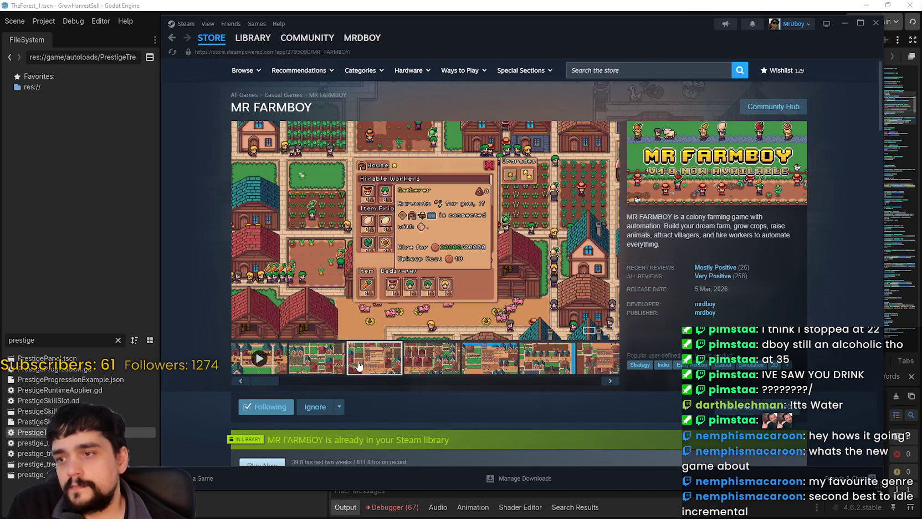
{"action": "left_click", "coordinate": [844, 23]}
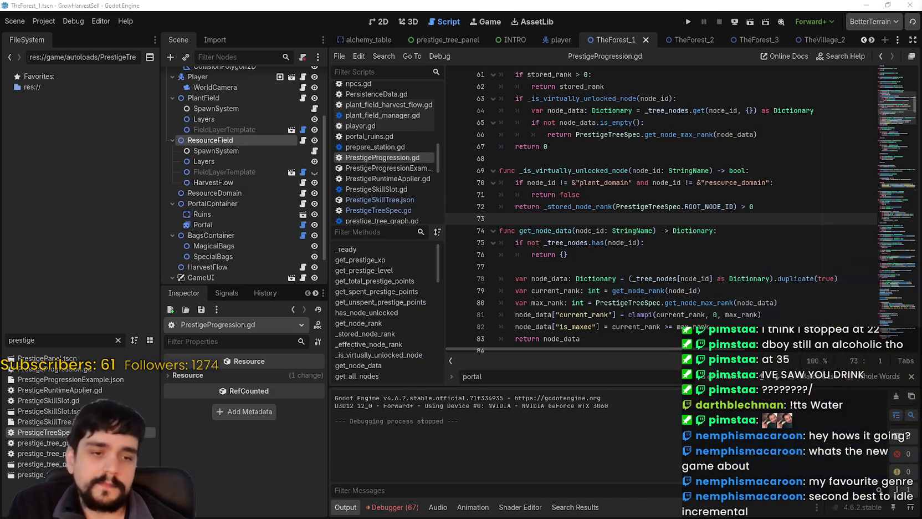
Review MR FARMBOY's SteamDB player charts (35 now, 47 peak), then minimize the browser.
{"action": "key", "text": "alt+Tab"}
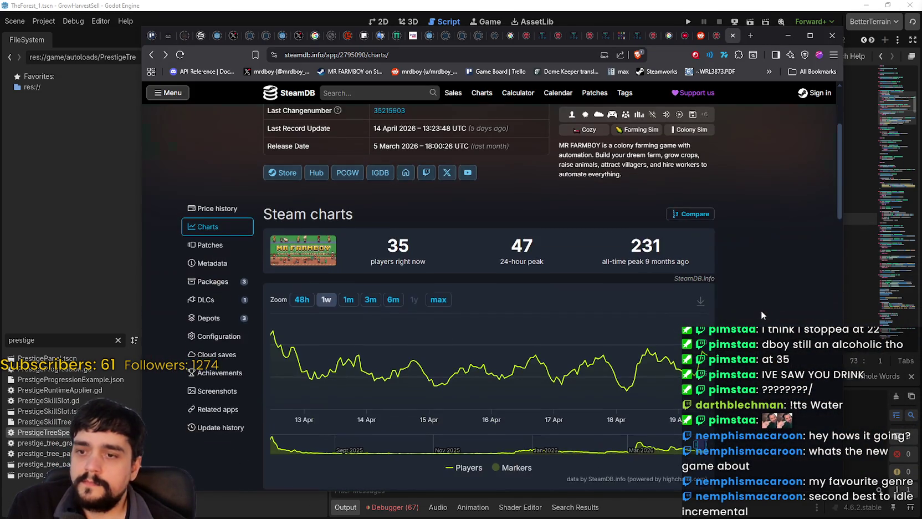
{"action": "left_click", "coordinate": [788, 36]}
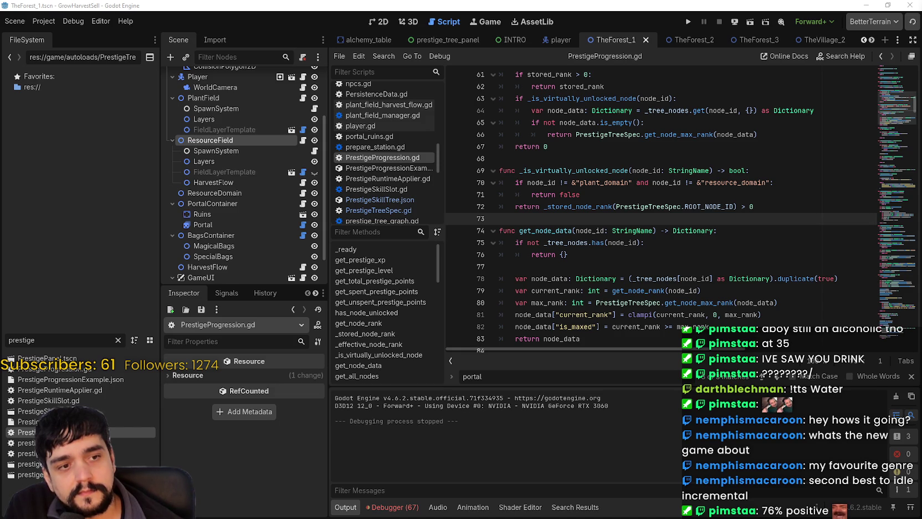
Run Harvest Mage from the editor and maximize the game window.
{"action": "scroll", "coordinate": [703, 77], "scroll_direction": "down", "scroll_amount": 4}
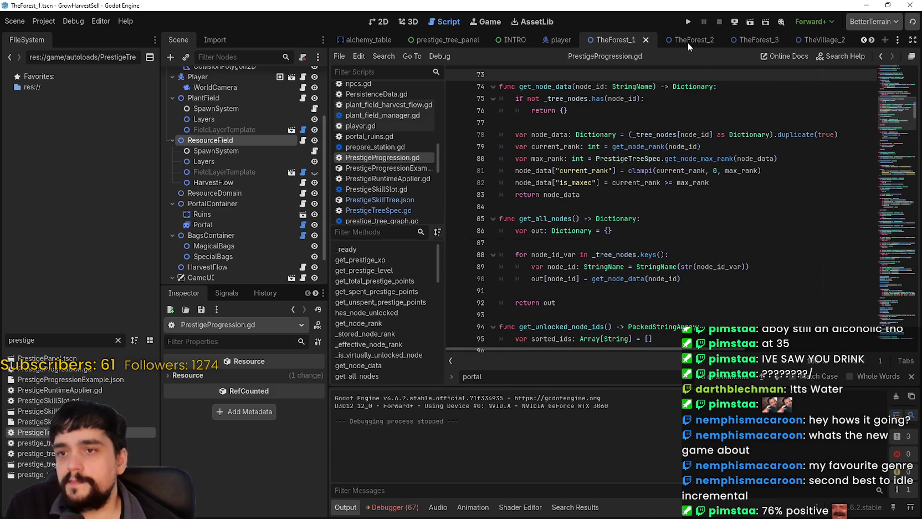
{"action": "left_click", "coordinate": [687, 21]}
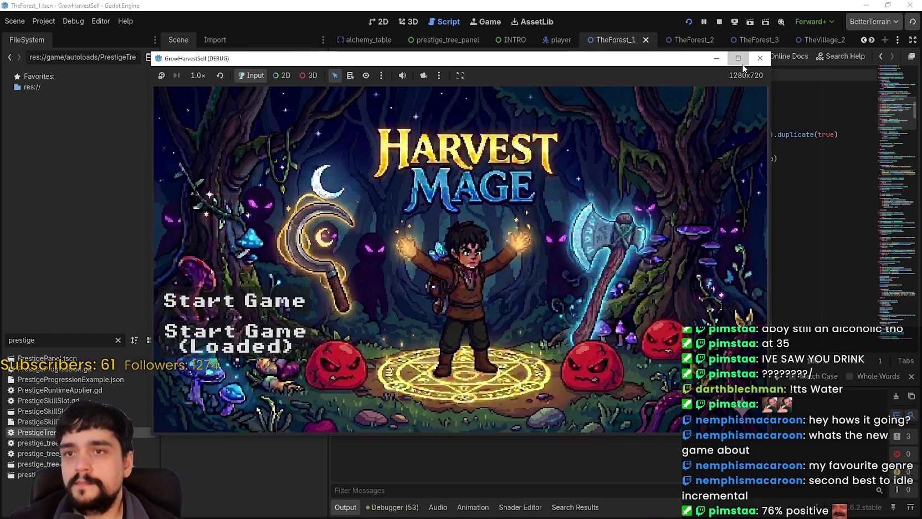
{"action": "left_click", "coordinate": [741, 61]}
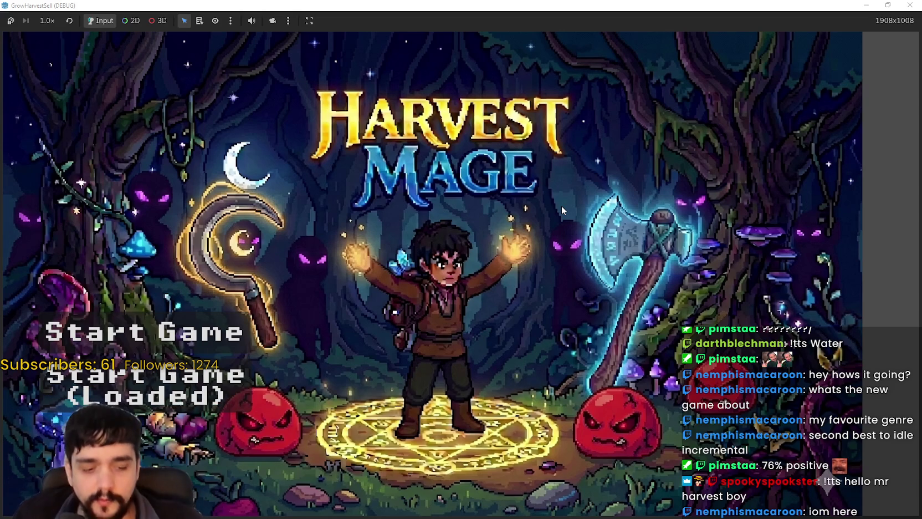
Start a new game, skip the intro, and open the Prestige tree at the Mage Tower.
{"action": "left_click", "coordinate": [206, 330]}
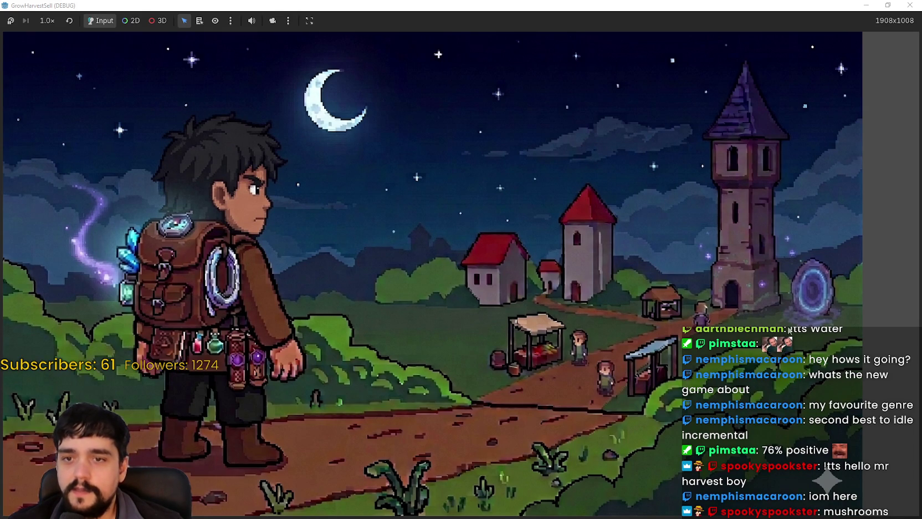
{"action": "left_click", "coordinate": [410, 314]}
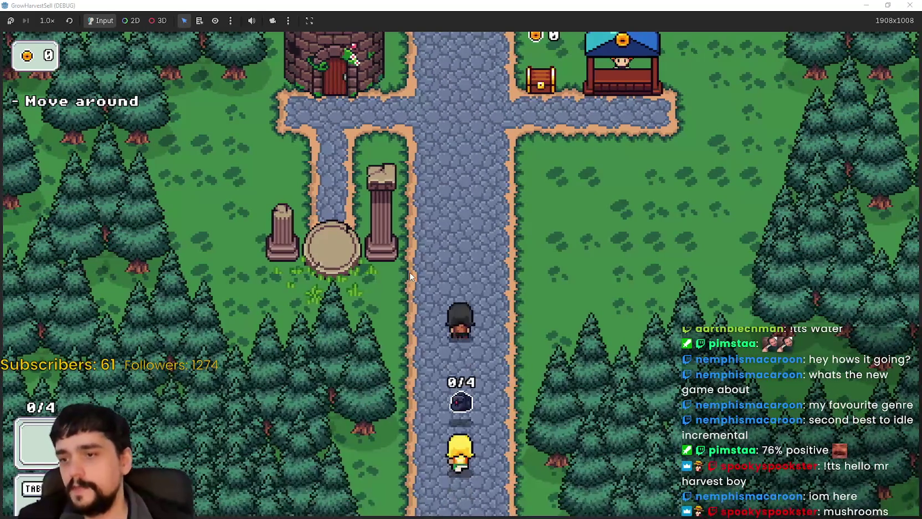
{"action": "key", "text": "w"}
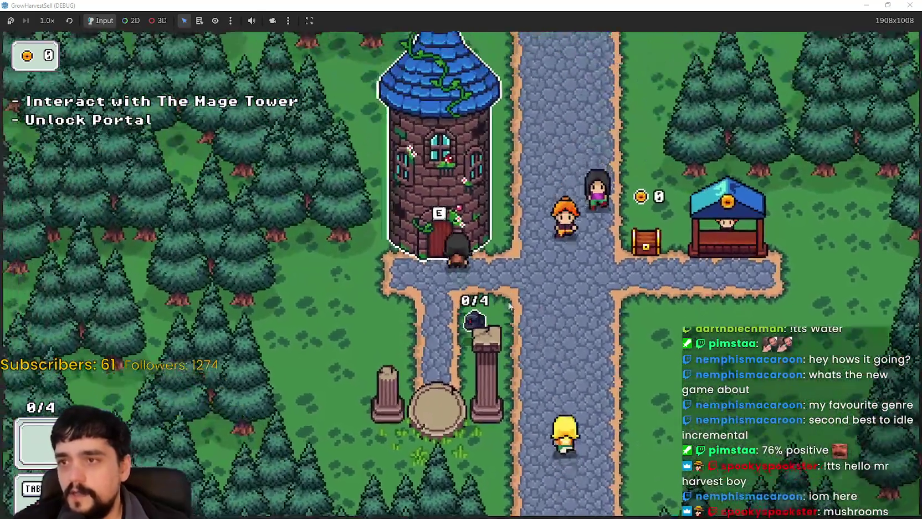
{"action": "key", "text": "Tab"}
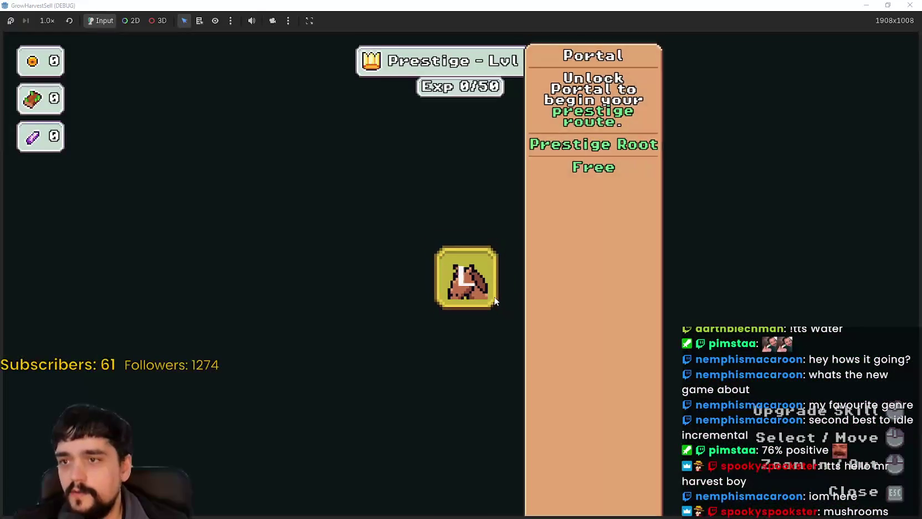
Close the tree after unlocking Portal, use the portal, and travel to The Forest Stage 1.
{"action": "key", "text": "Escape"}
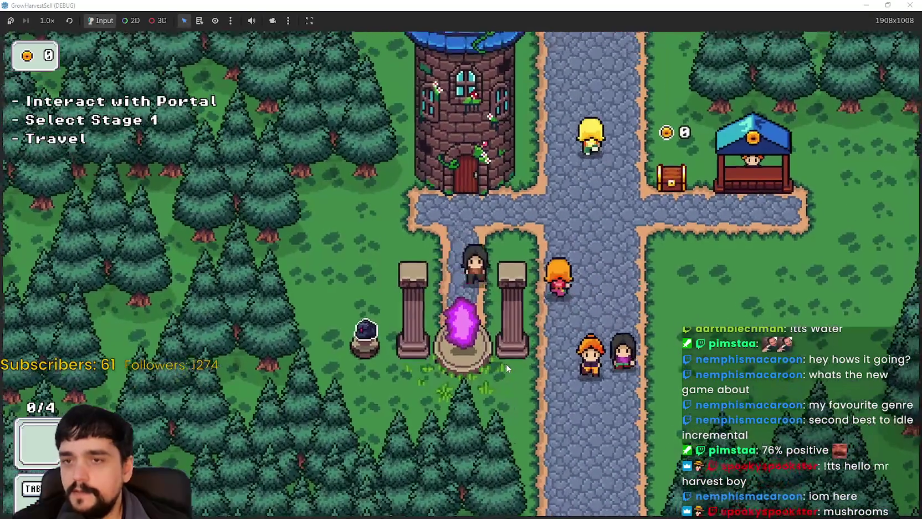
{"action": "key", "text": "e"}
{"action": "left_click", "coordinate": [209, 450]}
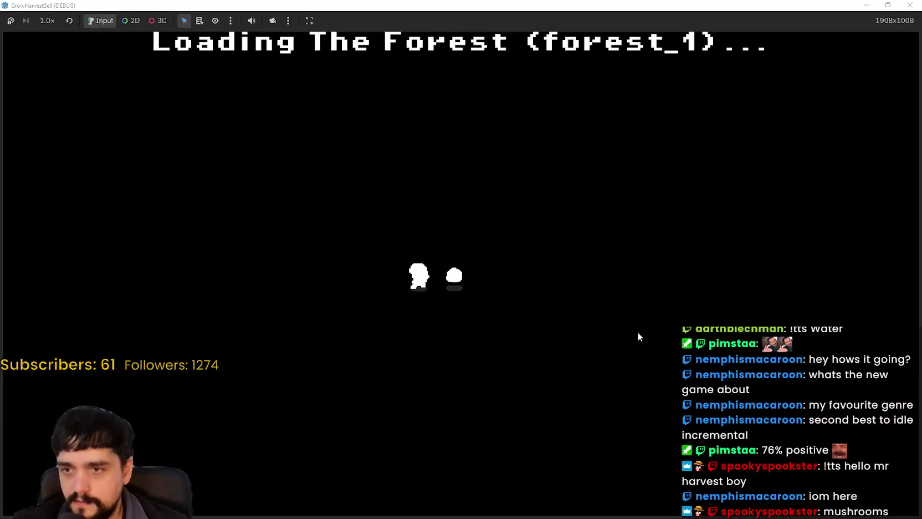
Walk through the forest harvesting nearby plants, switching to slot 1 to swing at another plant.
{"action": "key", "text": "a"}
{"action": "key", "text": "w"}
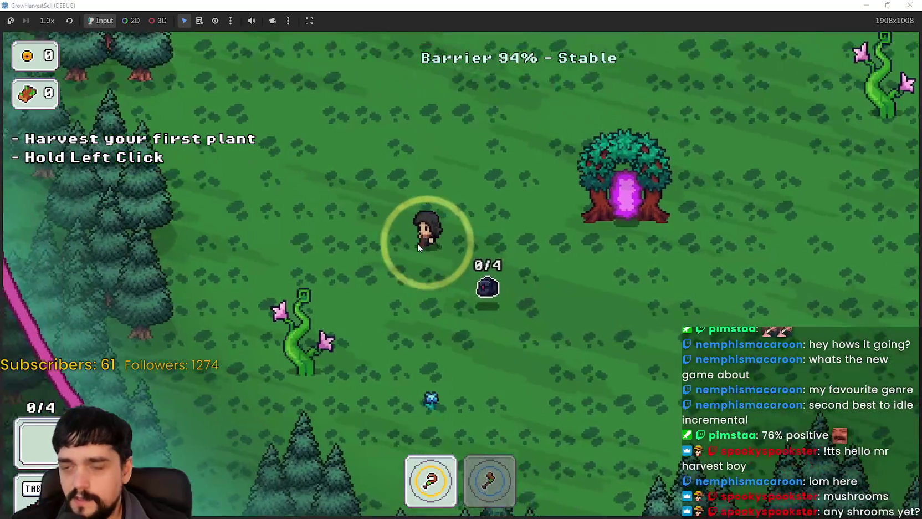
{"action": "key", "text": "s"}
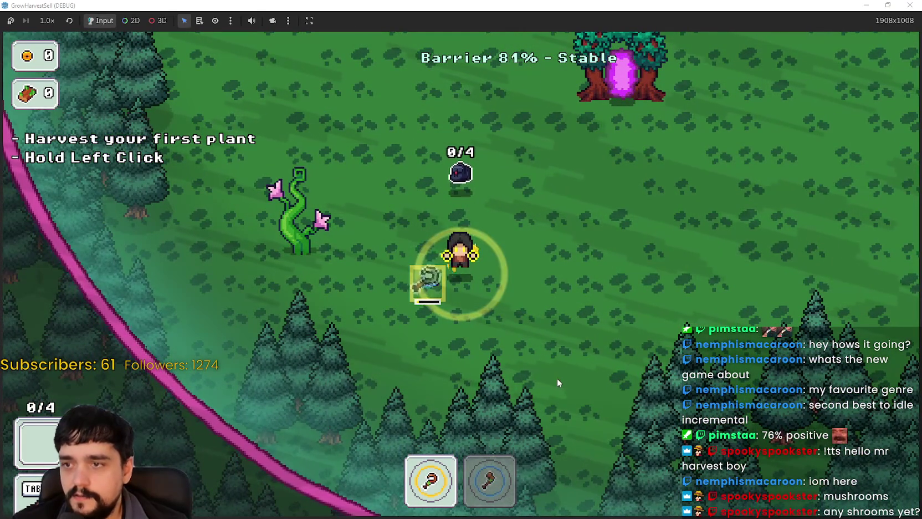
{"action": "key", "text": "a"}
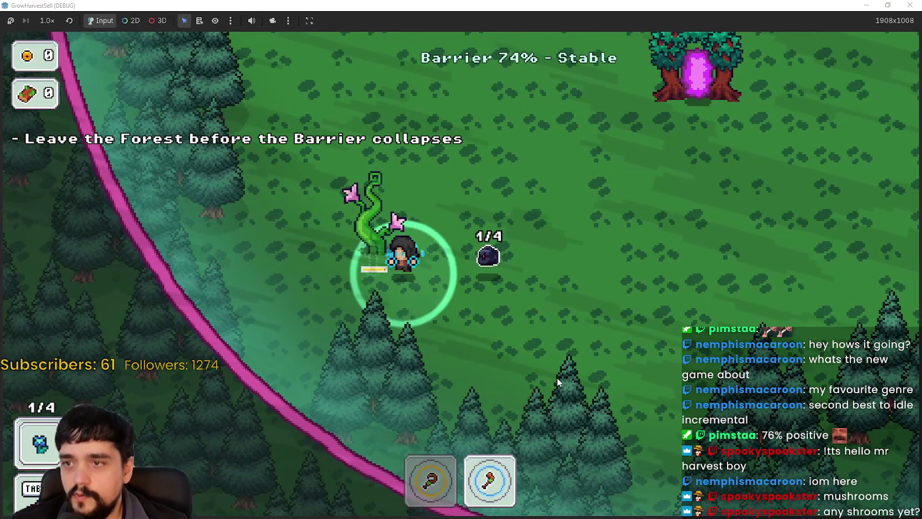
{"action": "key", "text": "w"}
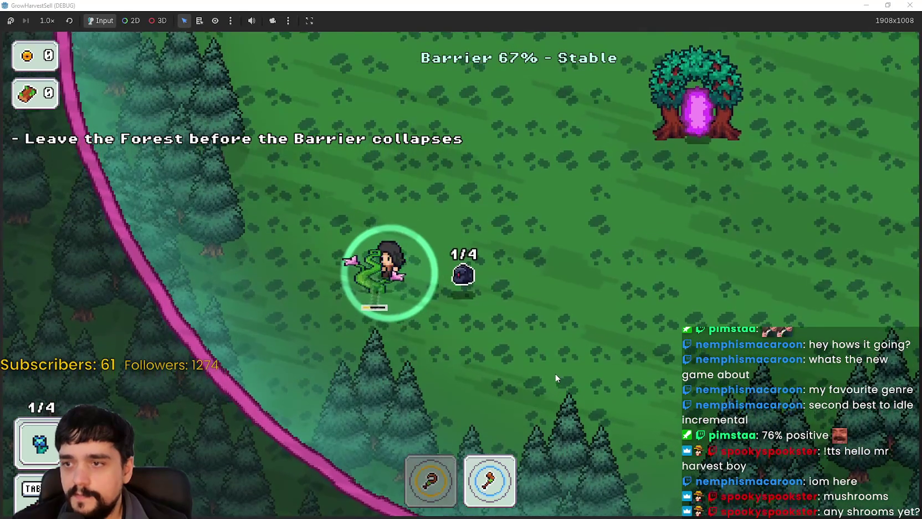
{"action": "key", "text": "d"}
{"action": "key", "text": "w"}
{"action": "key", "text": "w"}
{"action": "key", "text": "d"}
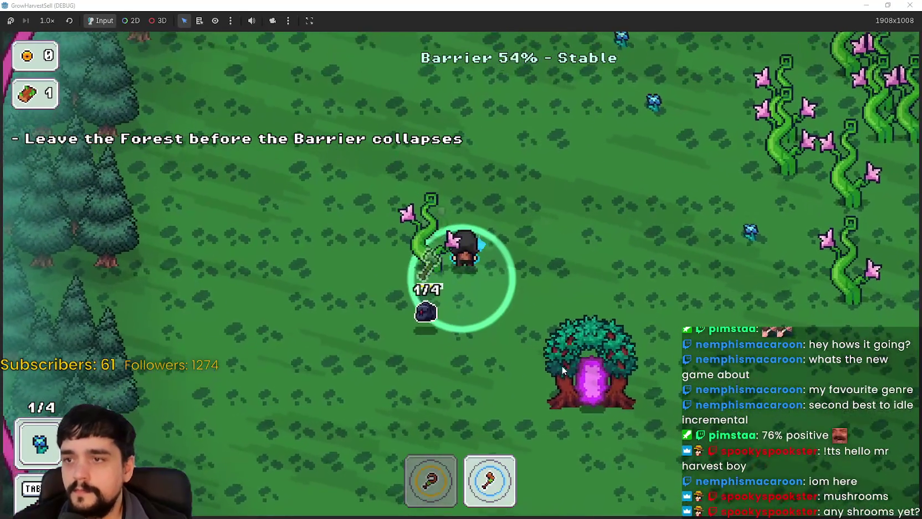
{"action": "key", "text": "d"}
{"action": "key", "text": "1"}
{"action": "left_click", "coordinate": [393, 249]}
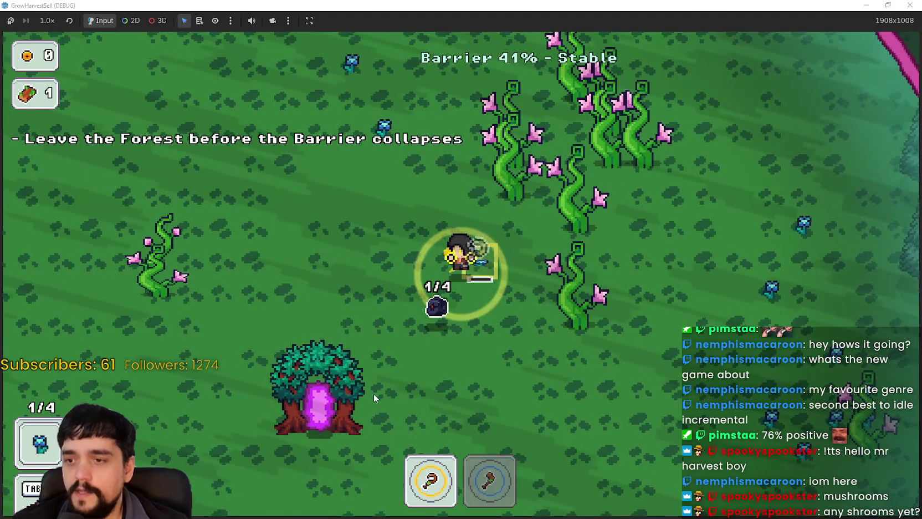
Harvest the clusters of vines around the forest as the barrier falls.
{"action": "key", "text": "w"}
{"action": "key", "text": "d"}
{"action": "key", "text": "2"}
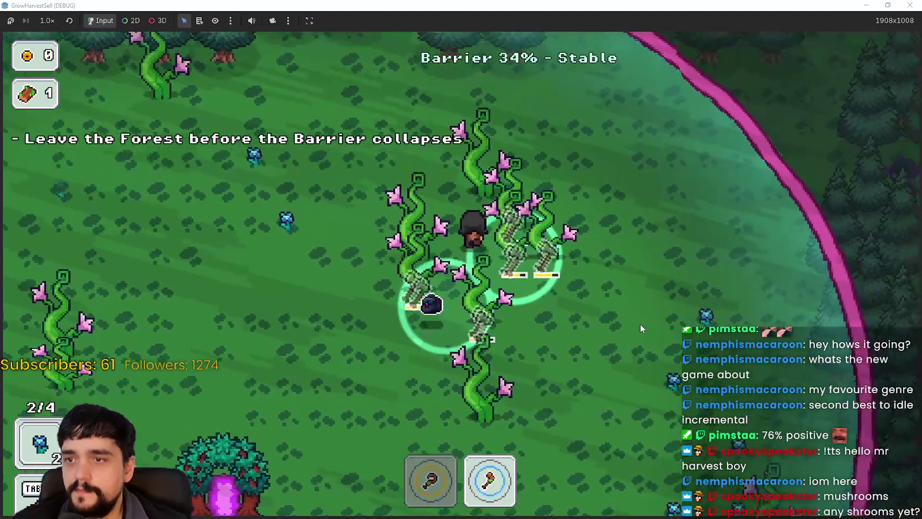
{"action": "key", "text": "a"}
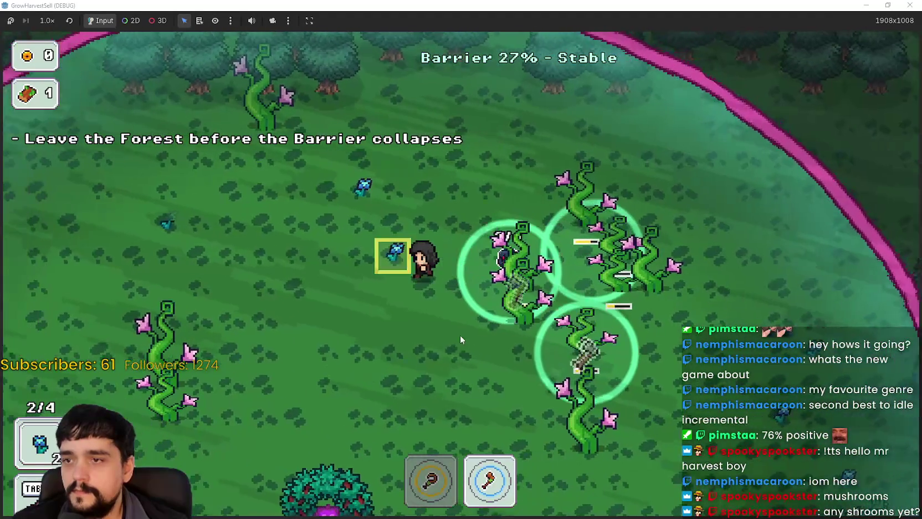
{"action": "key", "text": "1"}
{"action": "key", "text": "w"}
{"action": "key", "text": "a"}
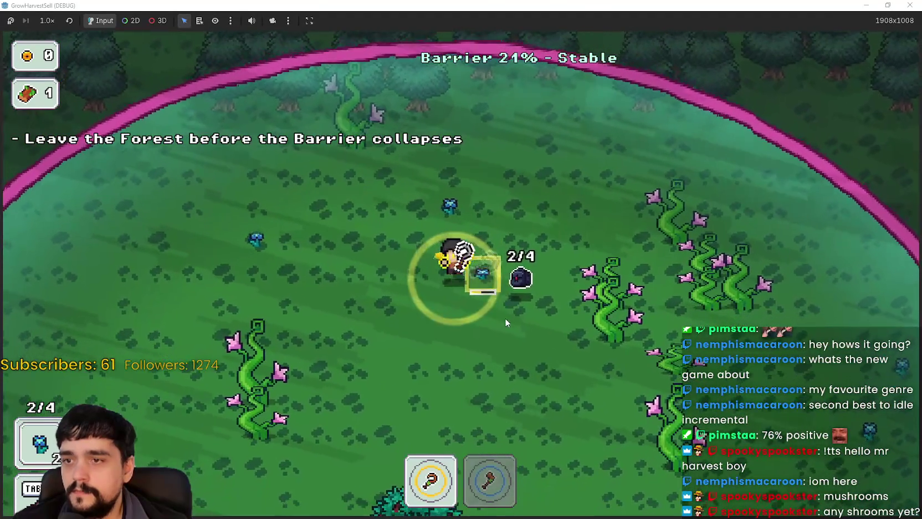
{"action": "key", "text": "d"}
{"action": "key", "text": "s"}
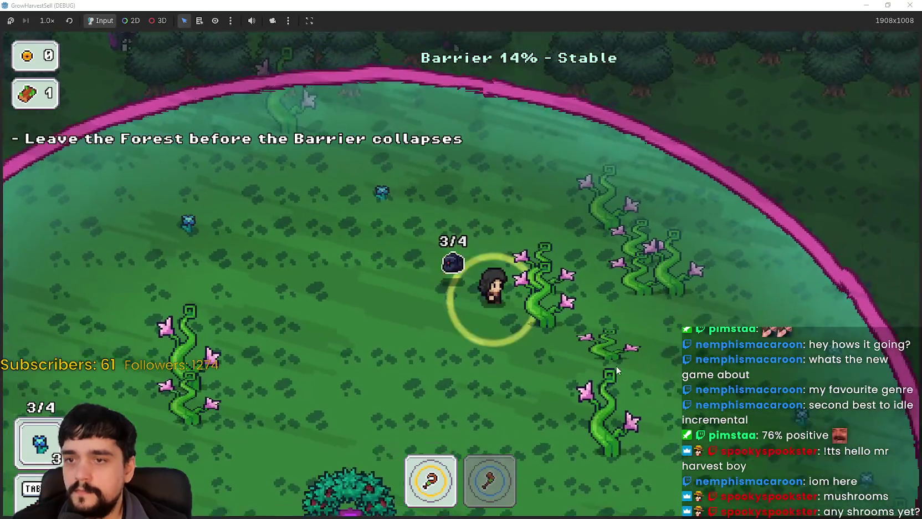
{"action": "key", "text": "2"}
{"action": "key", "text": "w"}
{"action": "key", "text": "d"}
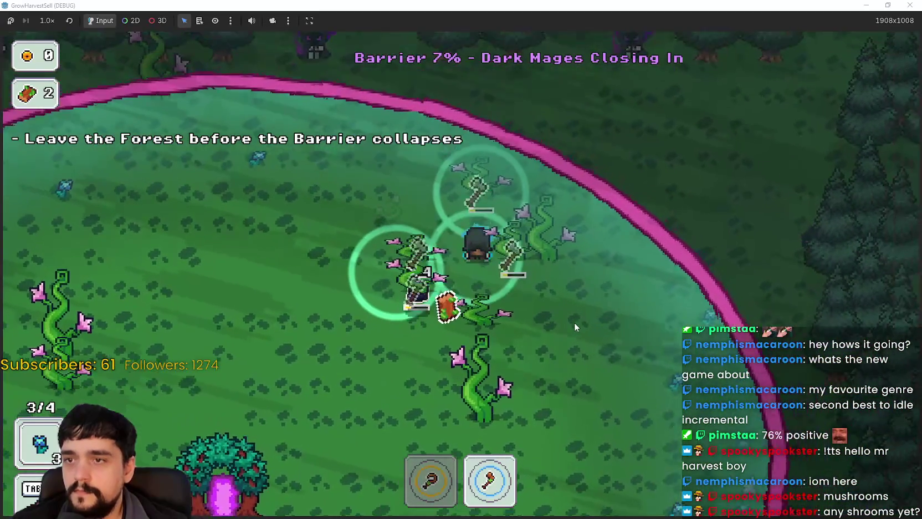
{"action": "key", "text": "d"}
{"action": "key", "text": "a"}
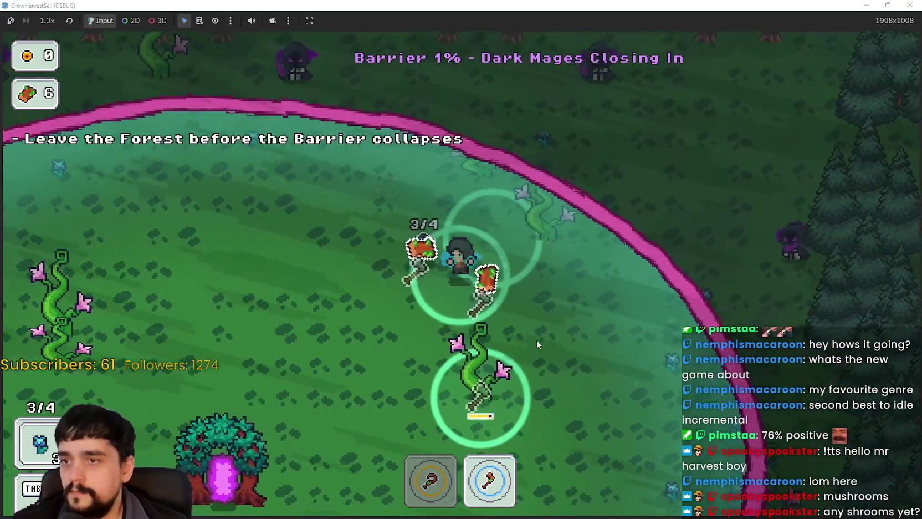
{"action": "key", "text": "d"}
{"action": "key", "text": "s"}
{"action": "key", "text": "a"}
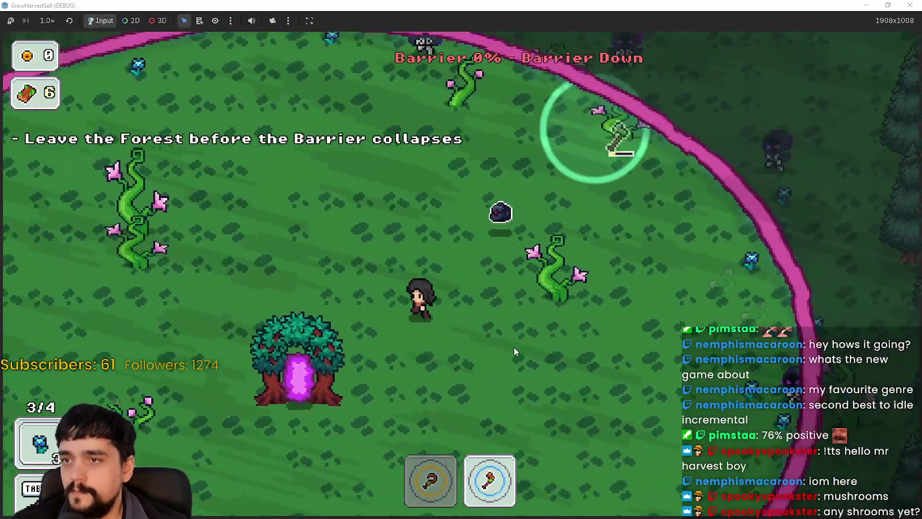
Return to the village through the portal tree and sell the harvest at the market stall.
{"action": "key", "text": "a"}
{"action": "key", "text": "w"}
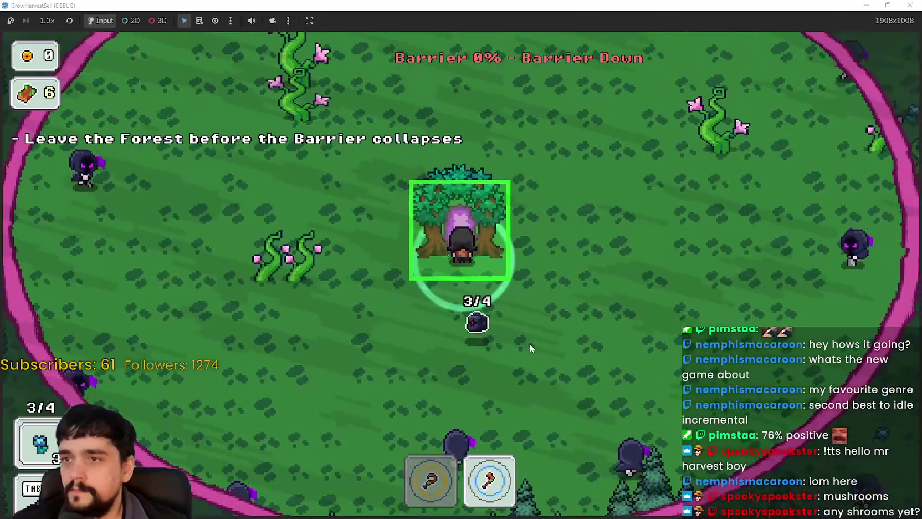
{"action": "key", "text": "e"}
{"action": "key", "text": "d"}
{"action": "key", "text": "e"}
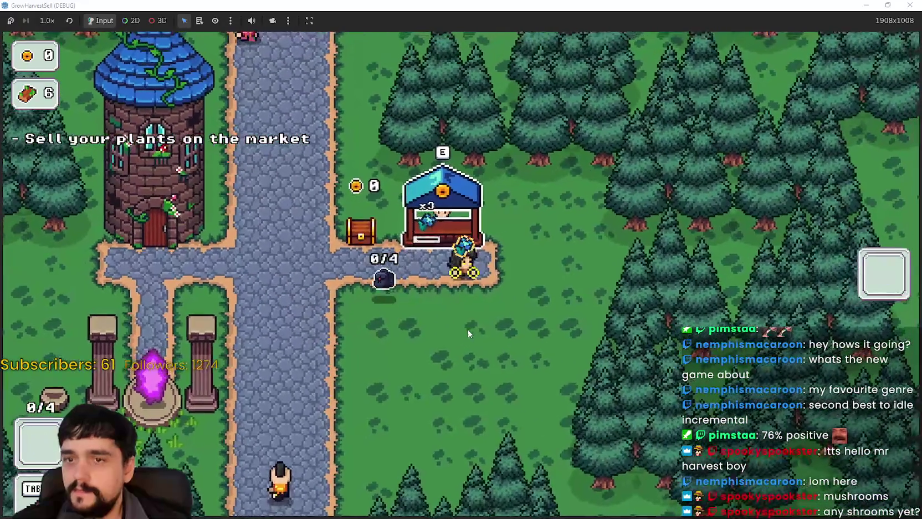
Collect 10 gold from the chest and buy Plants Value plus the left skill node to level 2.
{"action": "key", "text": "a"}
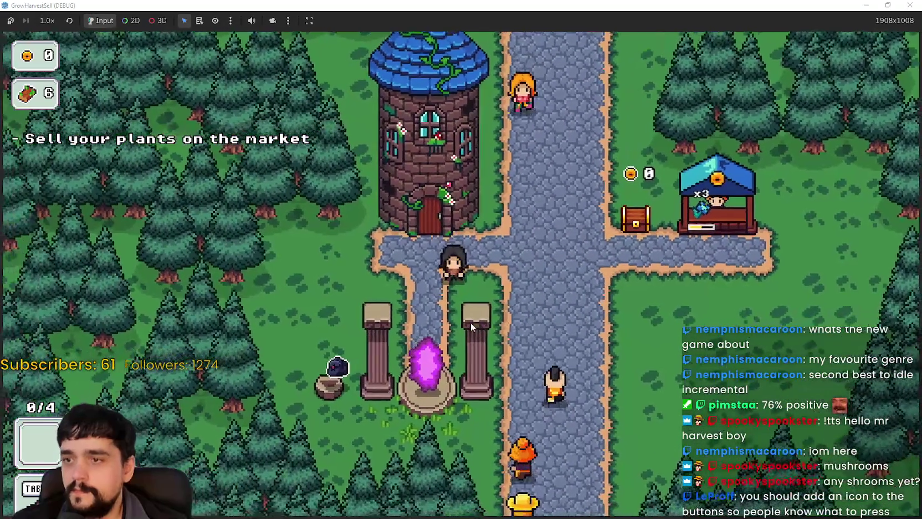
{"action": "key", "text": "d"}
{"action": "key", "text": "d"}
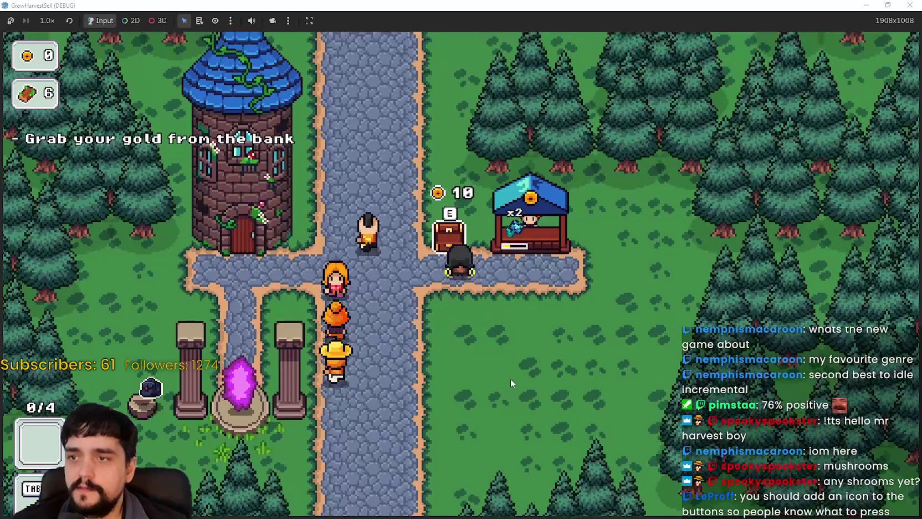
{"action": "key", "text": "e"}
{"action": "key", "text": "a"}
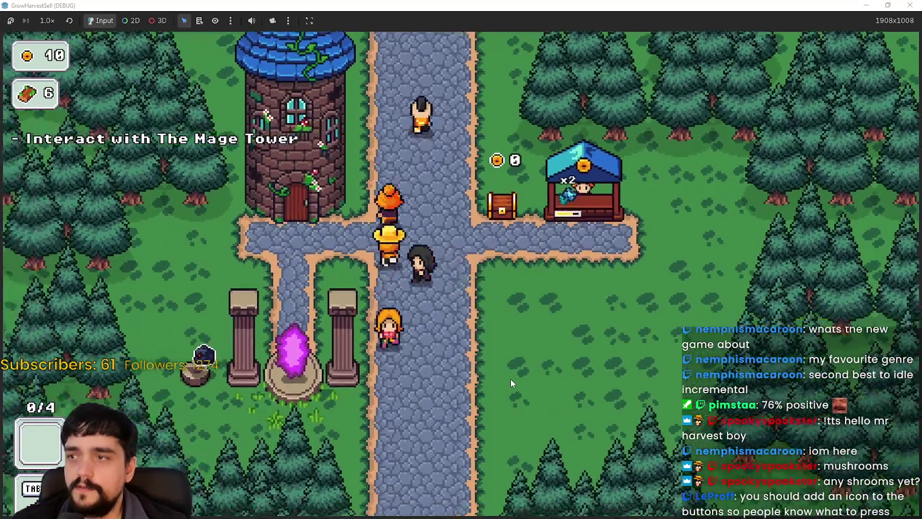
{"action": "key", "text": "e"}
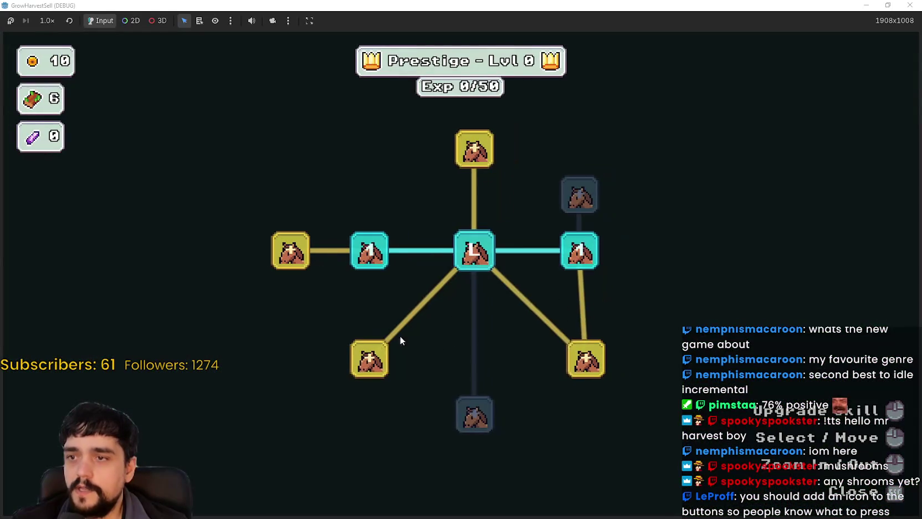
{"action": "left_click", "coordinate": [284, 247]}
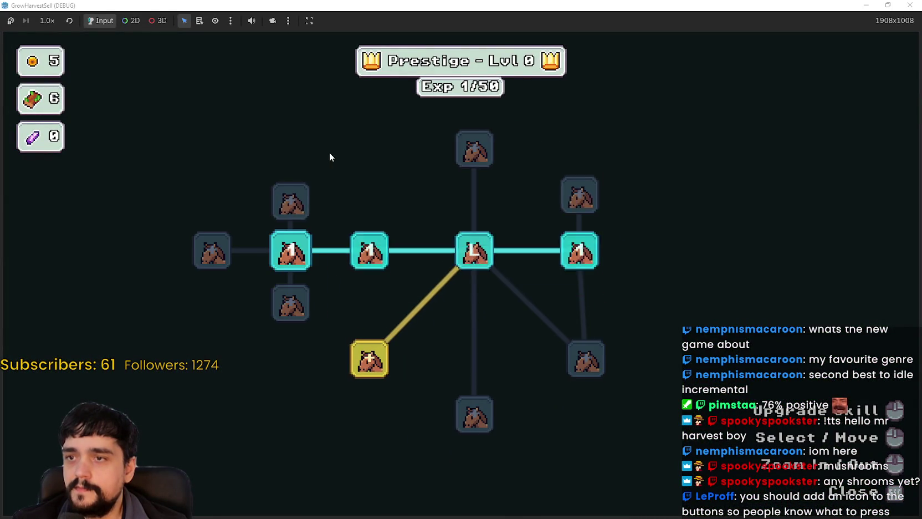
{"action": "left_click", "coordinate": [356, 378]}
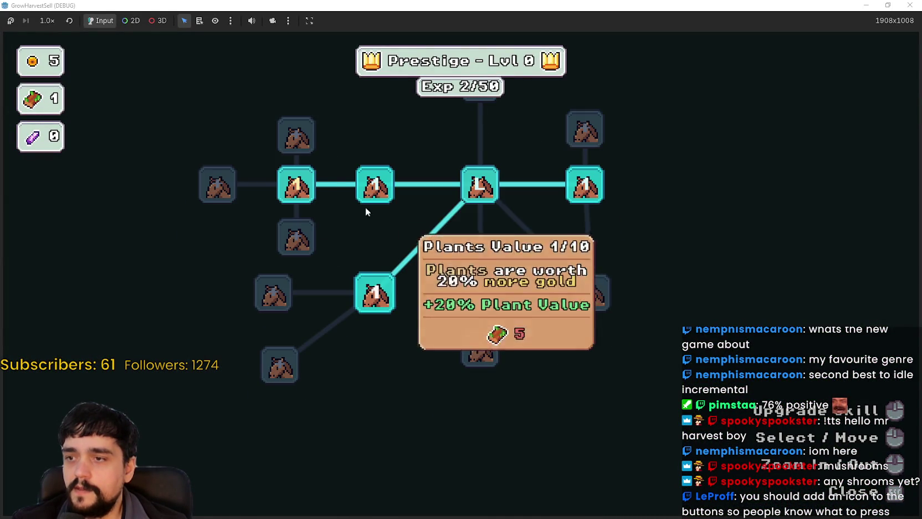
{"action": "left_click", "coordinate": [297, 184]}
{"action": "key", "text": "Escape"}
Collect 20 more coins and buy the Magical Bag Slots and Deep Barrier upgrades.
{"action": "key", "text": "d"}
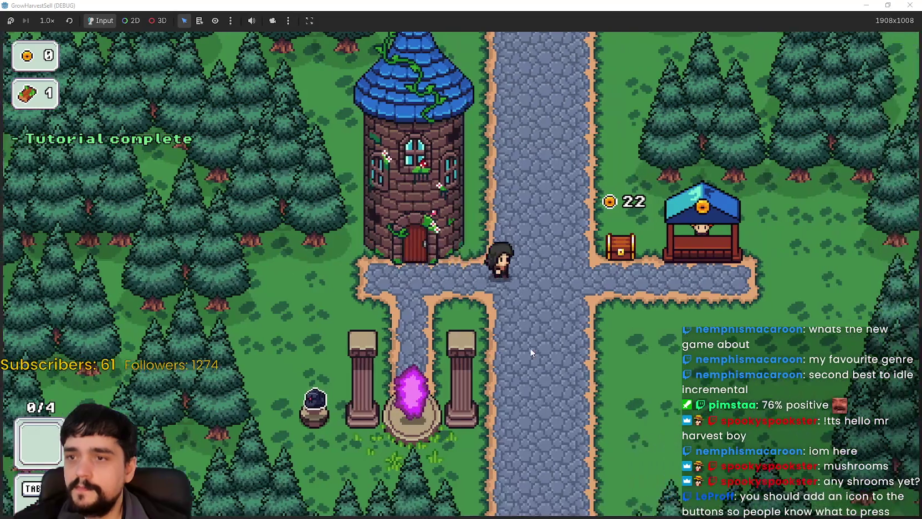
{"action": "key", "text": "e"}
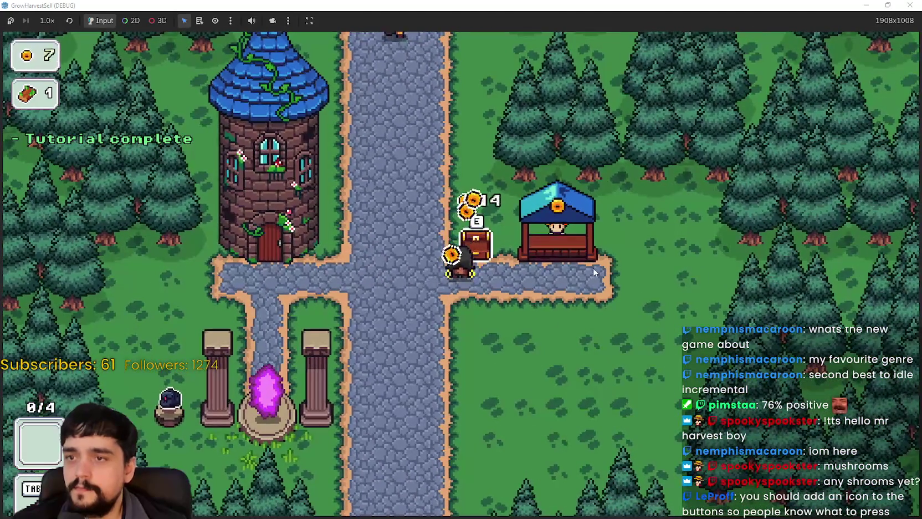
{"action": "key", "text": "a"}
{"action": "key", "text": "Tab"}
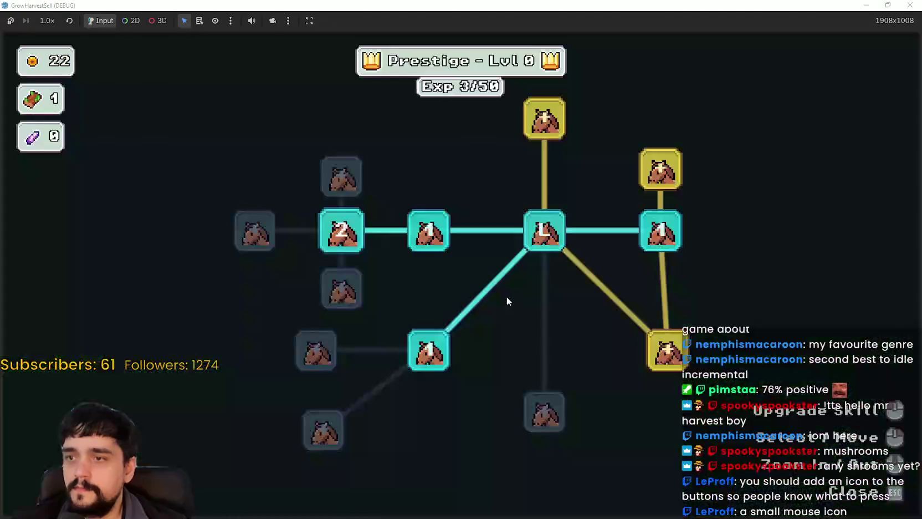
{"action": "left_click_drag", "start_coordinate": [513, 301], "coordinate": [469, 344]}
{"action": "left_click", "coordinate": [468, 220]}
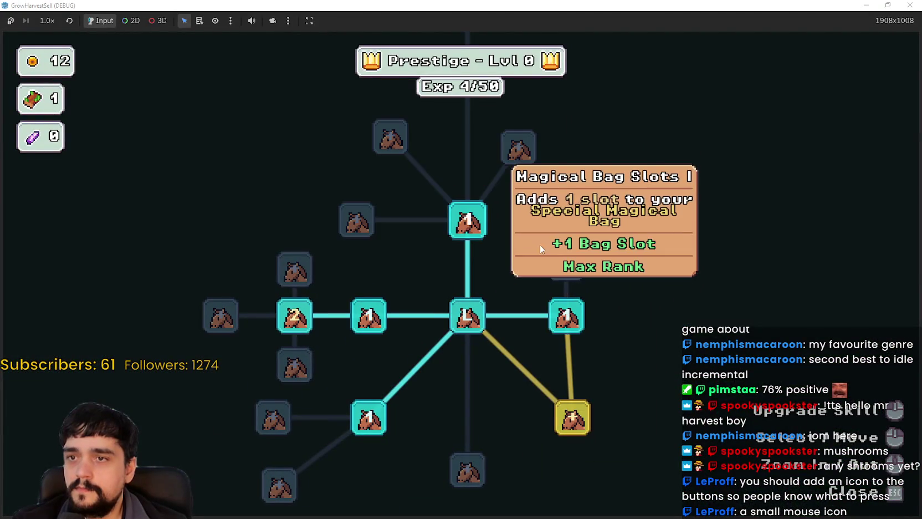
{"action": "left_click", "coordinate": [573, 418]}
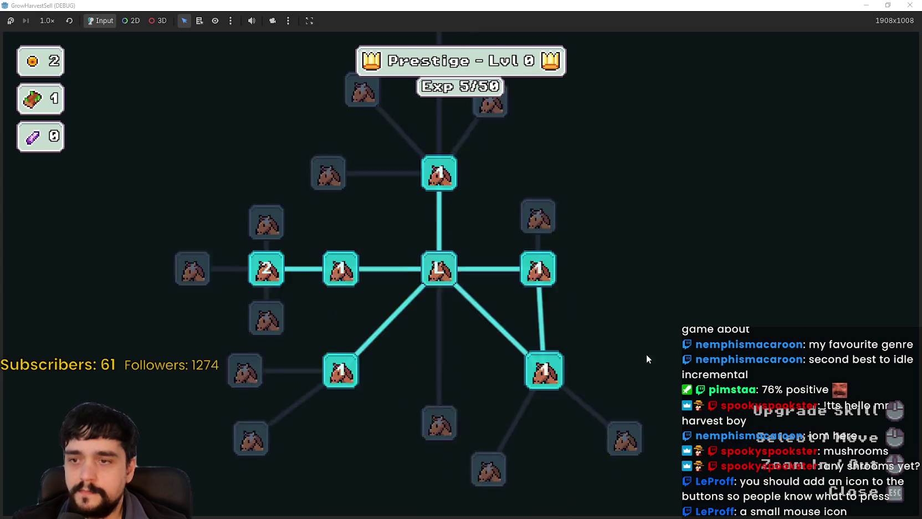
Travel from the portal to The Forest stage and walk in.
{"action": "key", "text": "Escape"}
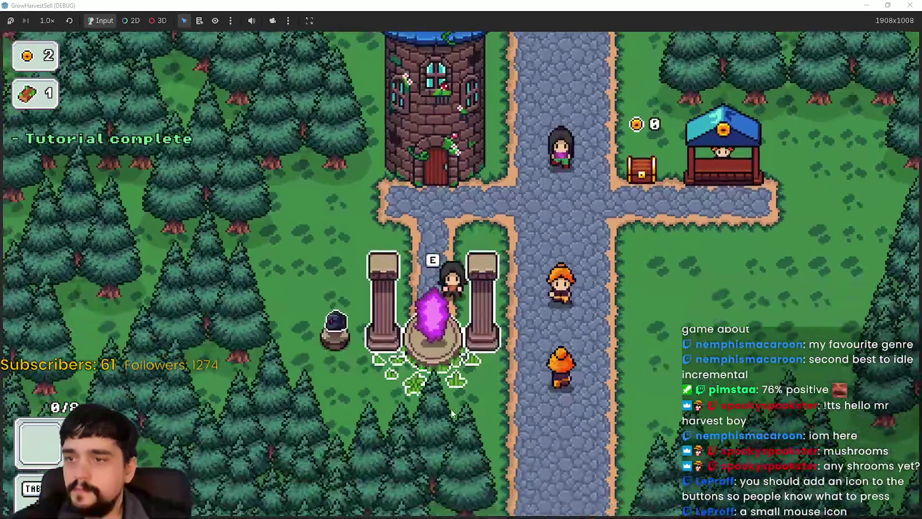
{"action": "key", "text": "Return"}
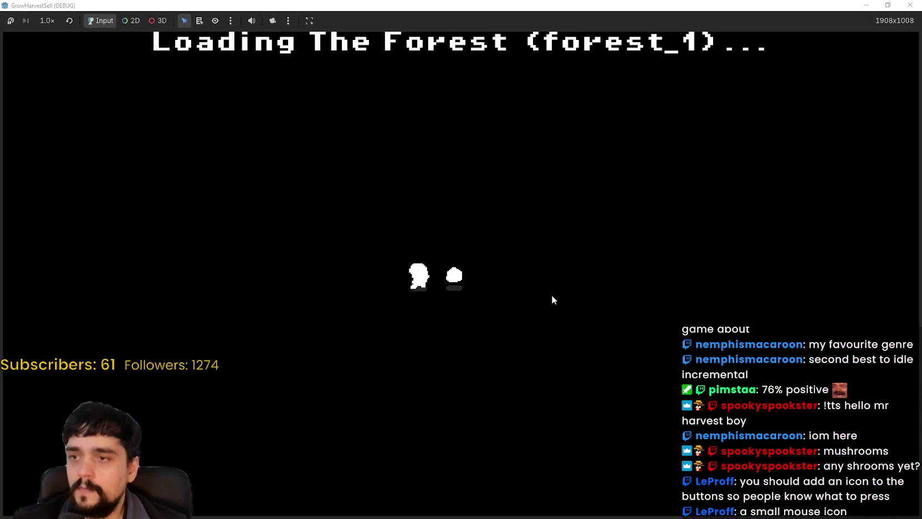
{"action": "key", "text": "s"}
{"action": "key", "text": "s"}
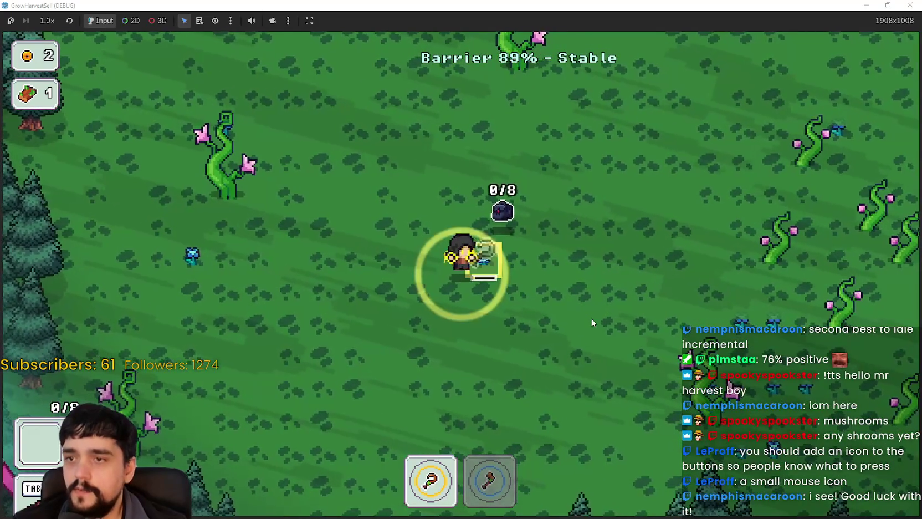
Harvest the first blue plant and vine plant in the forest.
{"action": "key", "text": "a"}
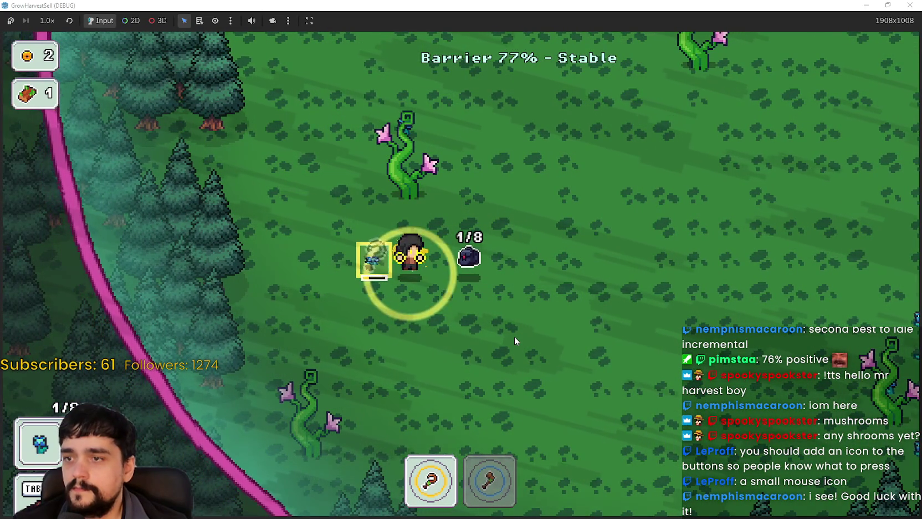
{"action": "key", "text": "w"}
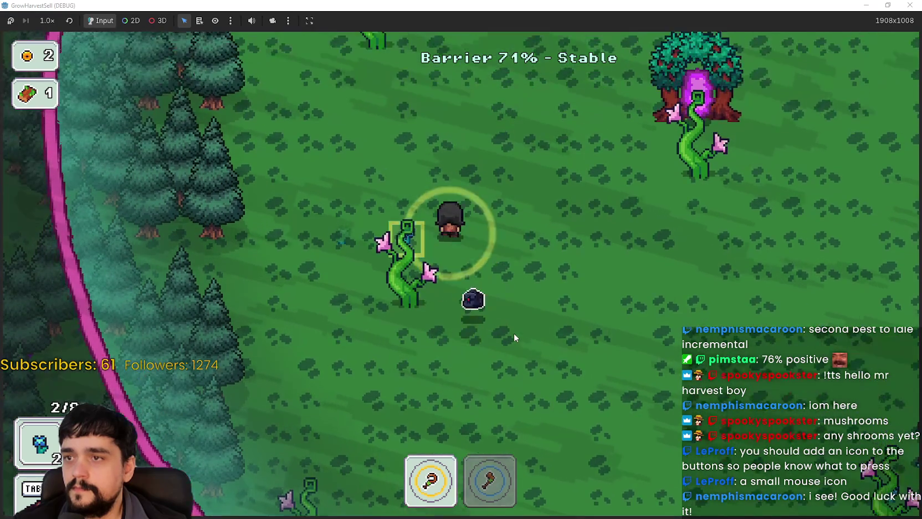
{"action": "key", "text": "a"}
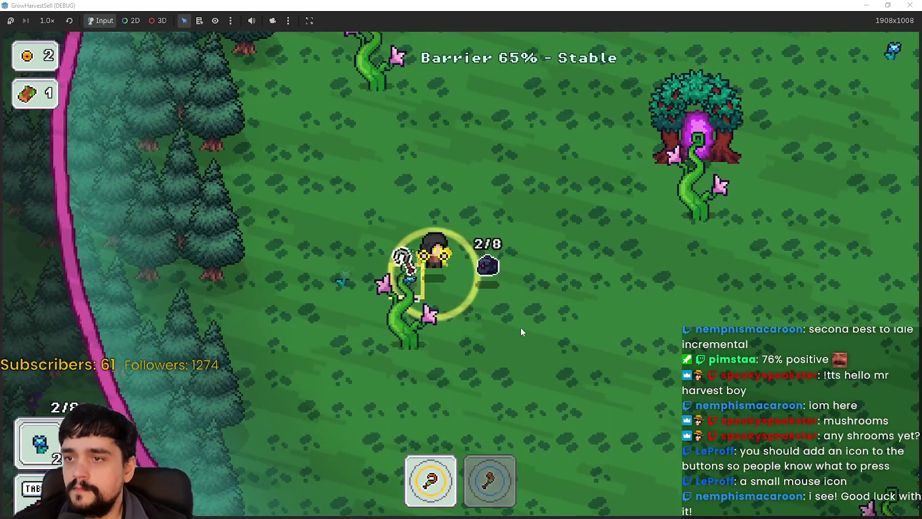
{"action": "key", "text": "d"}
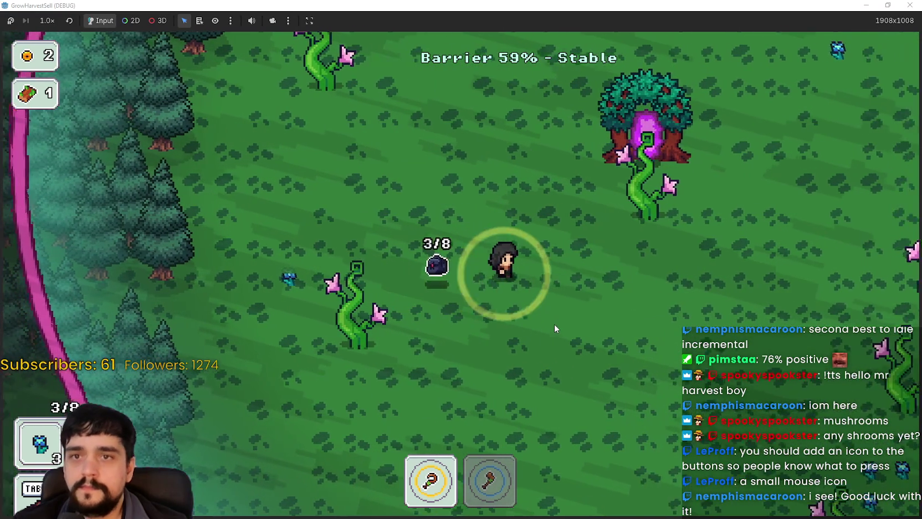
{"action": "key", "text": "w"}
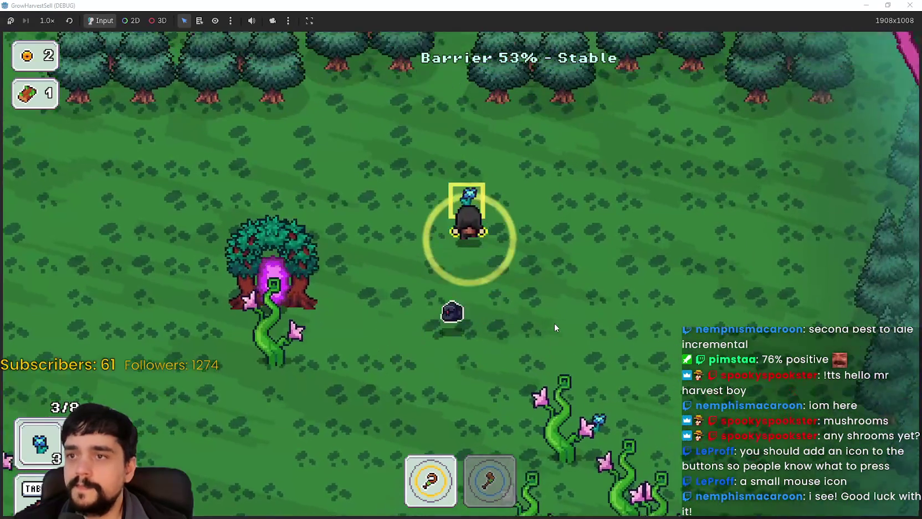
{"action": "key", "text": "w"}
{"action": "left_click", "coordinate": [554, 323]}
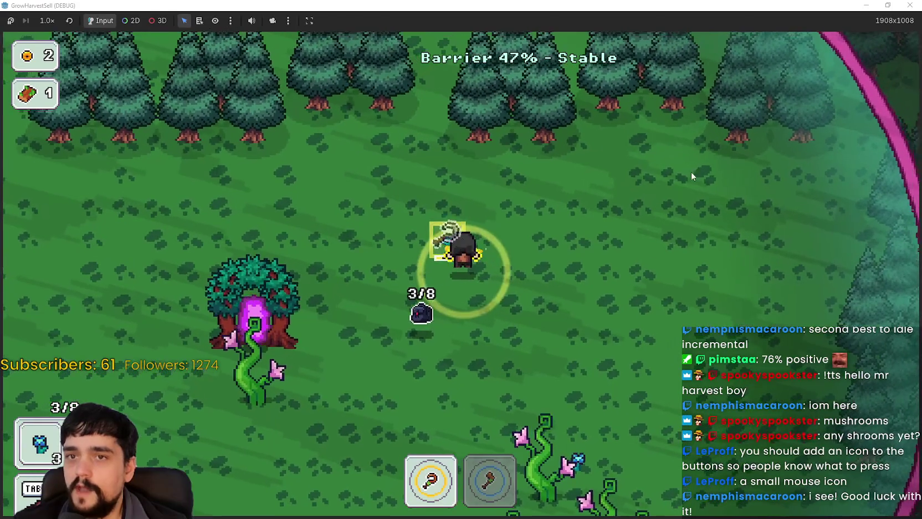
{"action": "key", "text": "d"}
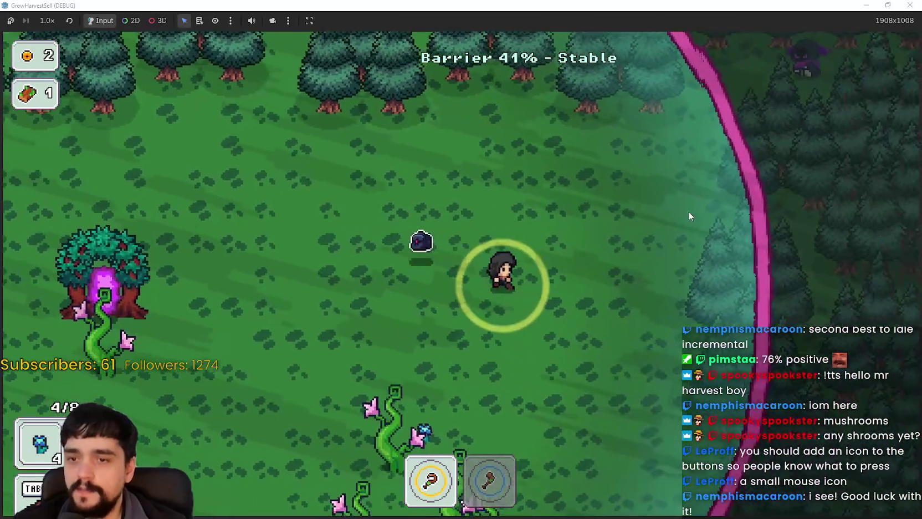
Harvest the two flower tiles and the remaining blue flower to fill the bag to 8/8.
{"action": "key", "text": "s"}
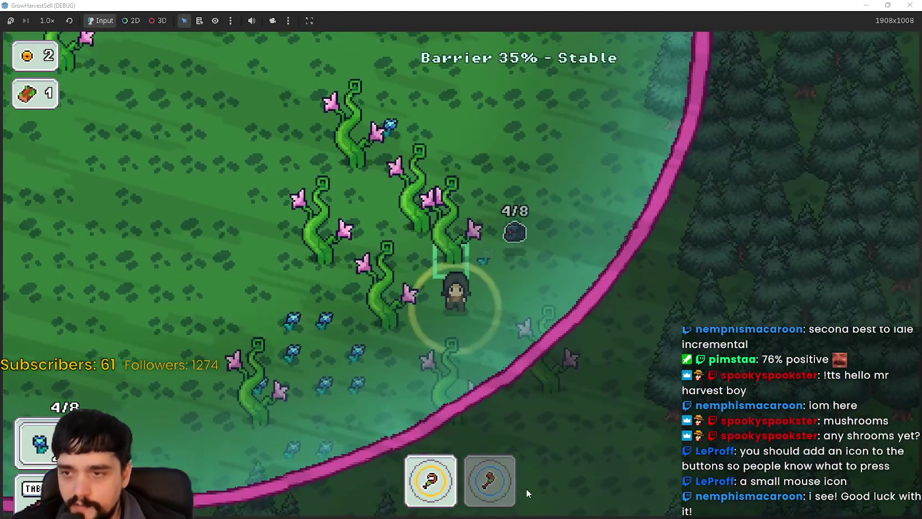
{"action": "key", "text": "a"}
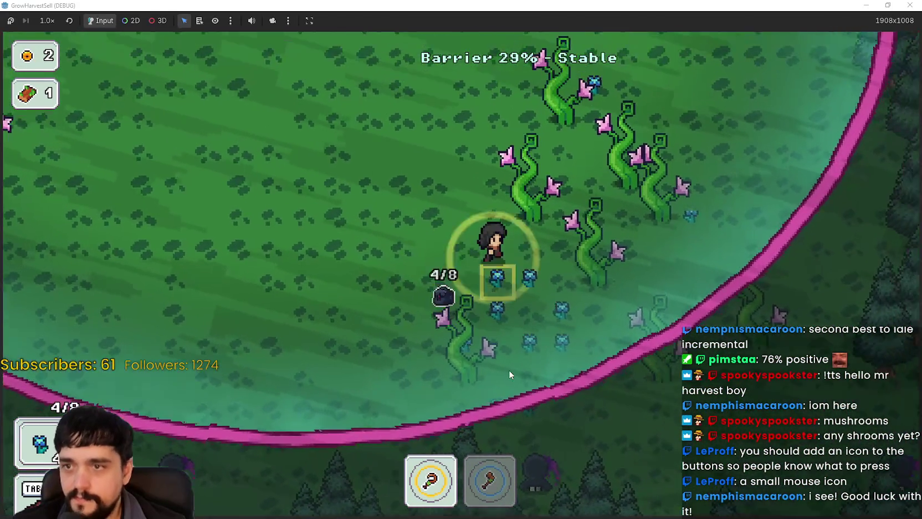
{"action": "key", "text": "e"}
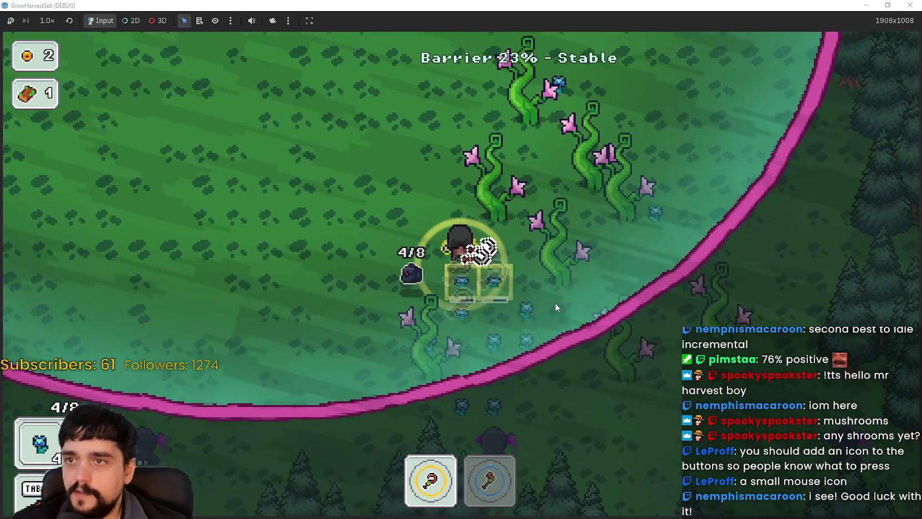
{"action": "key", "text": "a"}
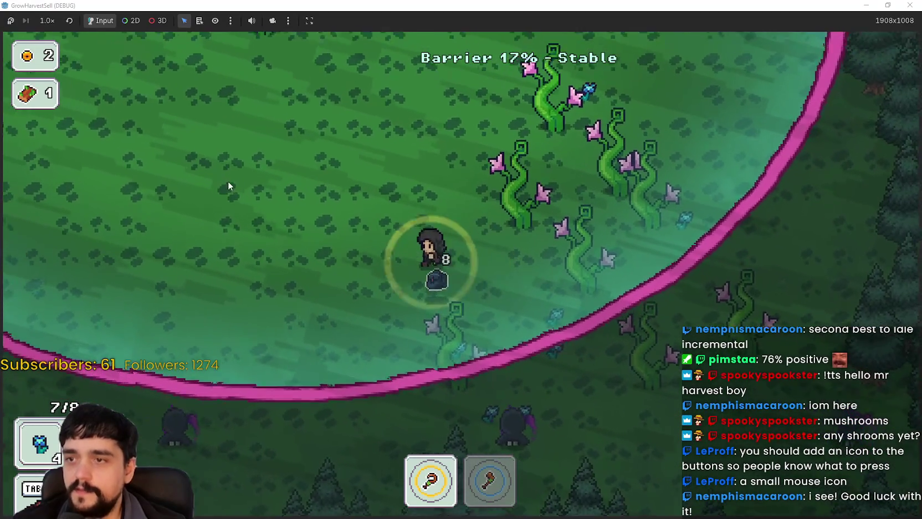
{"action": "key", "text": "a"}
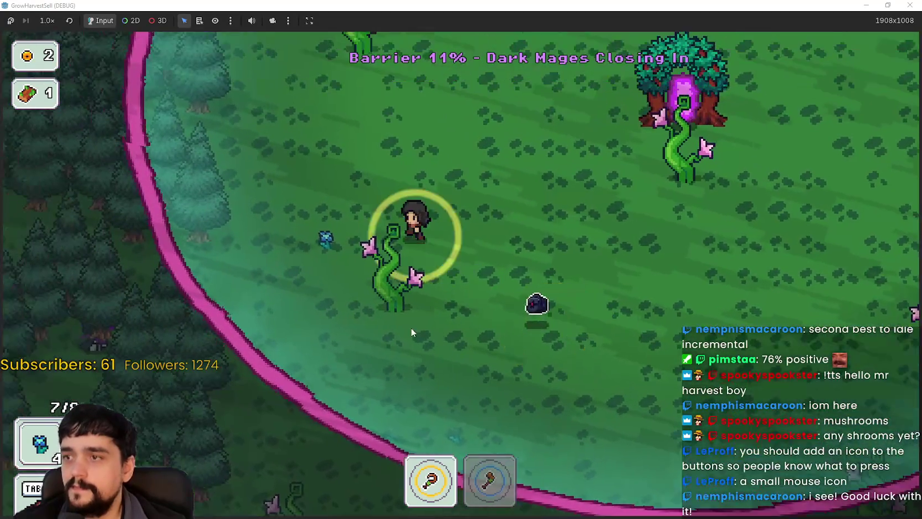
{"action": "key", "text": "a"}
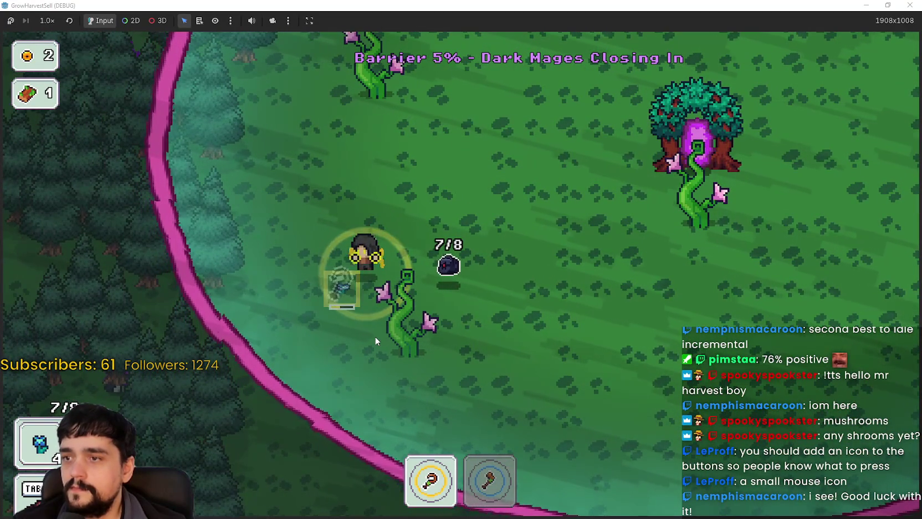
{"action": "key", "text": "d"}
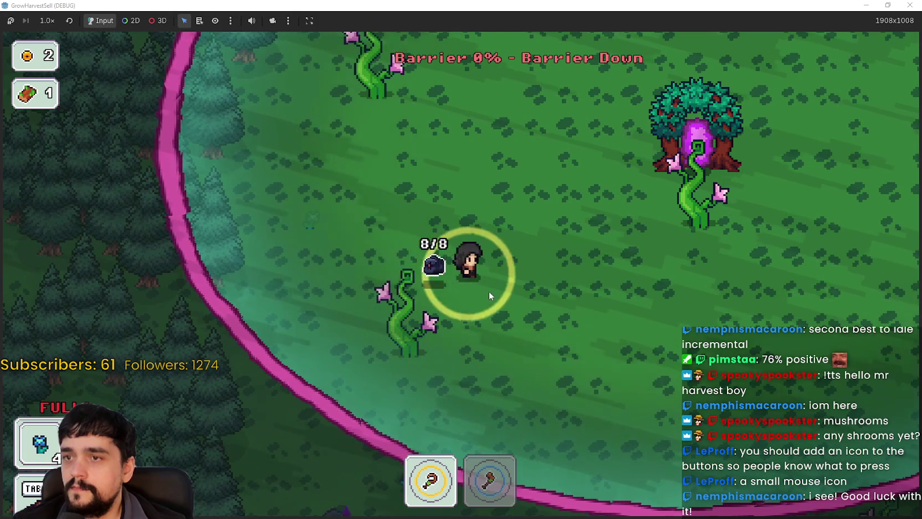
Walk back into the portal tree and return to the village path.
{"action": "key", "text": "d"}
{"action": "key", "text": "w"}
{"action": "key", "text": "a"}
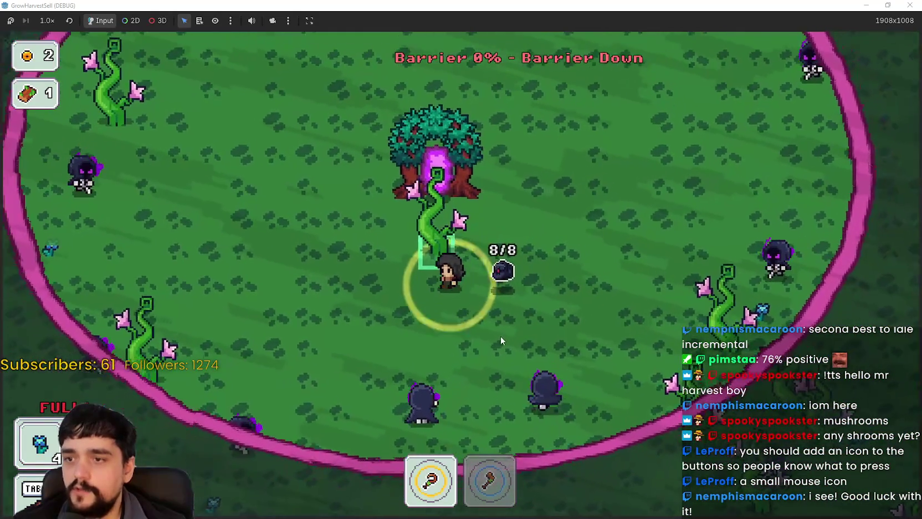
{"action": "key", "text": "a"}
{"action": "key", "text": "w"}
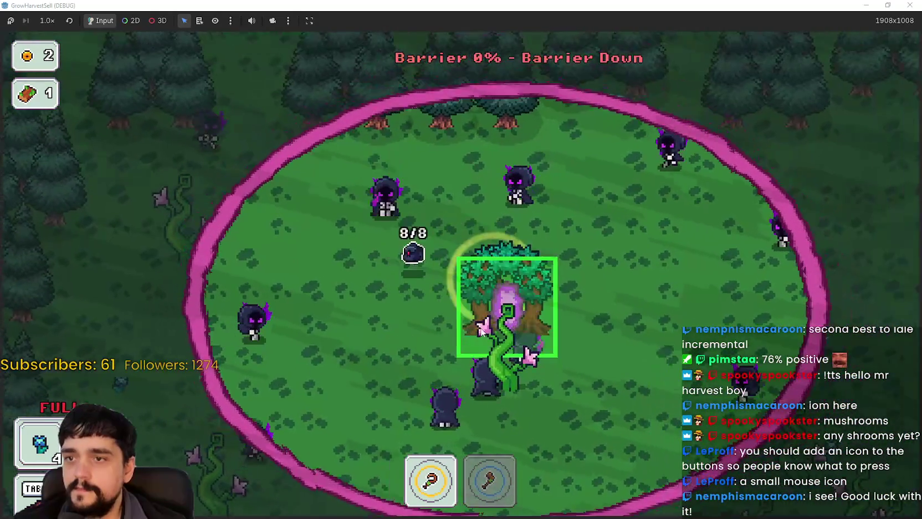
{"action": "key", "text": "d"}
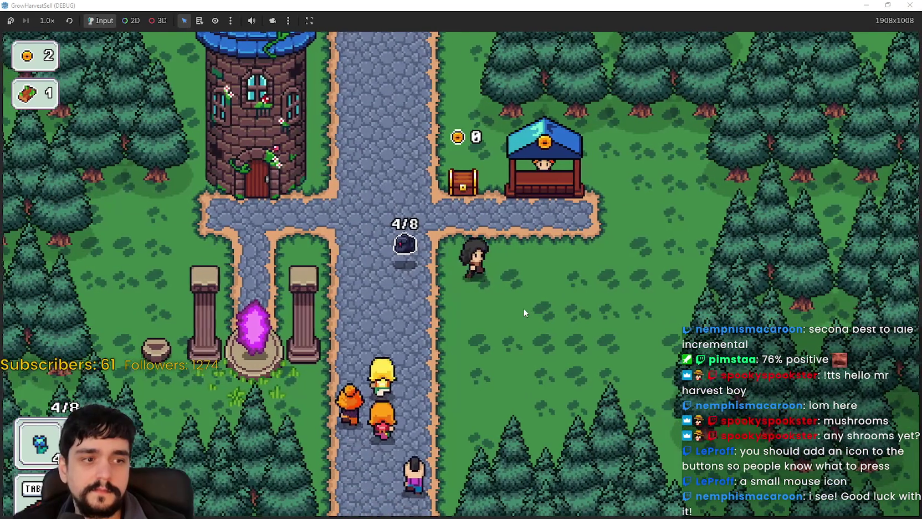
Sell the flowers at the shop stall, emptying the bag to 0/8 with 48 gold banked.
{"action": "key", "text": "d"}
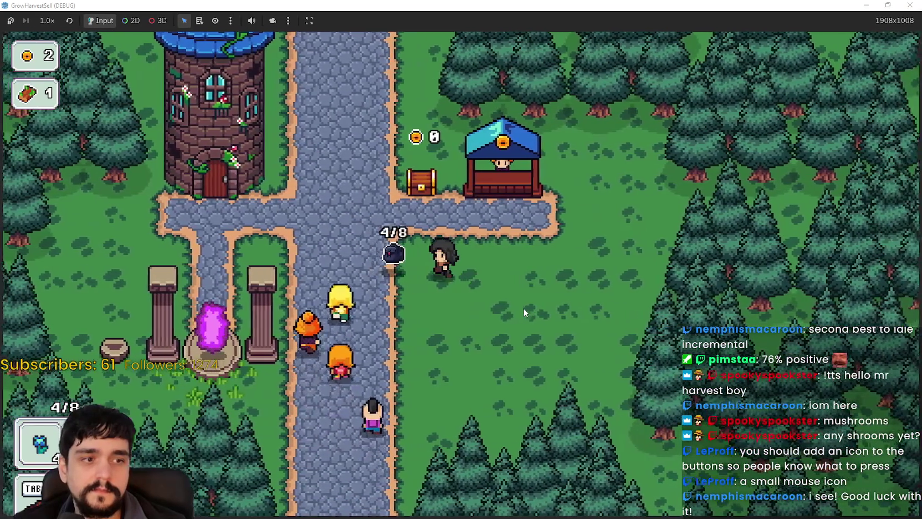
{"action": "key", "text": "a"}
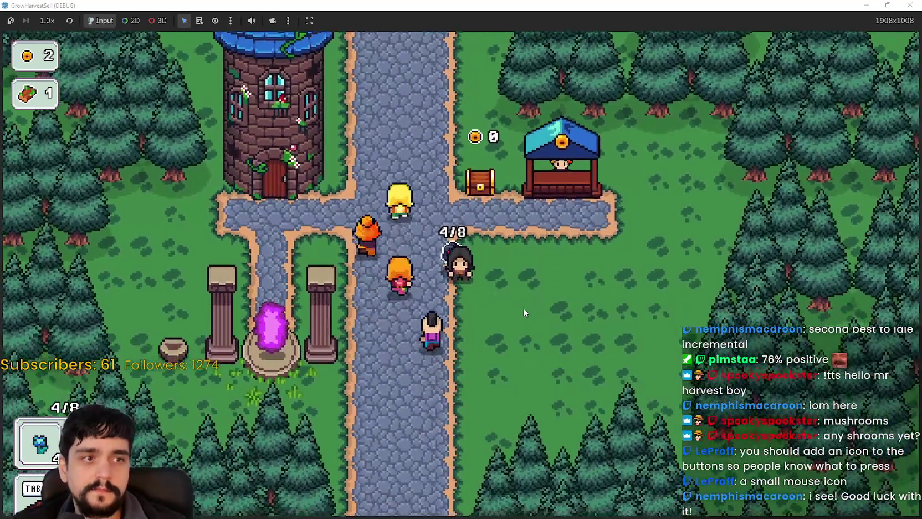
{"action": "key", "text": "d"}
{"action": "key", "text": "w"}
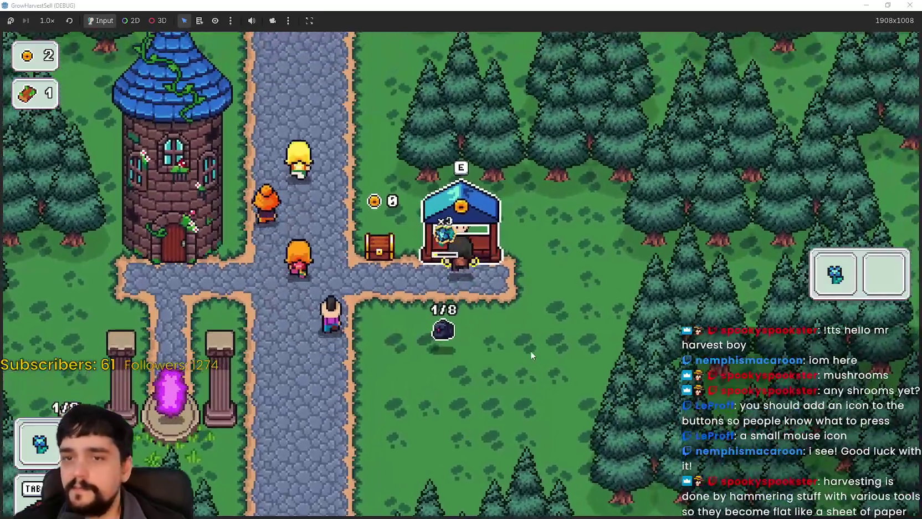
{"action": "key", "text": "e"}
{"action": "key", "text": "s"}
{"action": "key", "text": "a"}
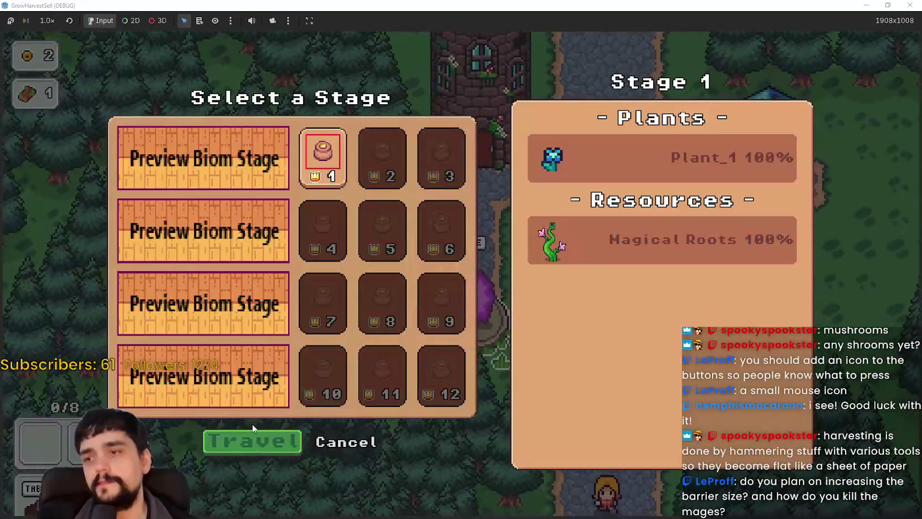
Travel to forest Stage 1 and walk around the clearing toward the collection rock and portal tree.
{"action": "key", "text": "Return"}
{"action": "key", "text": "w"}
{"action": "key", "text": "a"}
{"action": "key", "text": "w"}
{"action": "key", "text": "a"}
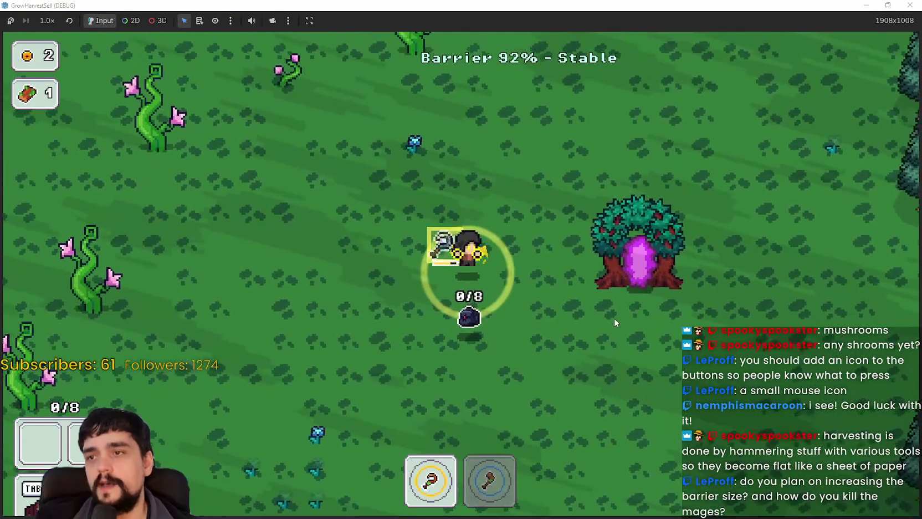
{"action": "key", "text": "s"}
{"action": "key", "text": "d"}
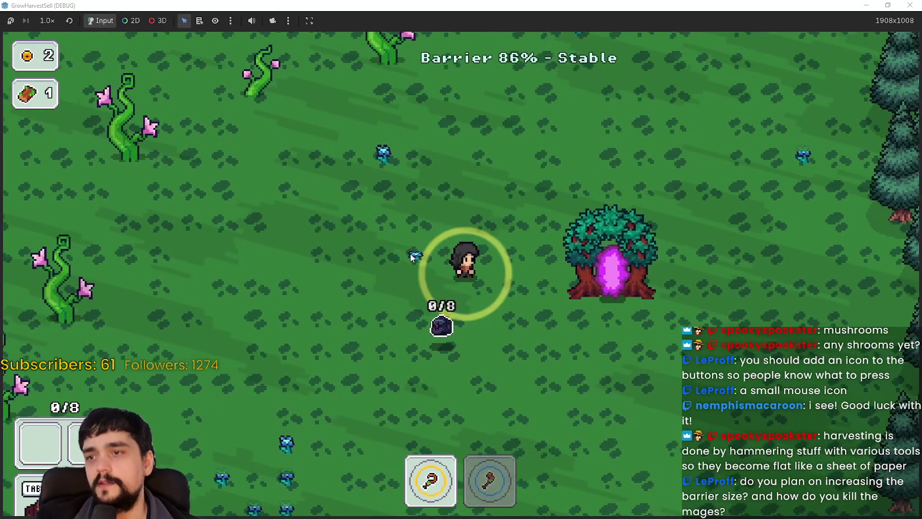
{"action": "key", "text": "s"}
{"action": "key", "text": "d"}
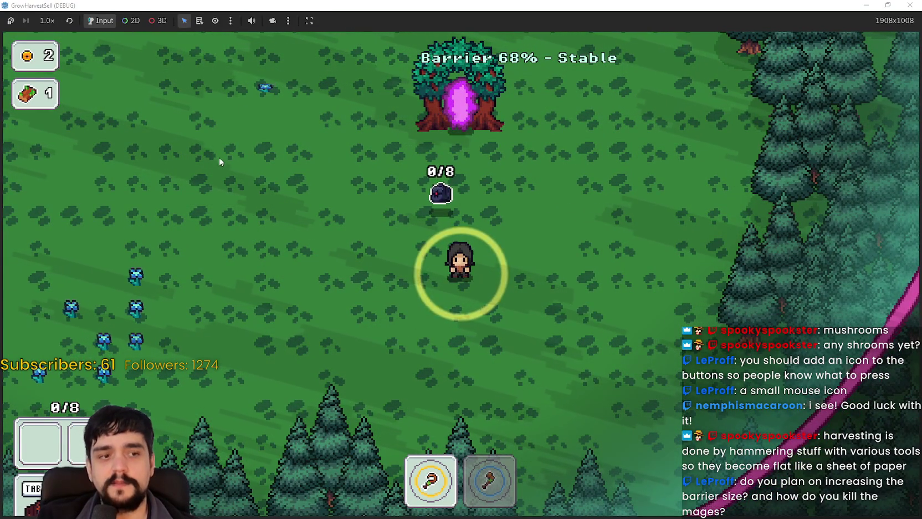
{"action": "key", "text": "w"}
{"action": "key", "text": "a"}
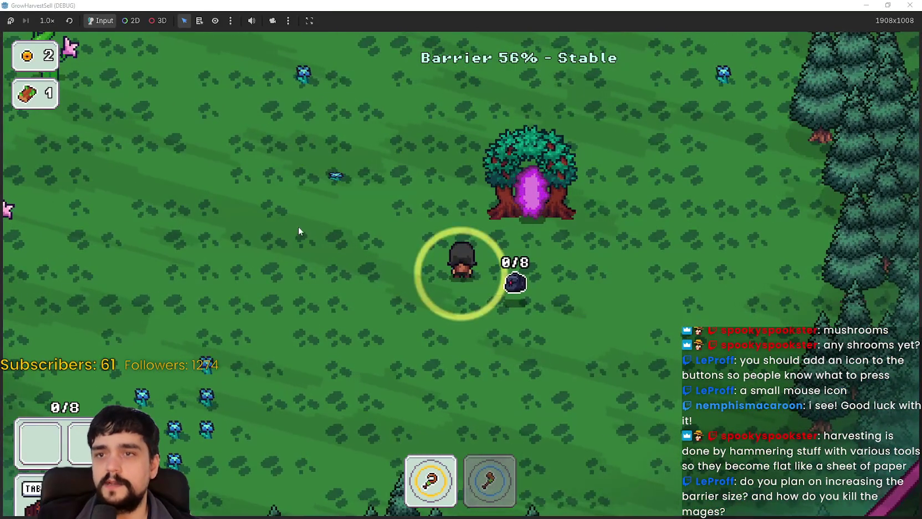
{"action": "key", "text": "w"}
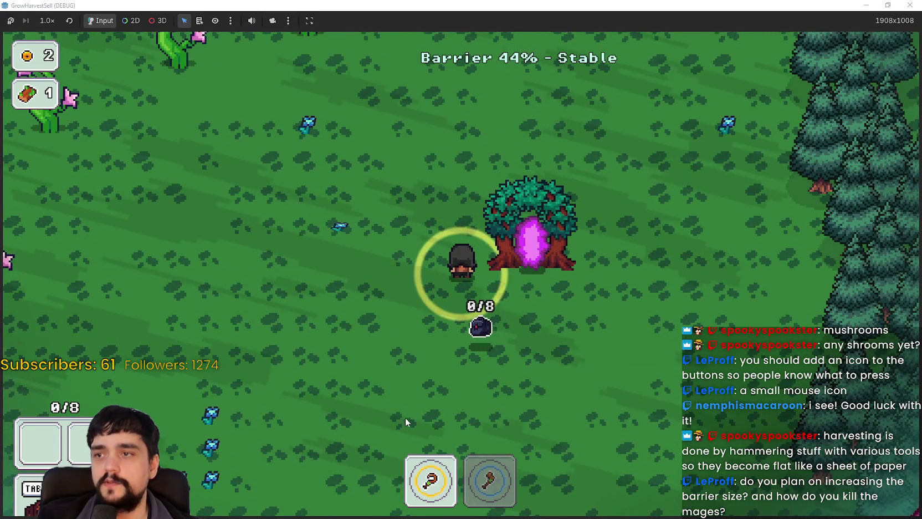
Roam past the vines, dark rock and blue flower patch until the barrier reads 0%.
{"action": "key", "text": "w"}
{"action": "key", "text": "a"}
{"action": "key", "text": "a"}
{"action": "key", "text": "w"}
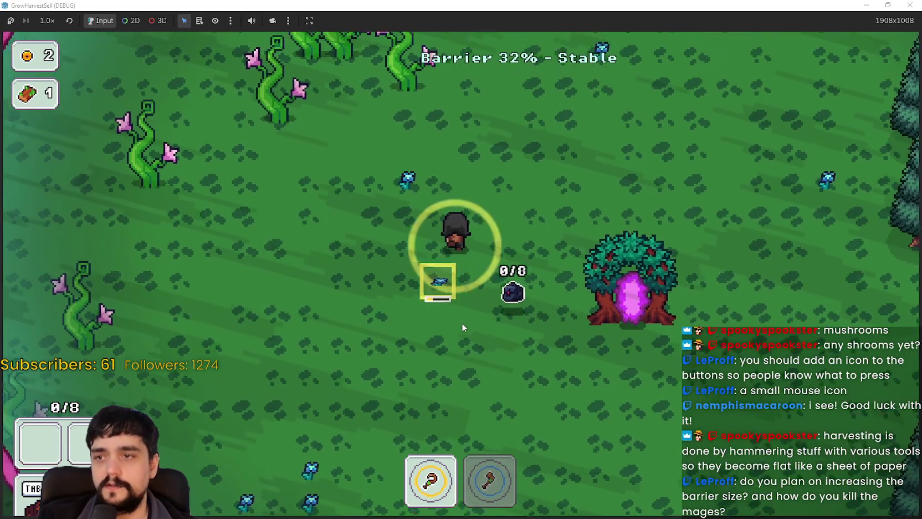
{"action": "key", "text": "a"}
{"action": "key", "text": "s"}
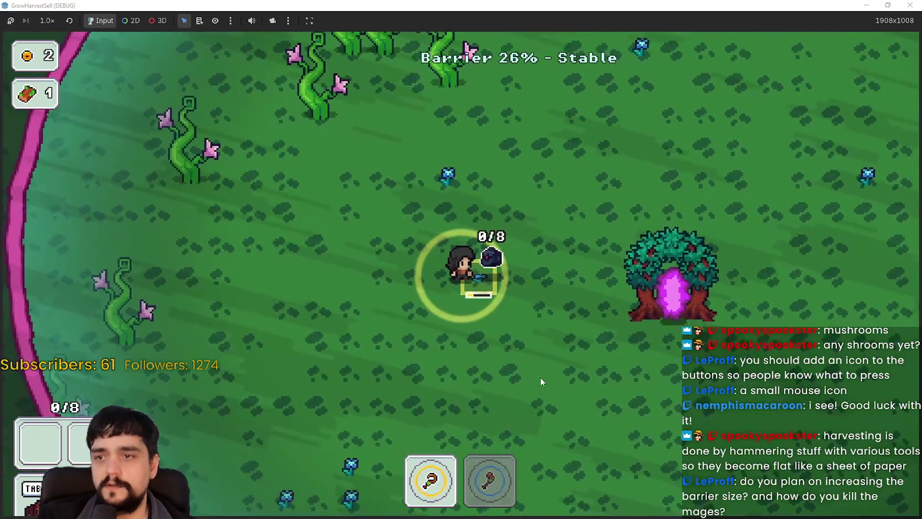
{"action": "key", "text": "s"}
{"action": "key", "text": "a"}
{"action": "key", "text": "w"}
{"action": "key", "text": "d"}
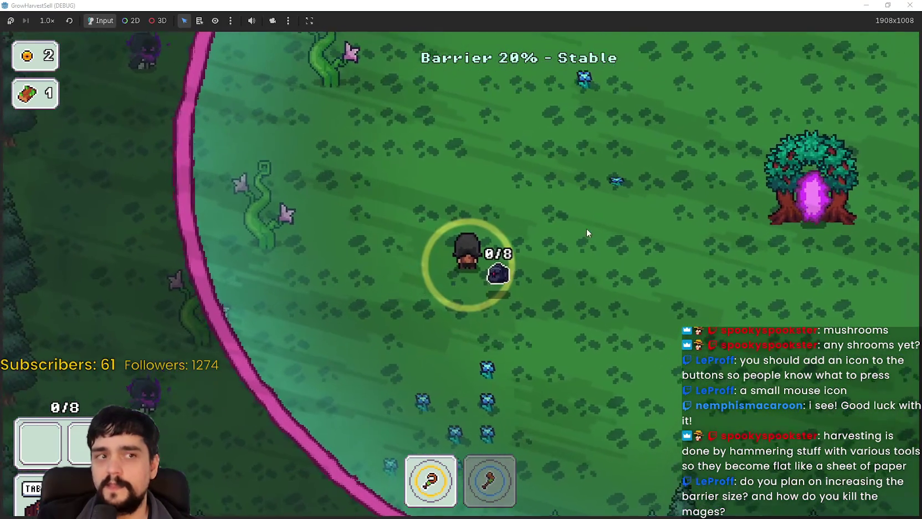
{"action": "key", "text": "s"}
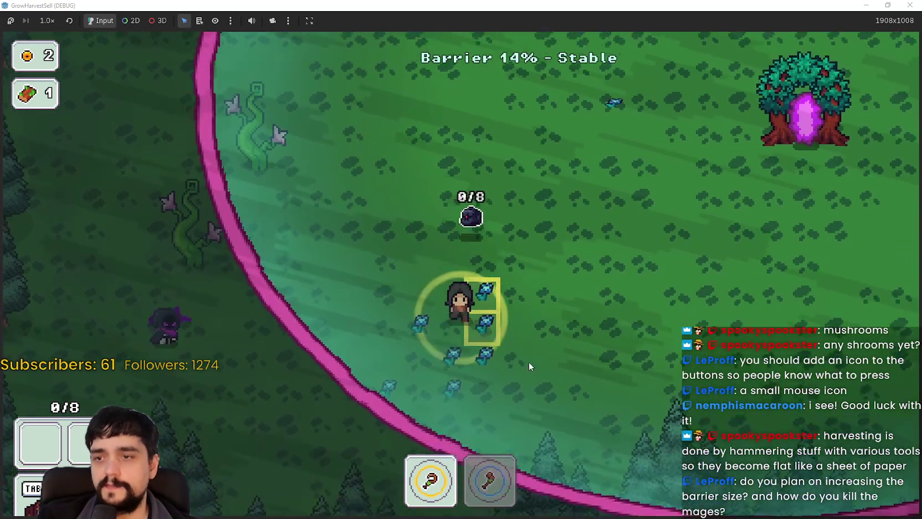
{"action": "key", "text": "w"}
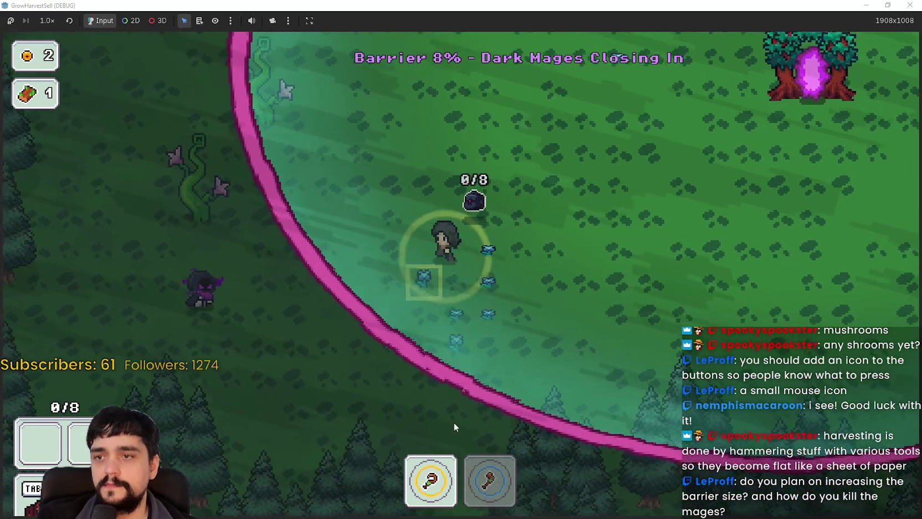
{"action": "key", "text": "a"}
{"action": "key", "text": "d"}
{"action": "key", "text": "s"}
{"action": "key", "text": "d"}
{"action": "key", "text": "s"}
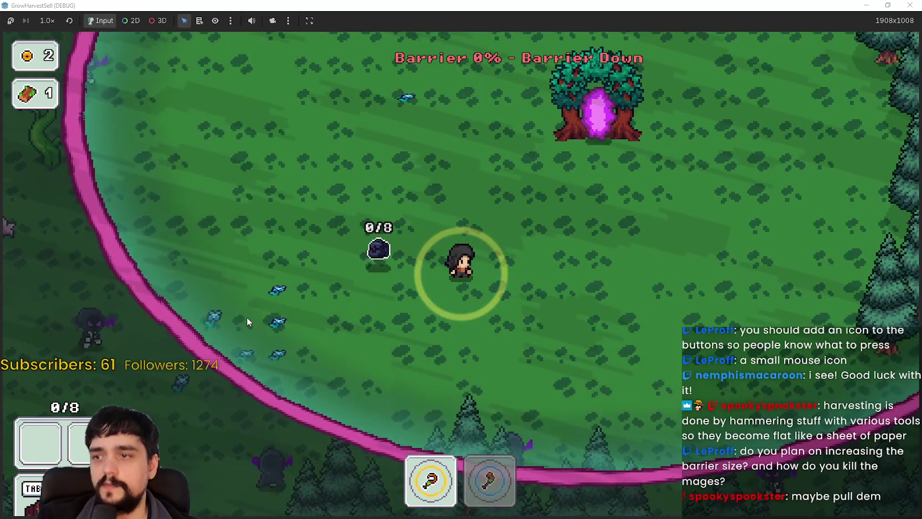
Return to the village via the portal tree and dismiss the stage selection without travelling.
{"action": "key", "text": "w"}
{"action": "key", "text": "w"}
{"action": "key", "text": "d"}
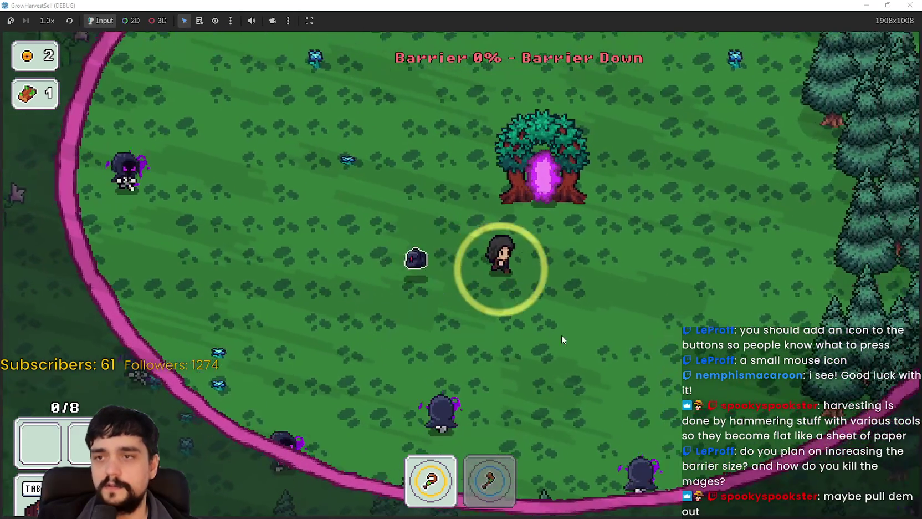
{"action": "key", "text": "e"}
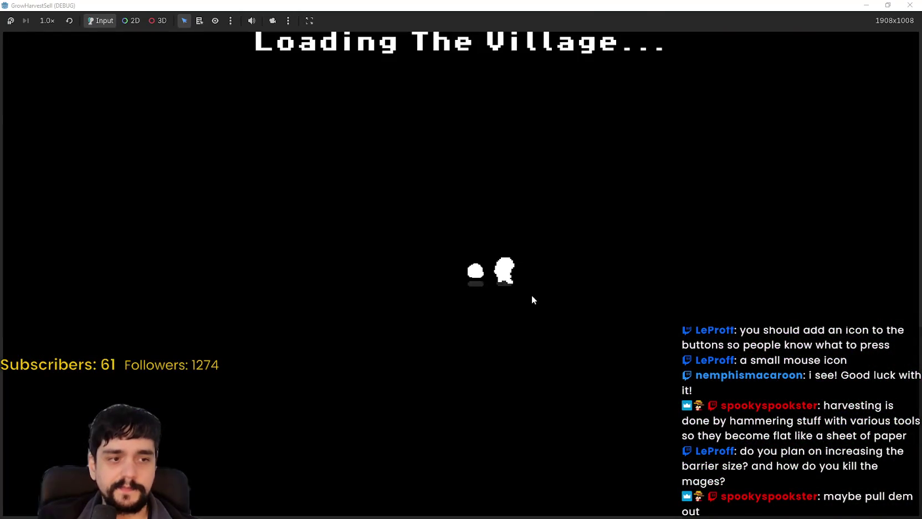
{"action": "key", "text": "d"}
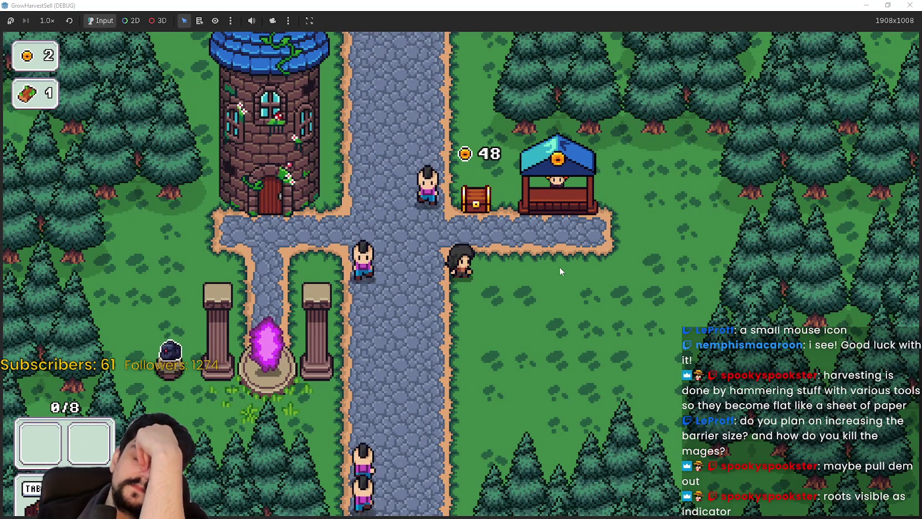
{"action": "key", "text": "d"}
{"action": "key", "text": "a"}
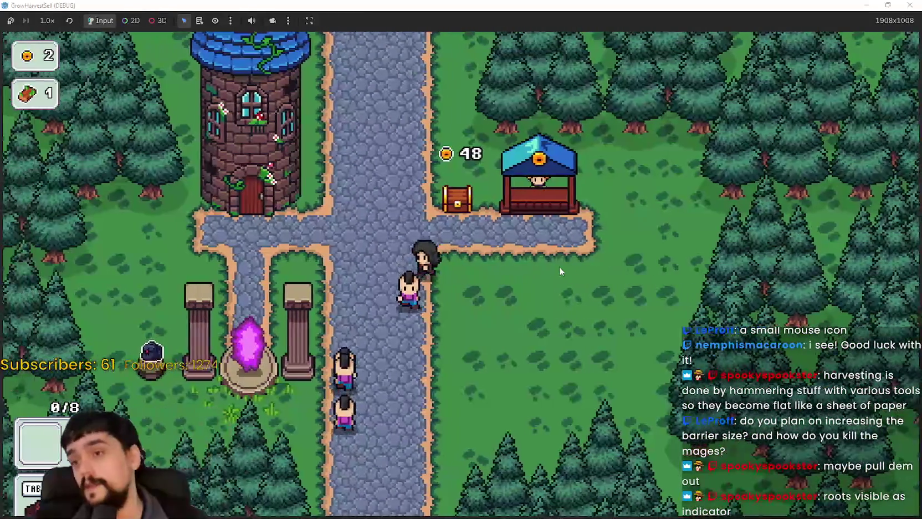
{"action": "key", "text": "s"}
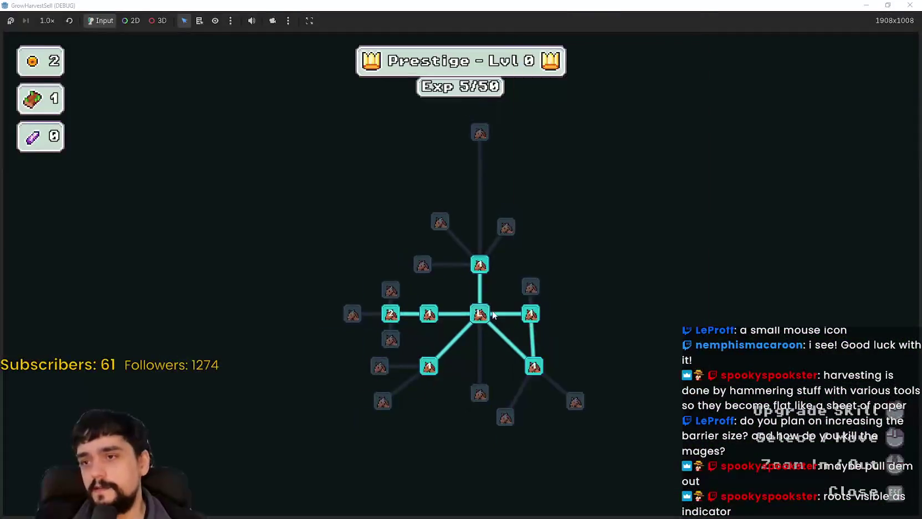
{"action": "key", "text": "Escape"}
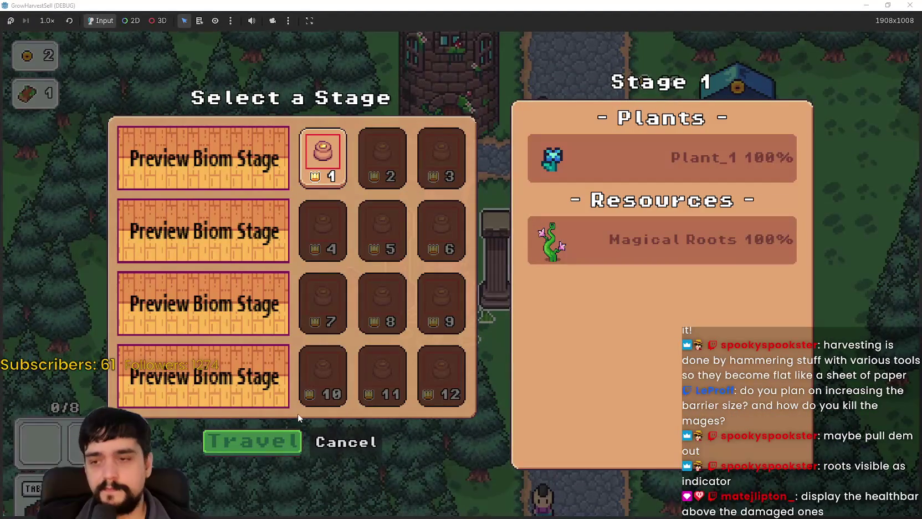
{"action": "left_click", "coordinate": [353, 435]}
Collect the chest coins, buy Magical Bag Slots II for 50 gold, and confirm travel to The Forest.
{"action": "key", "text": "d"}
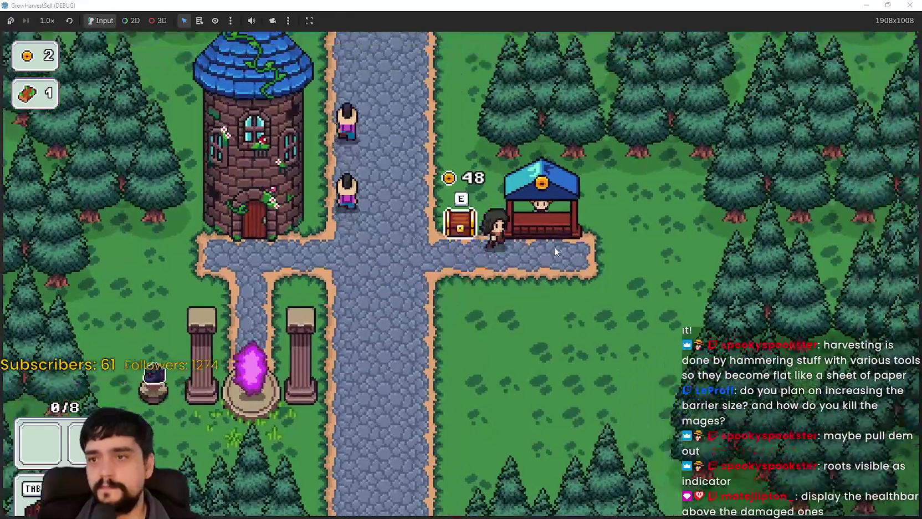
{"action": "key", "text": "a"}
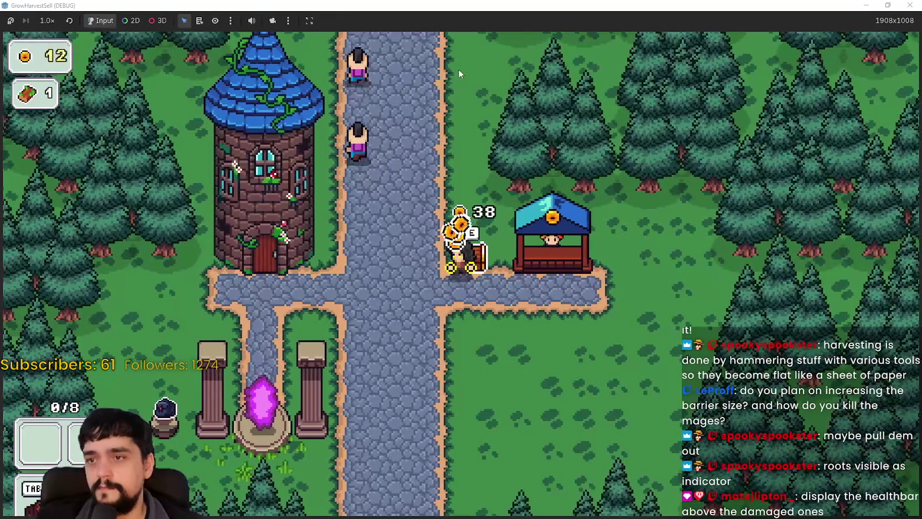
{"action": "key", "text": "s"}
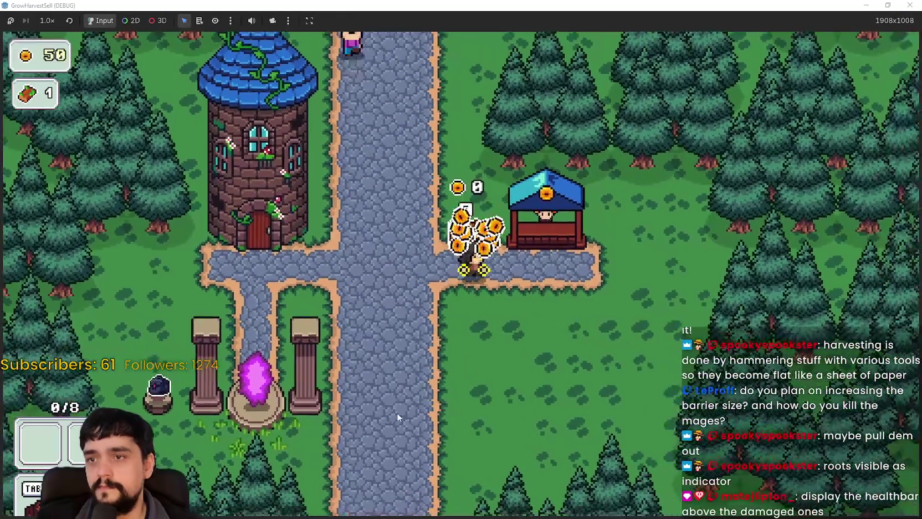
{"action": "key", "text": "a"}
{"action": "key", "text": "Tab"}
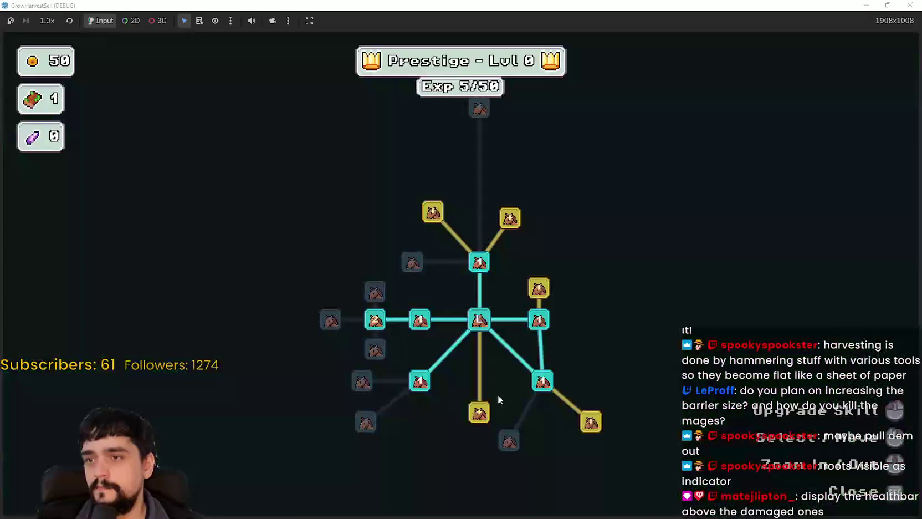
{"action": "mouse_move", "coordinate": [479, 422]}
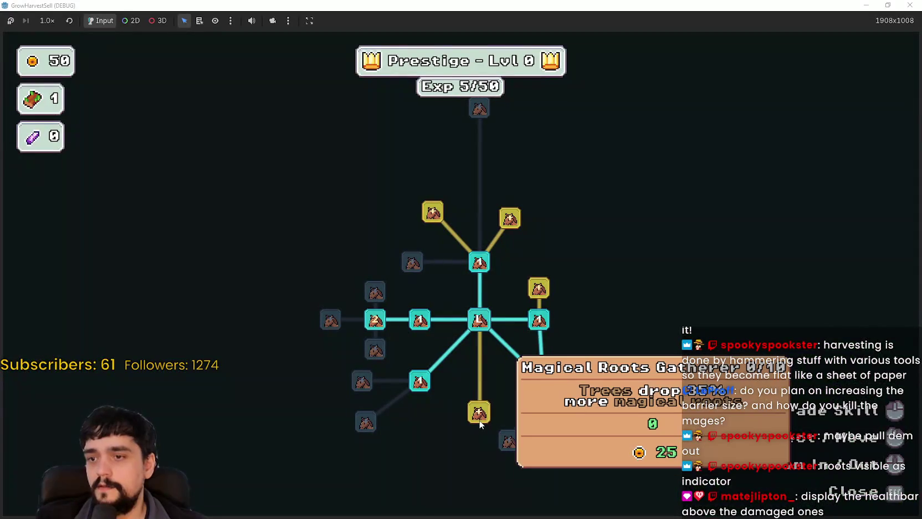
{"action": "left_click", "coordinate": [434, 212]}
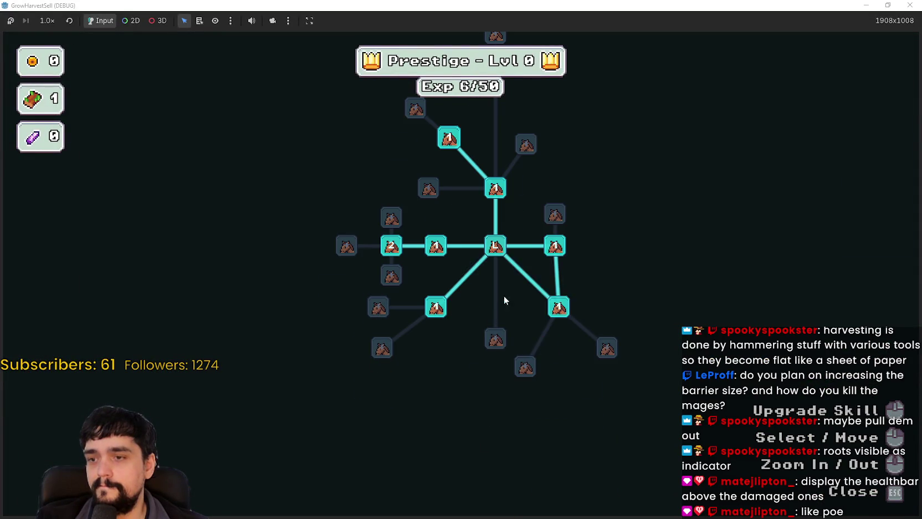
{"action": "mouse_move", "coordinate": [399, 235]}
{"action": "key", "text": "Escape"}
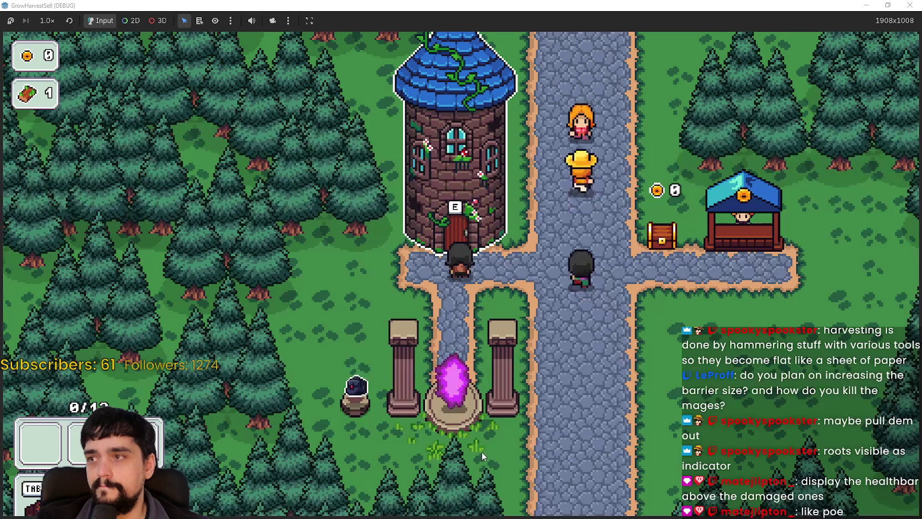
{"action": "key", "text": "Return"}
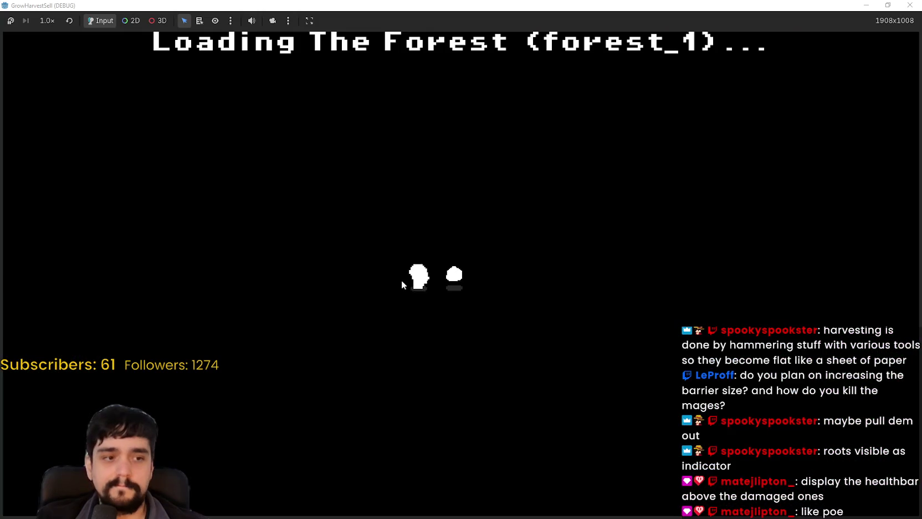
Walk through the forest toward the plants, switching between harvesting tools 2 and 1.
{"action": "key", "text": "a"}
{"action": "key", "text": "s"}
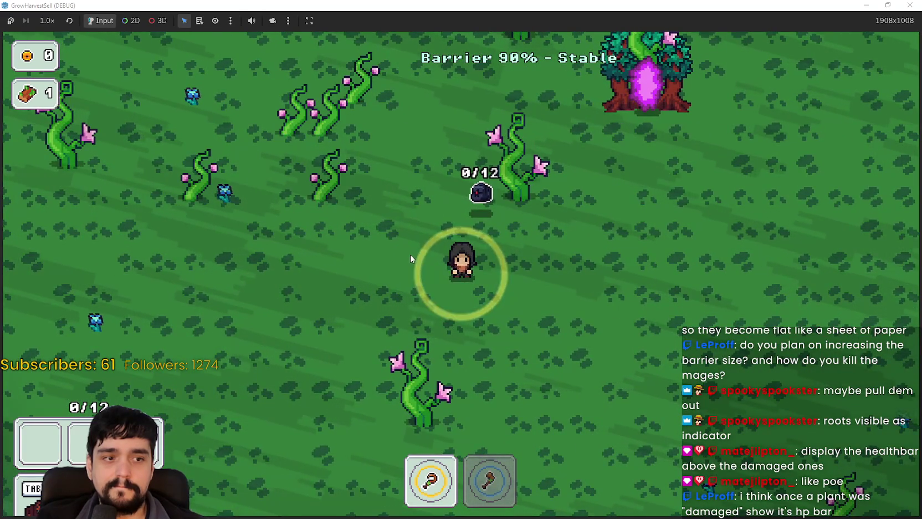
{"action": "key", "text": "d"}
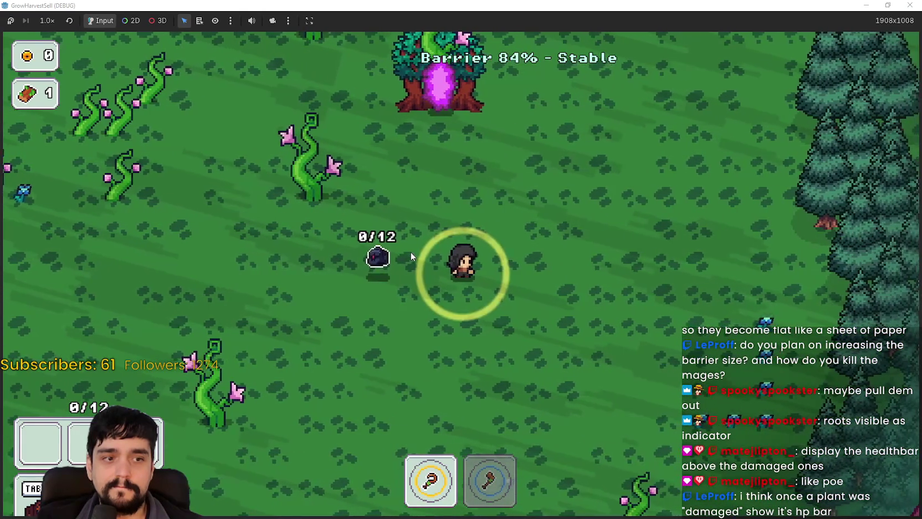
{"action": "key", "text": "s"}
{"action": "key", "text": "a"}
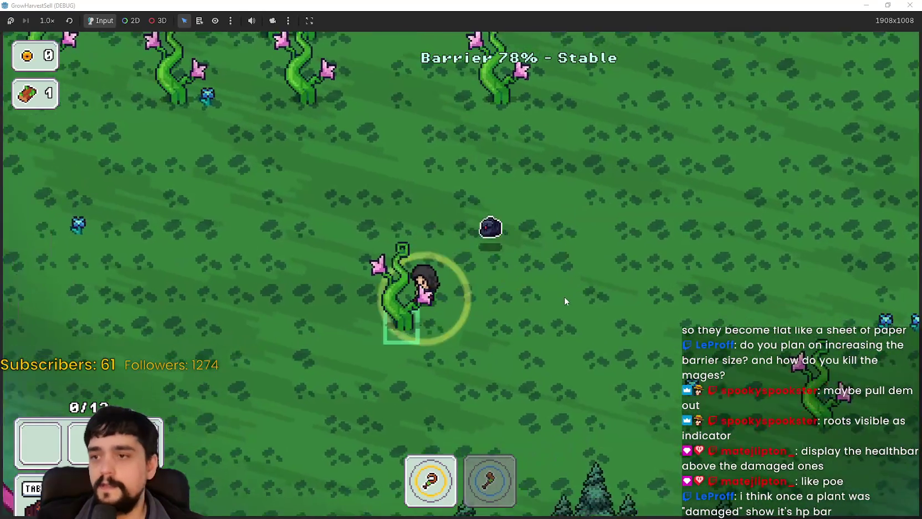
{"action": "key", "text": "w"}
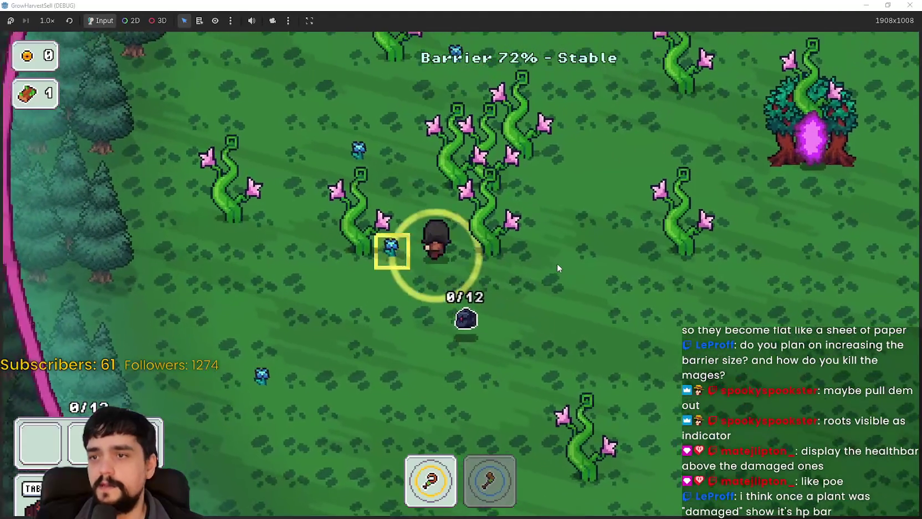
{"action": "key", "text": "2"}
{"action": "key", "text": "s"}
{"action": "key", "text": "d"}
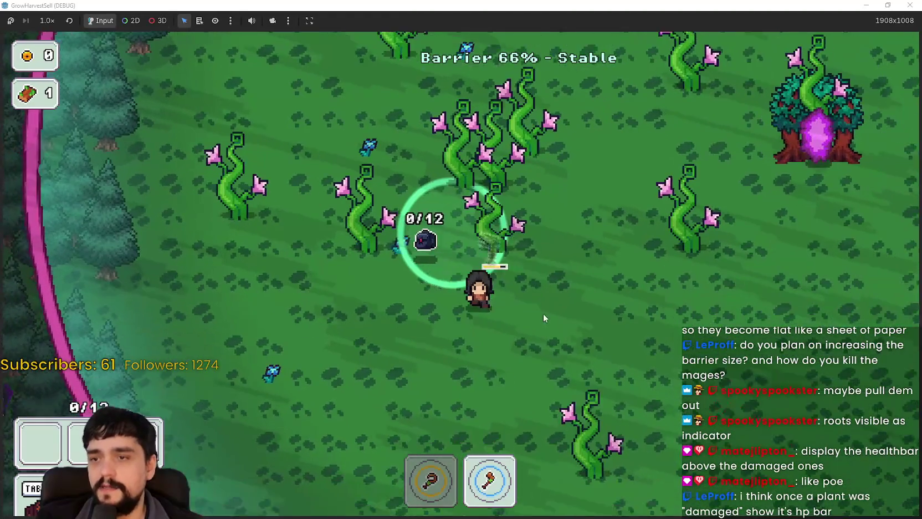
{"action": "key", "text": "a"}
{"action": "key", "text": "w"}
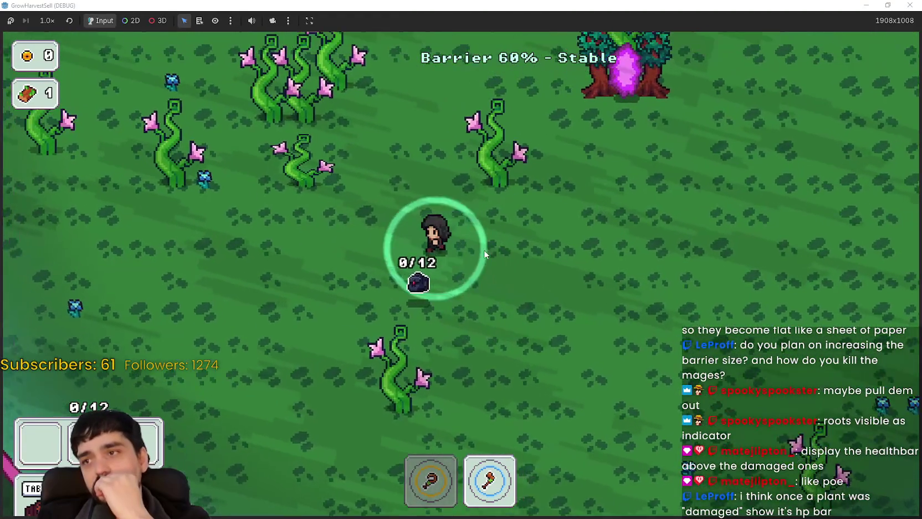
{"action": "key", "text": "d"}
{"action": "key", "text": "s"}
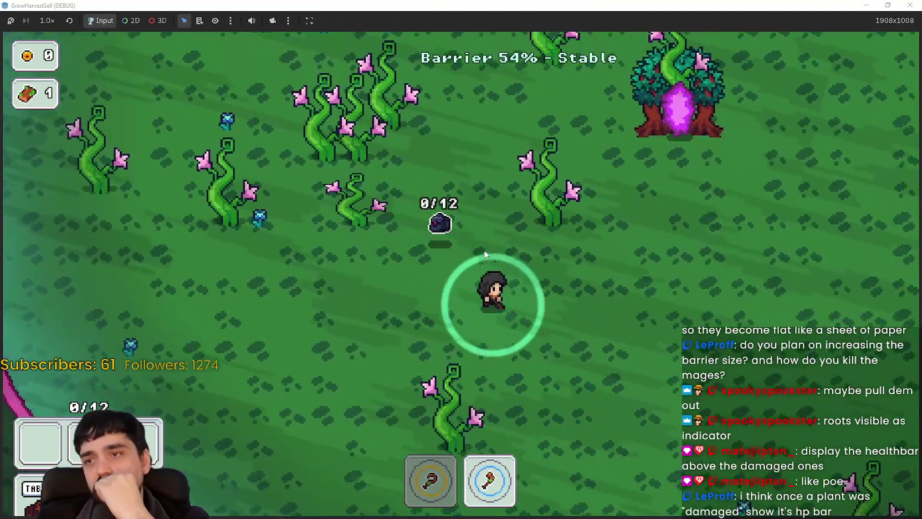
{"action": "key", "text": "d"}
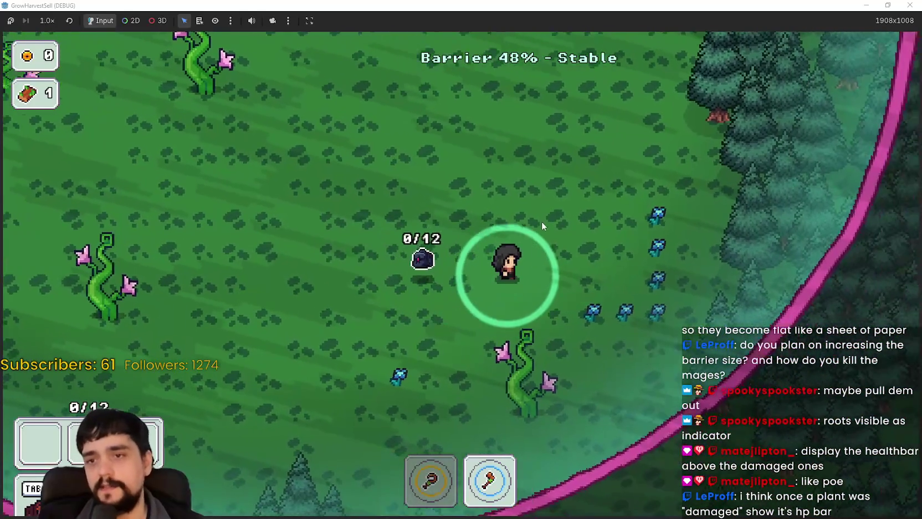
{"action": "key", "text": "1"}
Harvest three blue flowers beside the crystals (bag 3/12) until the barrier drops to 0%.
{"action": "key", "text": "a"}
{"action": "key", "text": "d"}
{"action": "key", "text": "a"}
{"action": "key", "text": "s"}
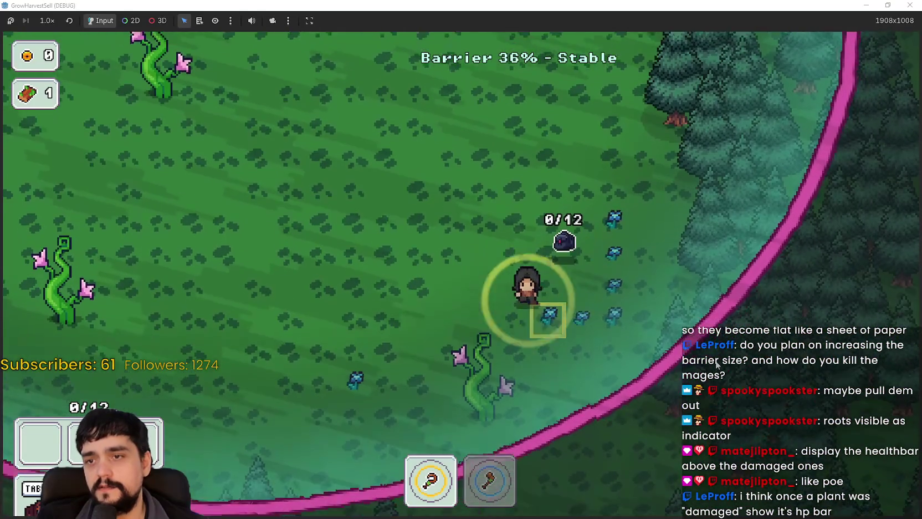
{"action": "key", "text": "d"}
{"action": "key", "text": "w"}
{"action": "key", "text": "a"}
{"action": "key", "text": "d"}
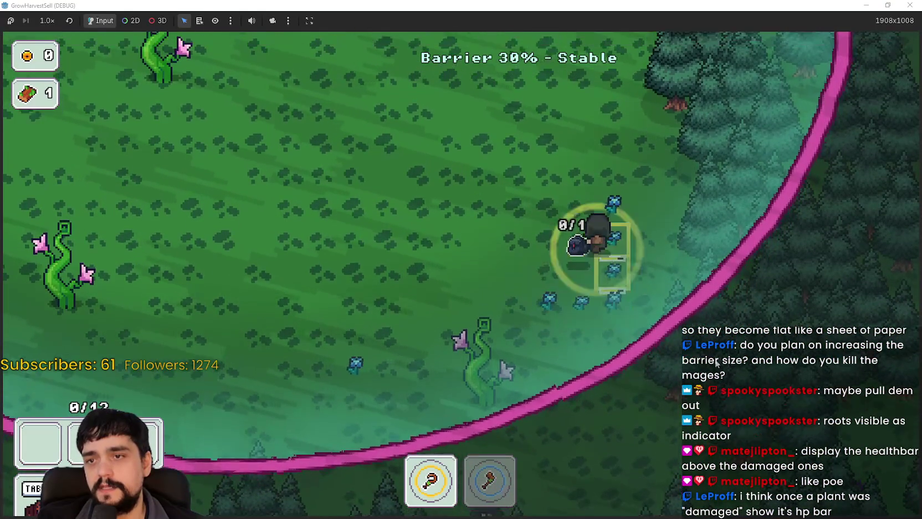
{"action": "key", "text": "a"}
{"action": "key", "text": "d"}
{"action": "key", "text": "w"}
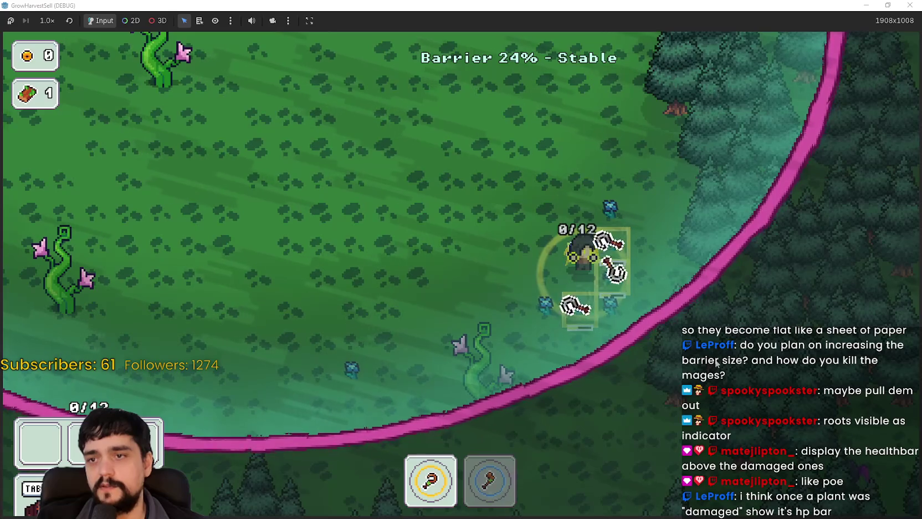
{"action": "key", "text": "a"}
{"action": "key", "text": "d"}
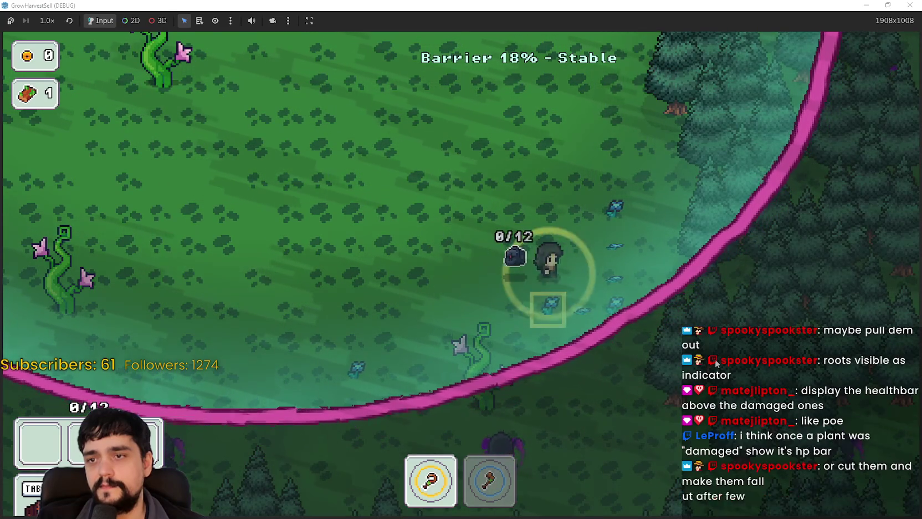
{"action": "key", "text": "w"}
{"action": "key", "text": "a"}
{"action": "key", "text": "s"}
{"action": "key", "text": "w"}
{"action": "key", "text": "d"}
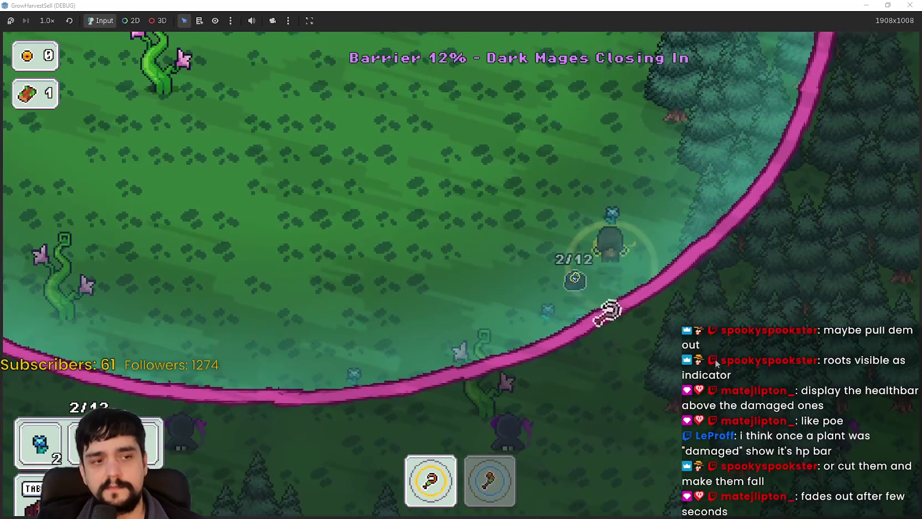
{"action": "key", "text": "s"}
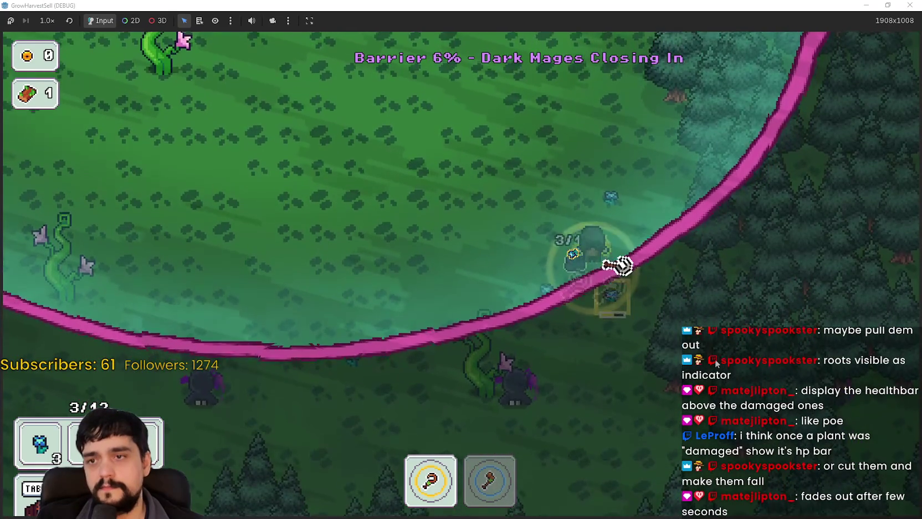
{"action": "key", "text": "w"}
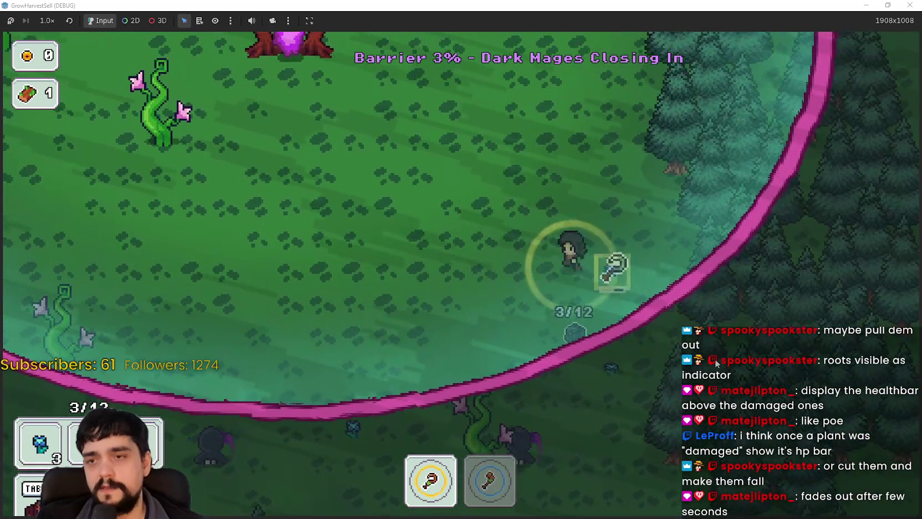
{"action": "key", "text": "a"}
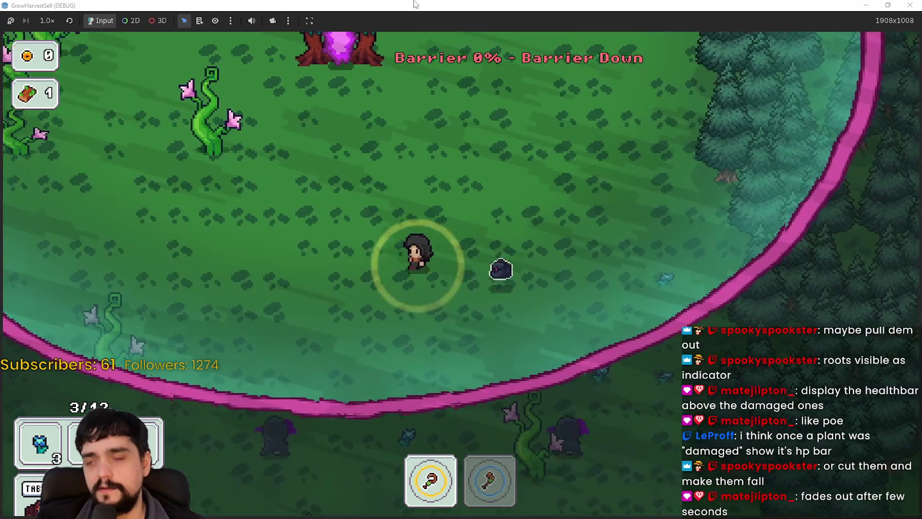
{"action": "key", "text": "w"}
{"action": "key", "text": "w"}
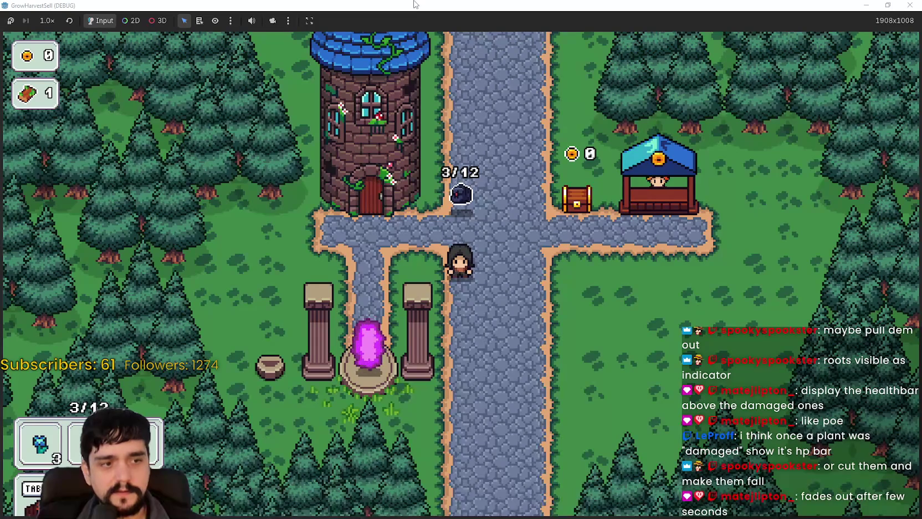
Walk right through the village to the shop stall and sell the crystals for 24 coins.
{"action": "key", "text": "d"}
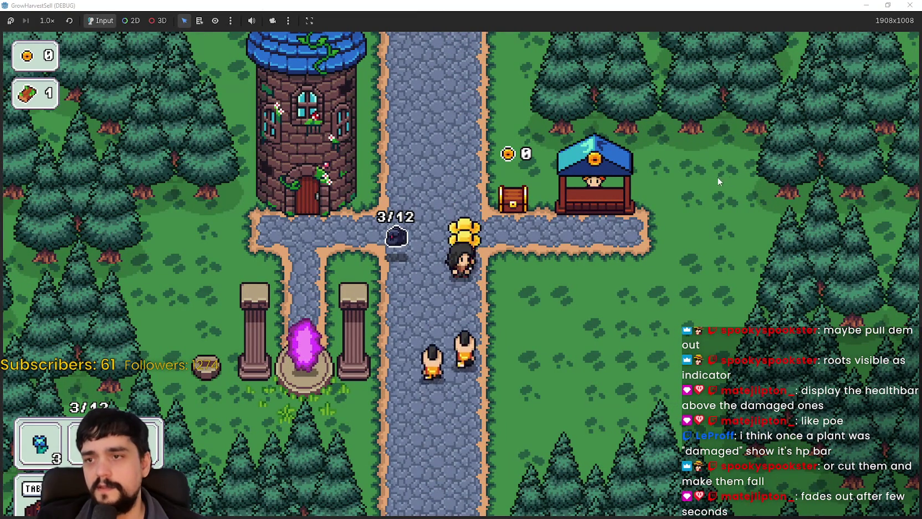
{"action": "key", "text": "d"}
{"action": "key", "text": "w"}
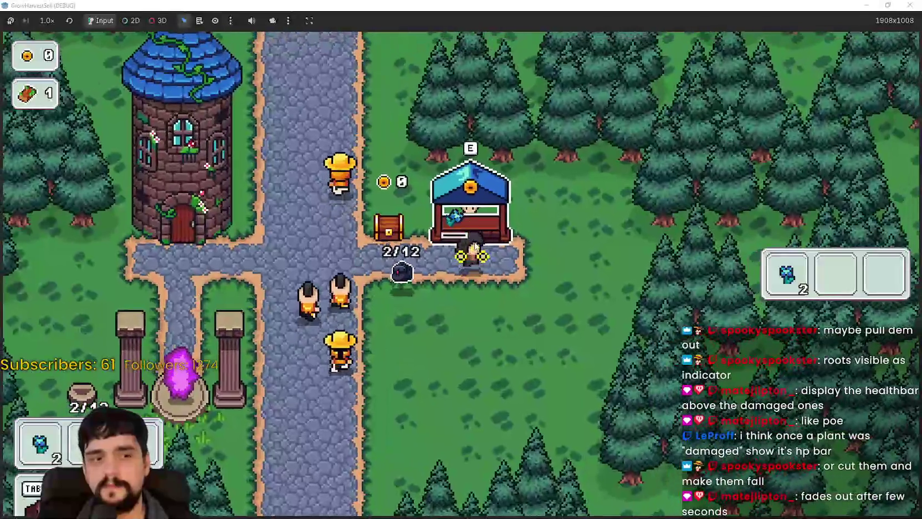
{"action": "key", "text": "e"}
Walk back toward the tower junction and restore the game window over the editor.
{"action": "key", "text": "a"}
{"action": "key", "text": "s"}
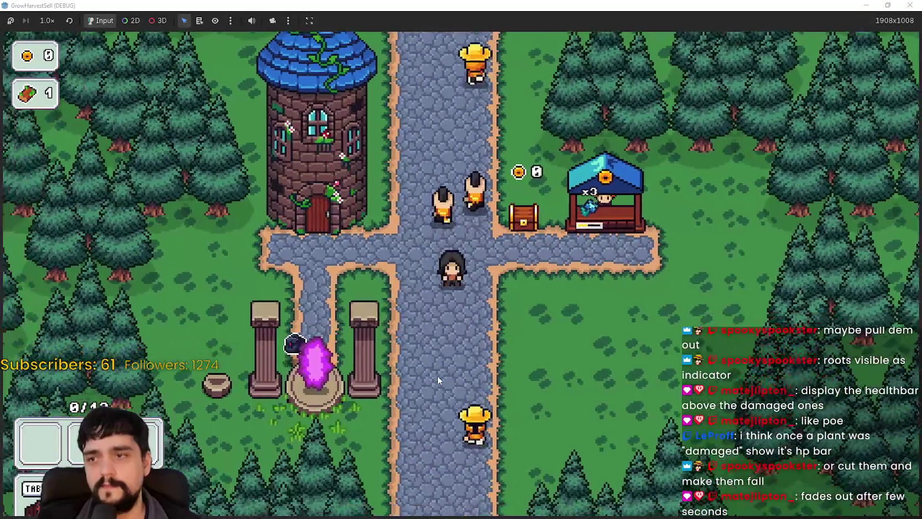
{"action": "key", "text": "a"}
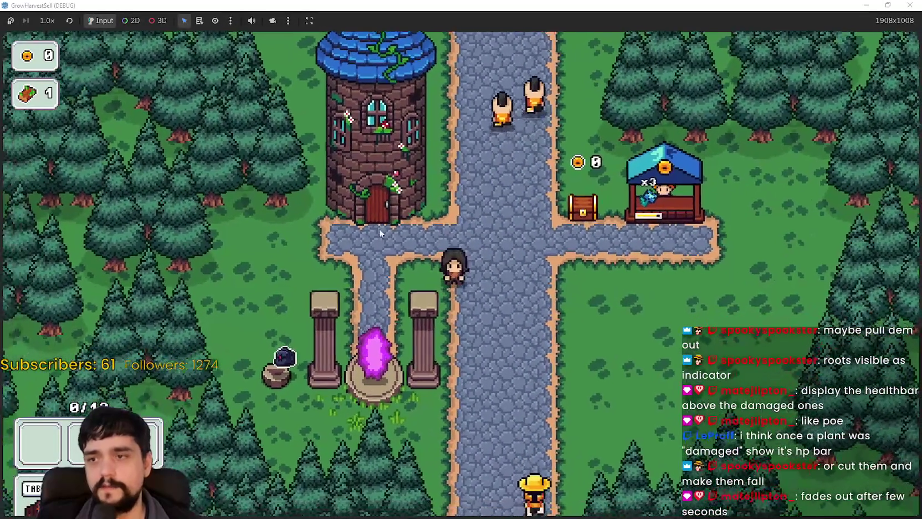
{"action": "key", "text": "d"}
{"action": "key", "text": "s"}
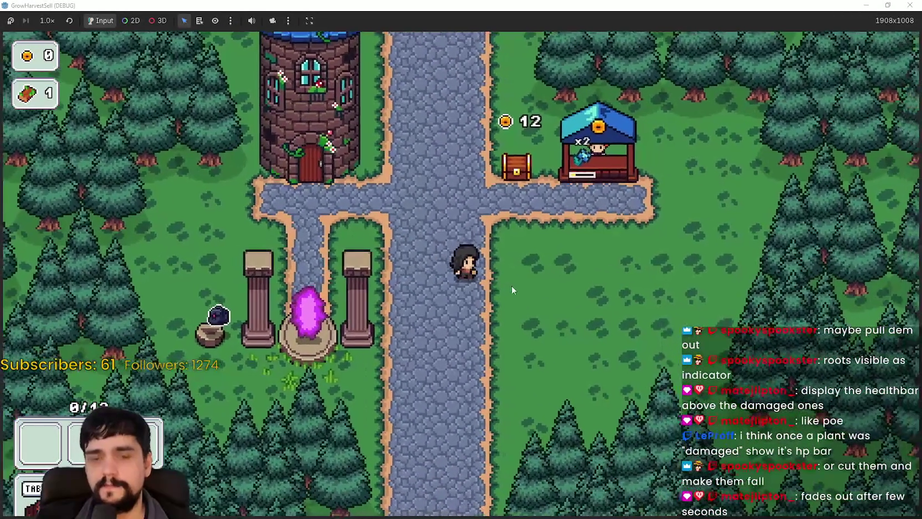
{"action": "key", "text": "a"}
{"action": "key", "text": "w"}
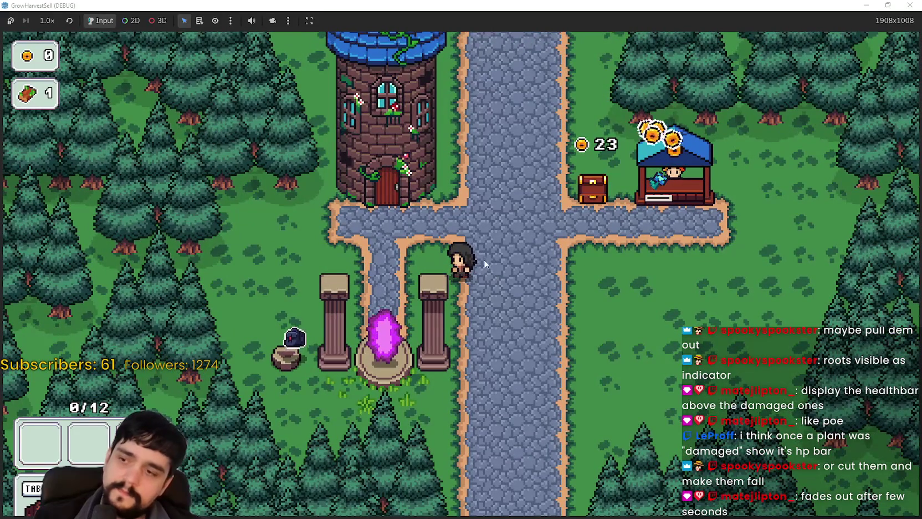
{"action": "key", "text": "d"}
{"action": "double_click", "coordinate": [670, 5]}
Stop the running game and select PlantField, previewing its rock harvest texture.
{"action": "key", "text": "F8"}
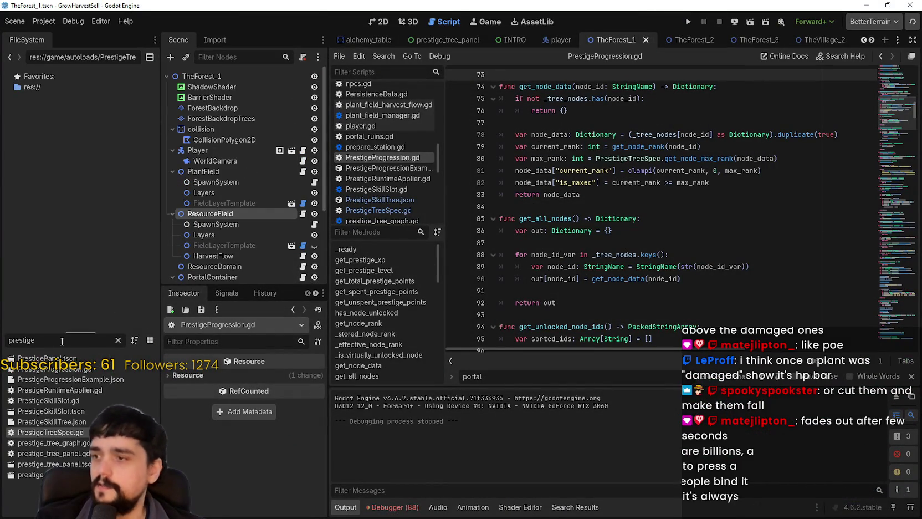
{"action": "left_click", "coordinate": [244, 171]}
{"action": "scroll", "coordinate": [265, 477], "scroll_direction": "down", "scroll_amount": 5}
{"action": "scroll", "coordinate": [268, 477], "scroll_direction": "down", "scroll_amount": 5}
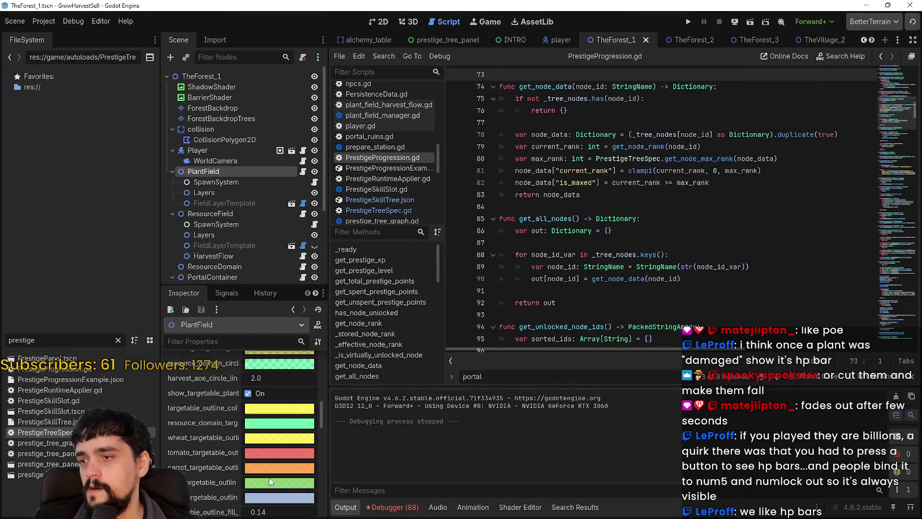
{"action": "left_click", "coordinate": [268, 477]}
Widen the Inspector so plants_data with plant_wheat.tres reads fully, then show the 2D view.
{"action": "scroll", "coordinate": [269, 477], "scroll_direction": "down", "scroll_amount": 5}
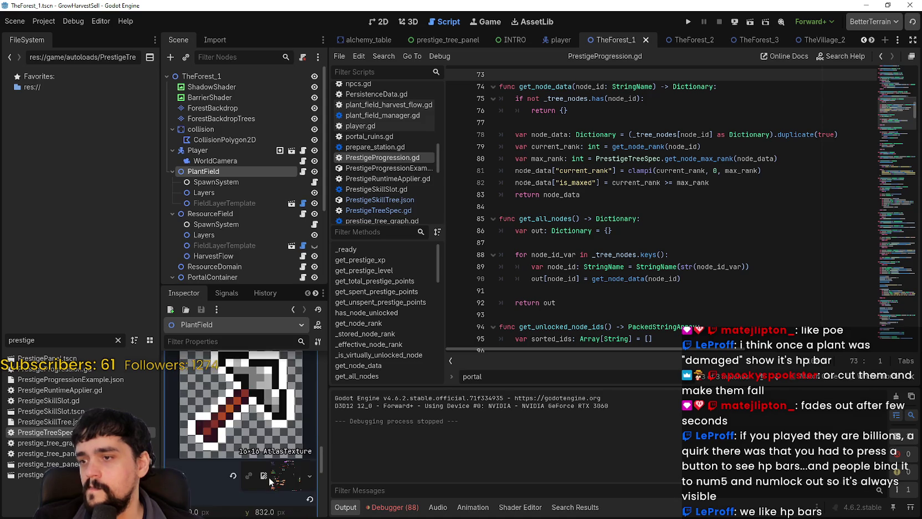
{"action": "left_click_drag", "start_coordinate": [329, 464], "coordinate": [423, 464]}
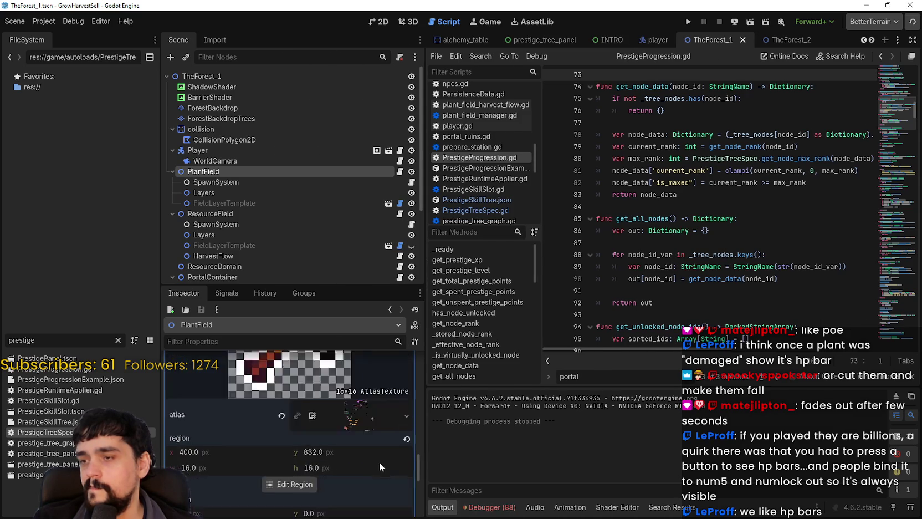
{"action": "scroll", "coordinate": [411, 388], "scroll_direction": "up", "scroll_amount": 10}
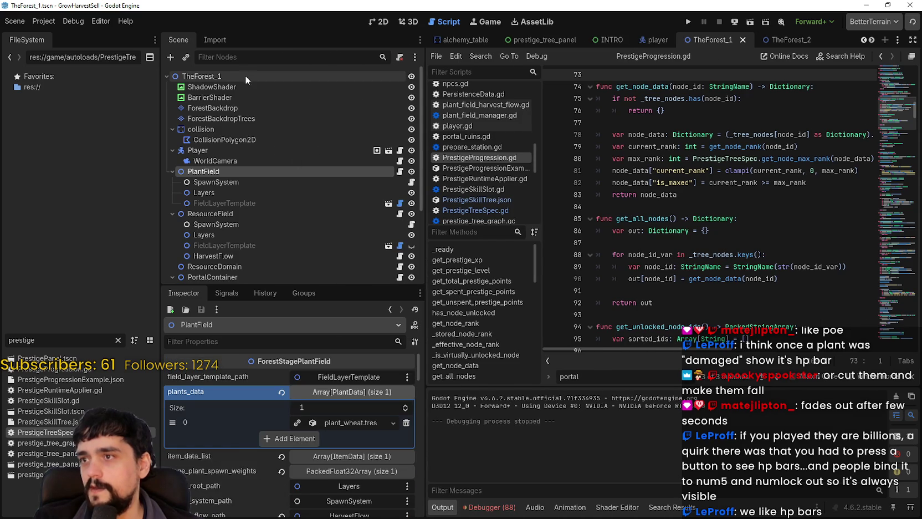
{"action": "left_click", "coordinate": [379, 21]}
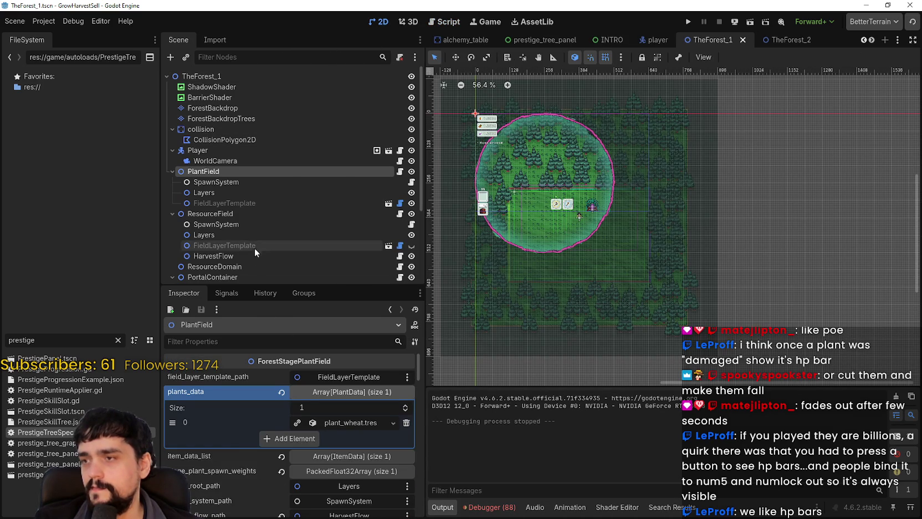
Browse the Layers and SpawnSystem nodes, then scroll through PlantField's Inspector settings.
{"action": "left_click", "coordinate": [233, 193]}
{"action": "left_click", "coordinate": [239, 182]}
{"action": "left_click", "coordinate": [241, 171]}
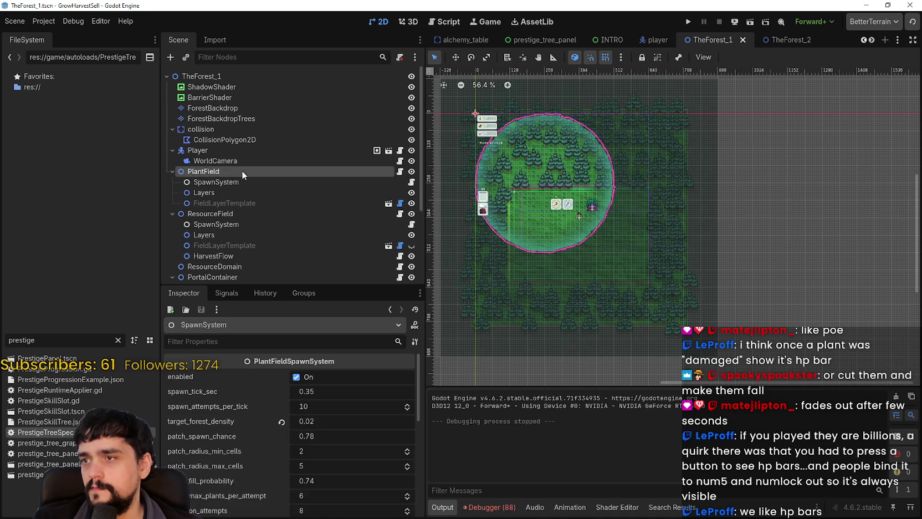
{"action": "scroll", "coordinate": [283, 499], "scroll_direction": "down", "scroll_amount": 3}
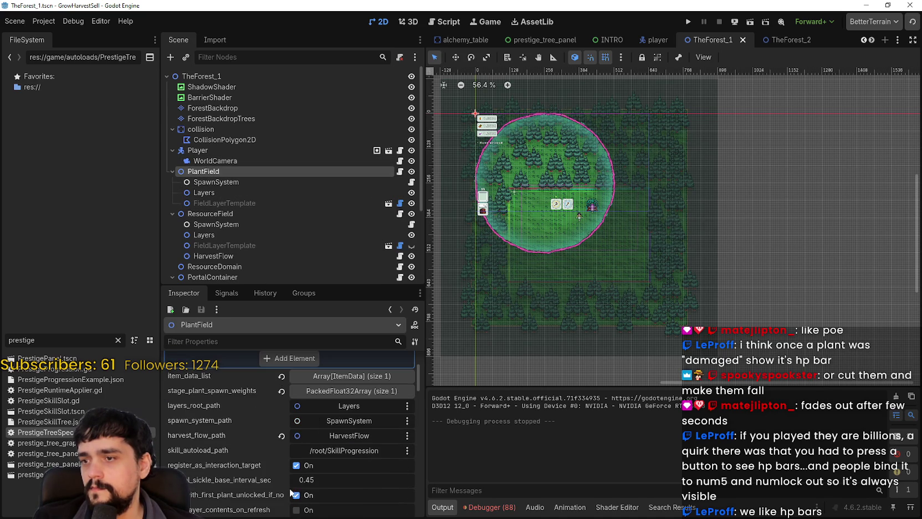
{"action": "scroll", "coordinate": [292, 474], "scroll_direction": "down", "scroll_amount": 10}
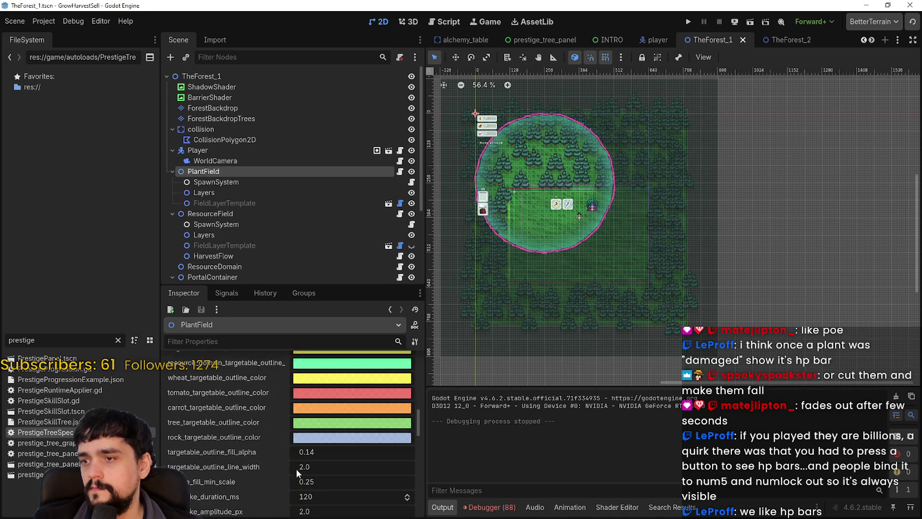
{"action": "scroll", "coordinate": [297, 470], "scroll_direction": "down", "scroll_amount": 10}
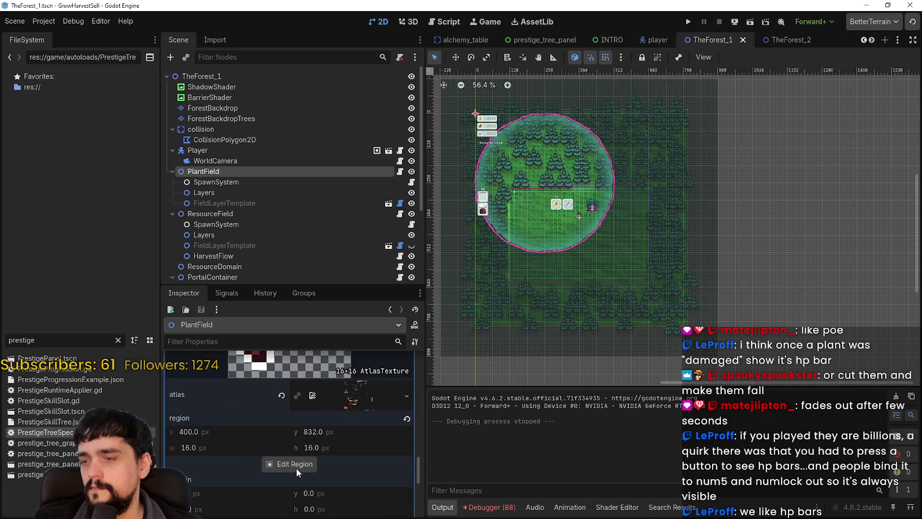
{"action": "scroll", "coordinate": [296, 468], "scroll_direction": "down", "scroll_amount": 2}
{"action": "mouse_move", "coordinate": [419, 492]}
{"action": "left_mouse_down"}
{"action": "mouse_move", "coordinate": [418, 512]}
{"action": "mouse_move", "coordinate": [420, 367]}
{"action": "left_mouse_up"}
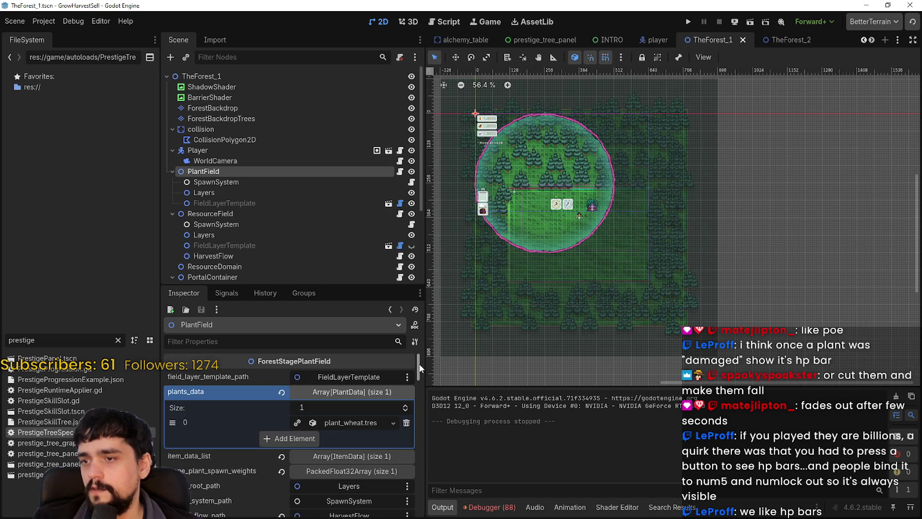
Open FieldLayerTemplate's plant_field.tscn scene in its own tab.
{"action": "left_click", "coordinate": [351, 376]}
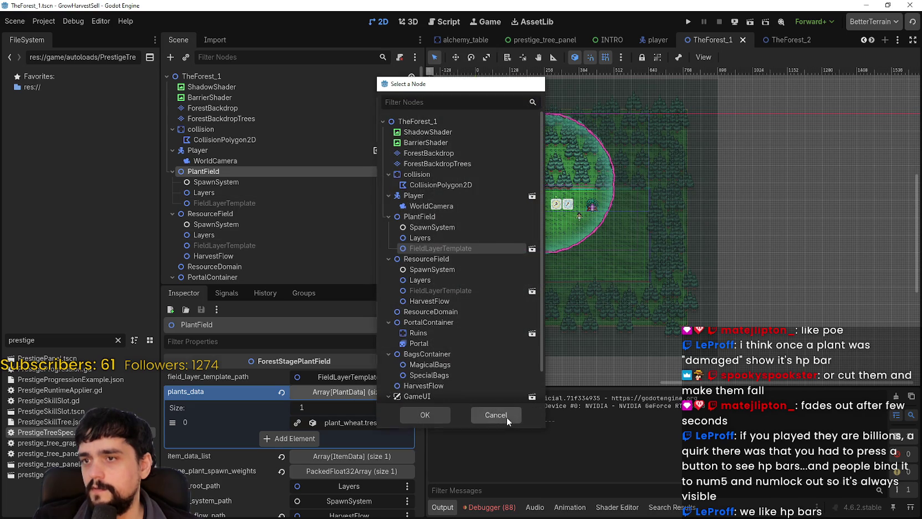
{"action": "left_click", "coordinate": [506, 416]}
{"action": "left_click", "coordinate": [265, 203]}
{"action": "left_click", "coordinate": [388, 203]}
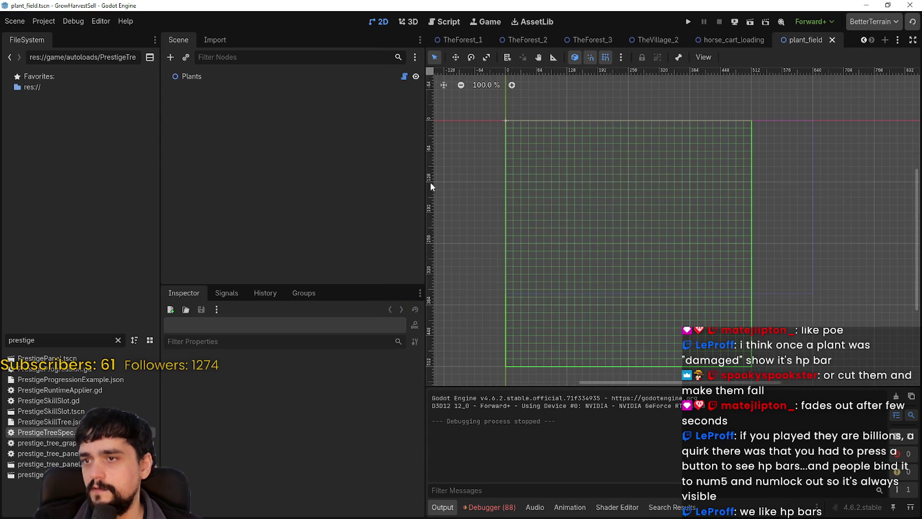
Select the Plants node and open its growth_fill_shader fill_up.gdshader in the Shader Editor.
{"action": "left_click", "coordinate": [257, 73]}
{"action": "scroll", "coordinate": [248, 465], "scroll_direction": "down", "scroll_amount": 5}
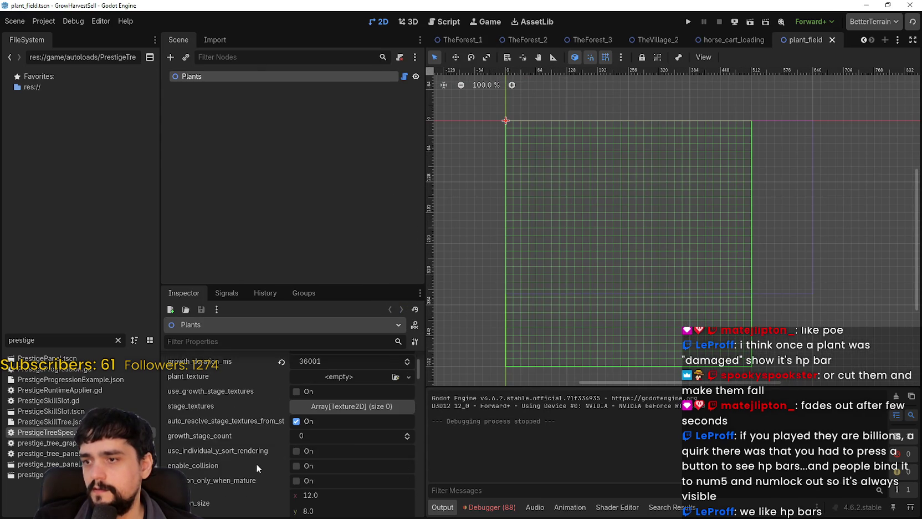
{"action": "scroll", "coordinate": [258, 461], "scroll_direction": "down", "scroll_amount": 3}
{"action": "left_click", "coordinate": [355, 372]}
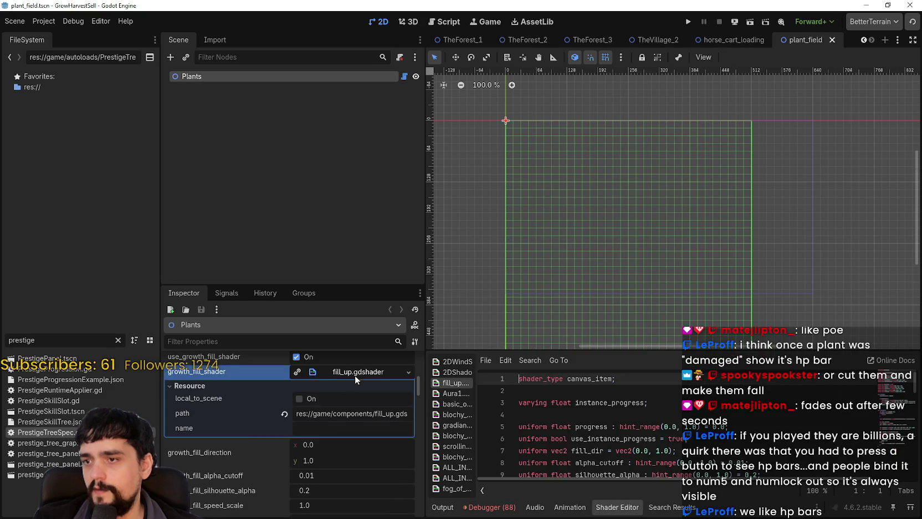
{"action": "scroll", "coordinate": [563, 431], "scroll_direction": "down", "scroll_amount": 4}
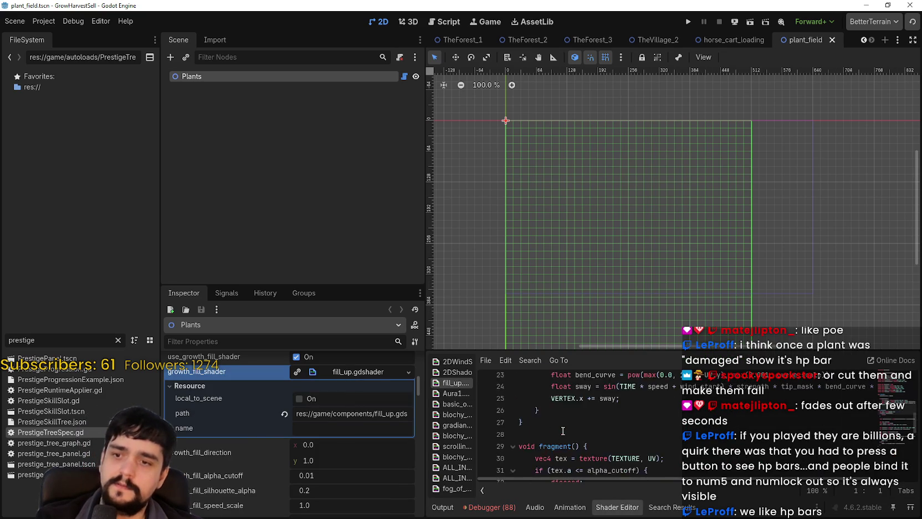
{"action": "scroll", "coordinate": [324, 460], "scroll_direction": "down", "scroll_amount": 4}
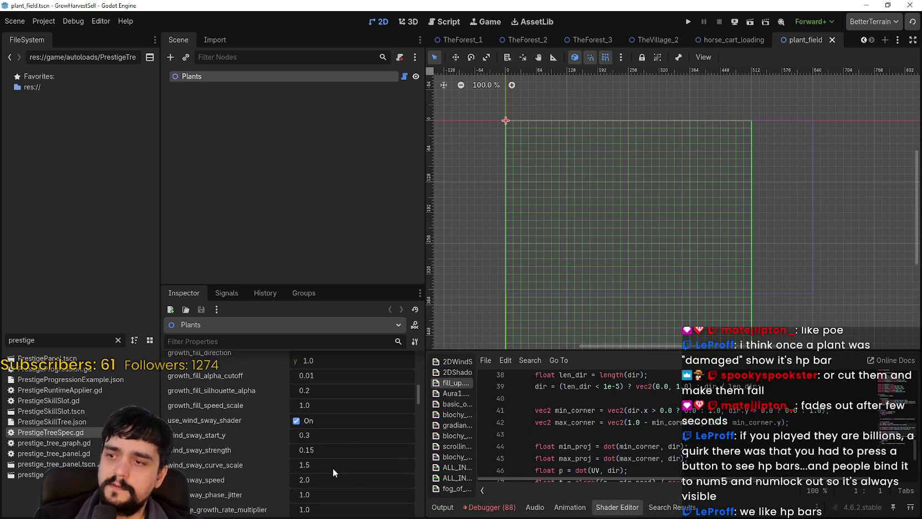
{"action": "scroll", "coordinate": [333, 464], "scroll_direction": "down", "scroll_amount": 6}
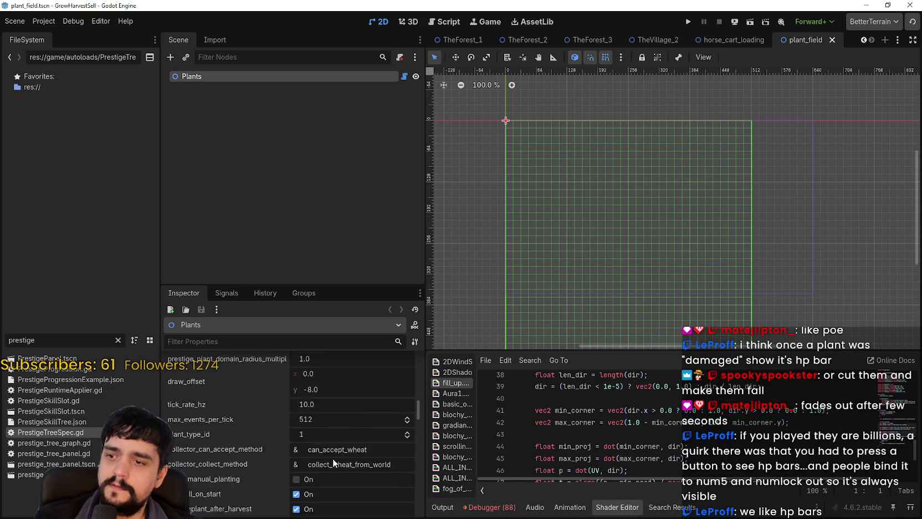
{"action": "scroll", "coordinate": [333, 458], "scroll_direction": "down", "scroll_amount": 10}
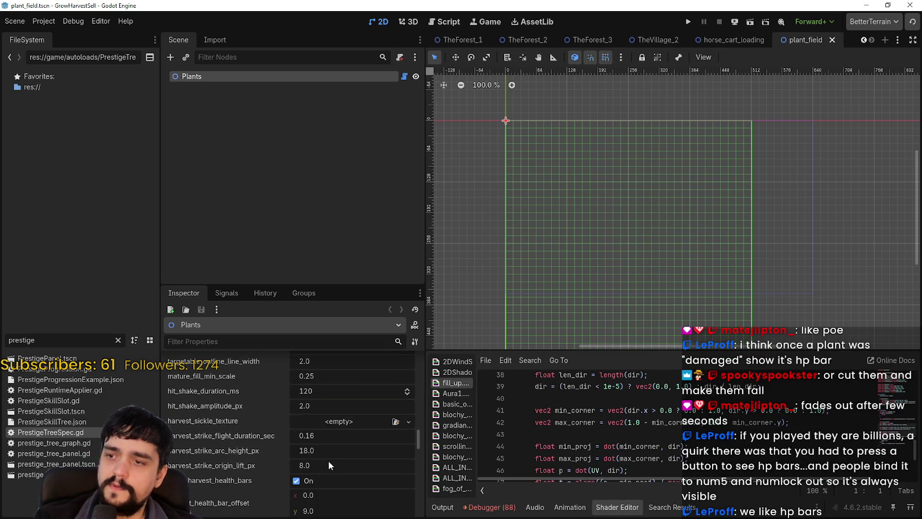
{"action": "scroll", "coordinate": [329, 458], "scroll_direction": "down", "scroll_amount": 8}
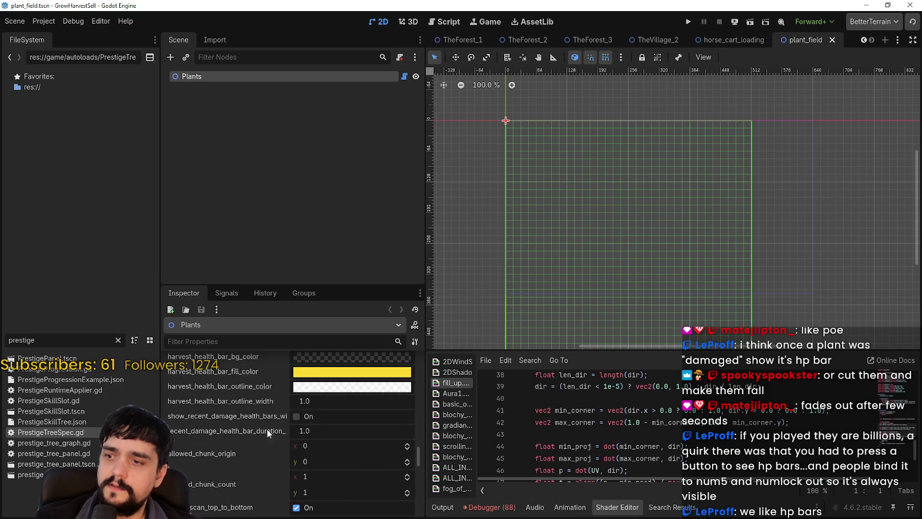
{"action": "scroll", "coordinate": [275, 454], "scroll_direction": "down", "scroll_amount": 8}
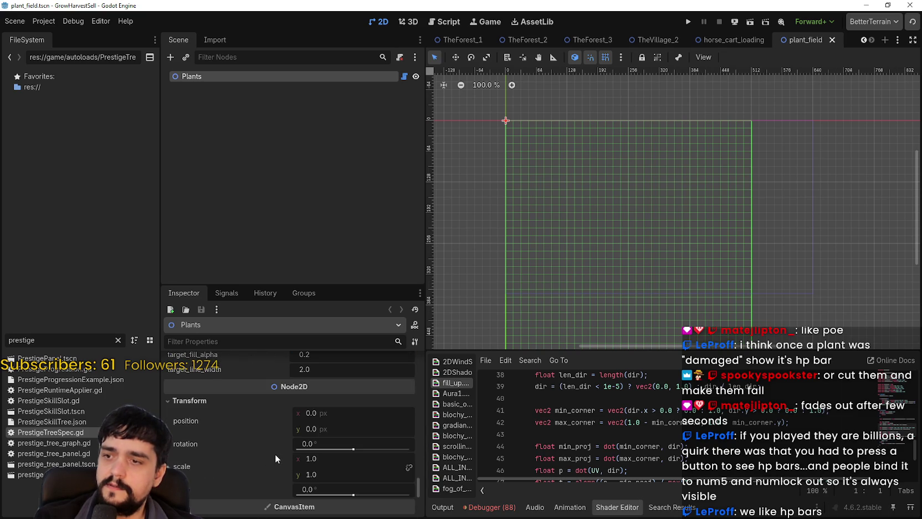
{"action": "scroll", "coordinate": [276, 454], "scroll_direction": "up", "scroll_amount": 5}
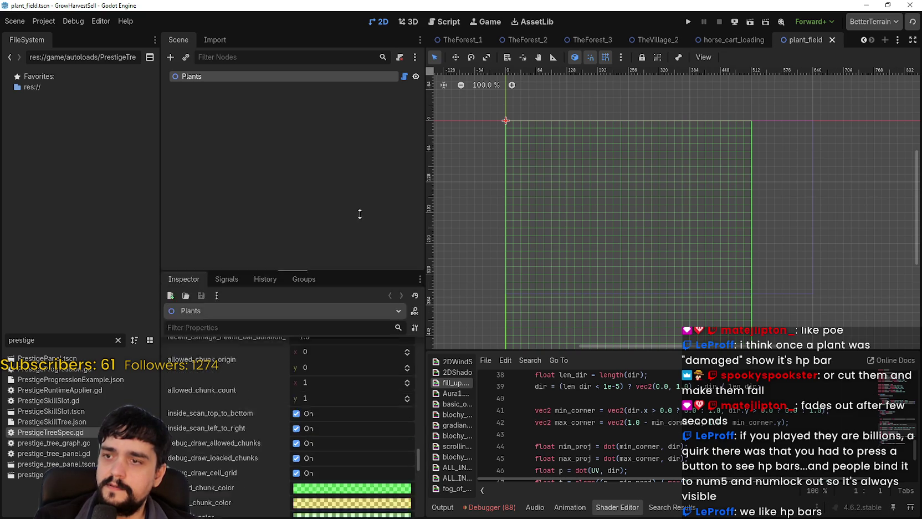
Enlarge the Inspector and shader code panels by moving their splitters.
{"action": "left_click_drag", "start_coordinate": [362, 286], "coordinate": [358, 147]}
{"action": "scroll", "coordinate": [319, 438], "scroll_direction": "up", "scroll_amount": 5}
{"action": "scroll", "coordinate": [263, 452], "scroll_direction": "up", "scroll_amount": 10}
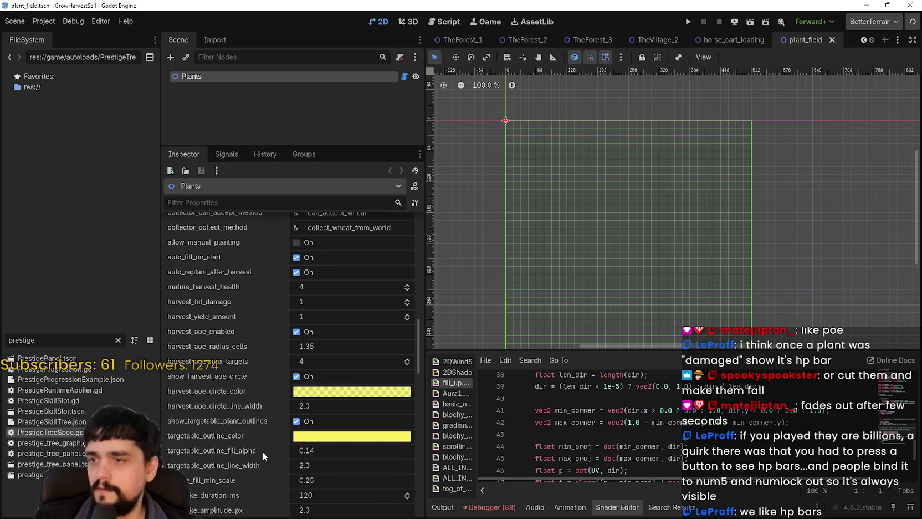
{"action": "scroll", "coordinate": [262, 452], "scroll_direction": "up", "scroll_amount": 5}
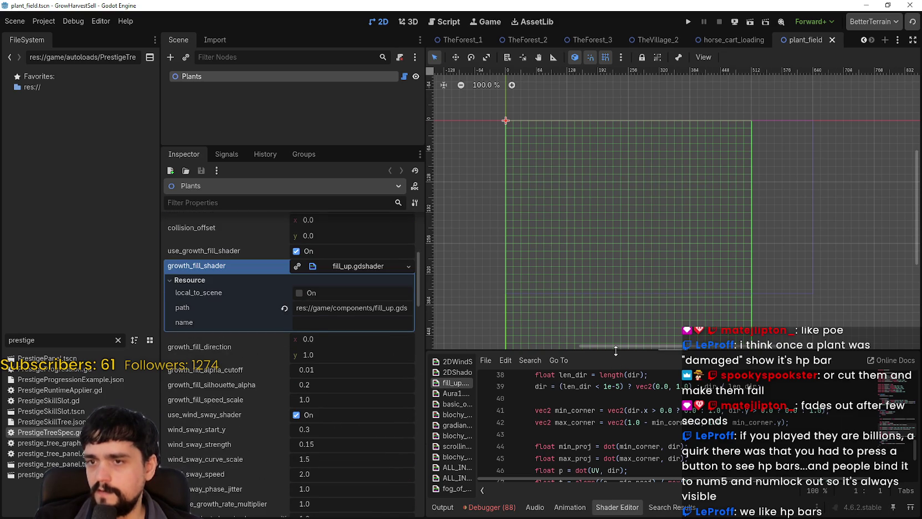
{"action": "left_click_drag", "start_coordinate": [616, 351], "coordinate": [607, 167]}
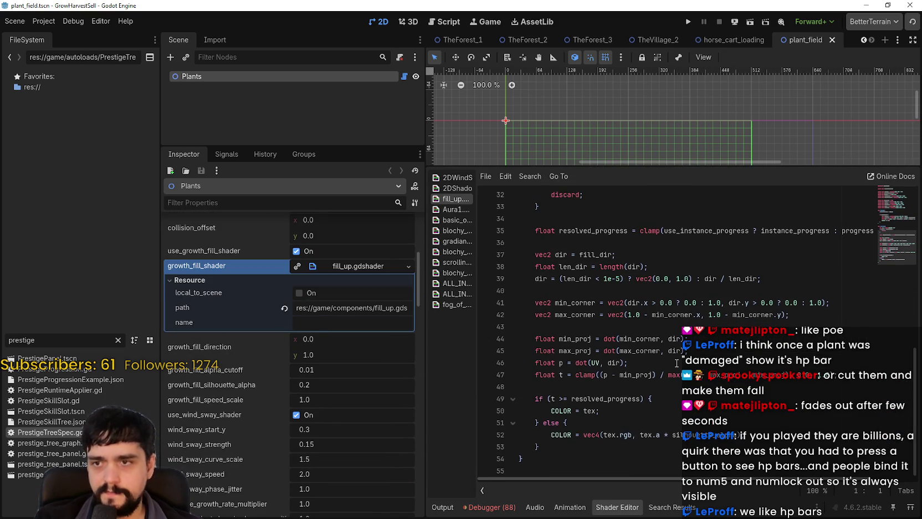
{"action": "scroll", "coordinate": [370, 403], "scroll_direction": "up", "scroll_amount": 1}
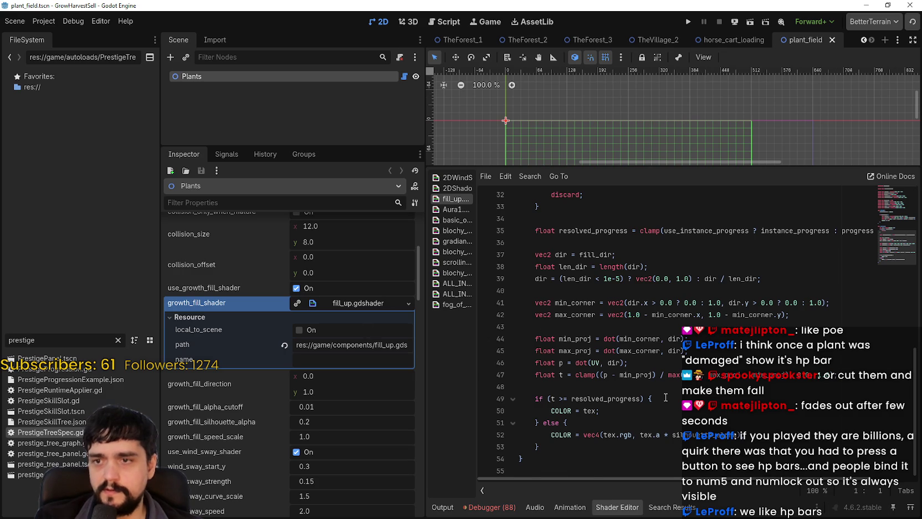
{"action": "scroll", "coordinate": [666, 397], "scroll_direction": "up", "scroll_amount": 8}
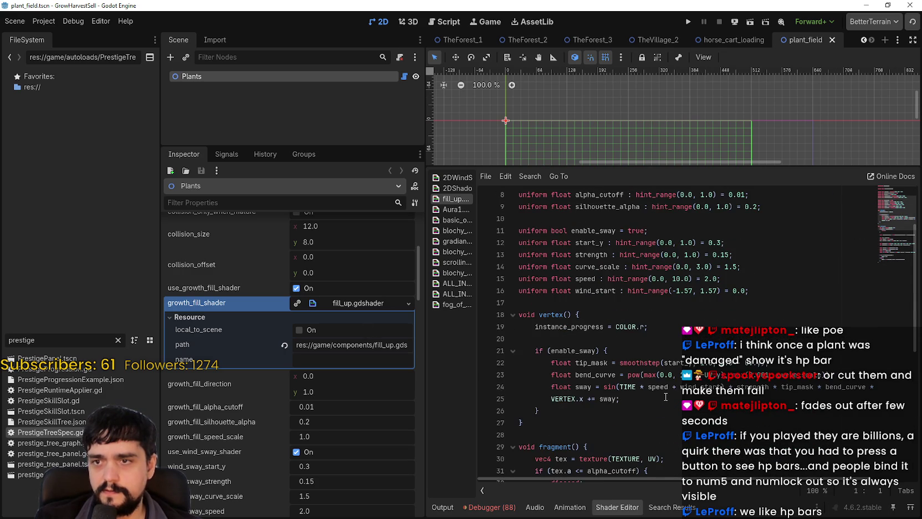
{"action": "scroll", "coordinate": [659, 391], "scroll_direction": "down", "scroll_amount": 8}
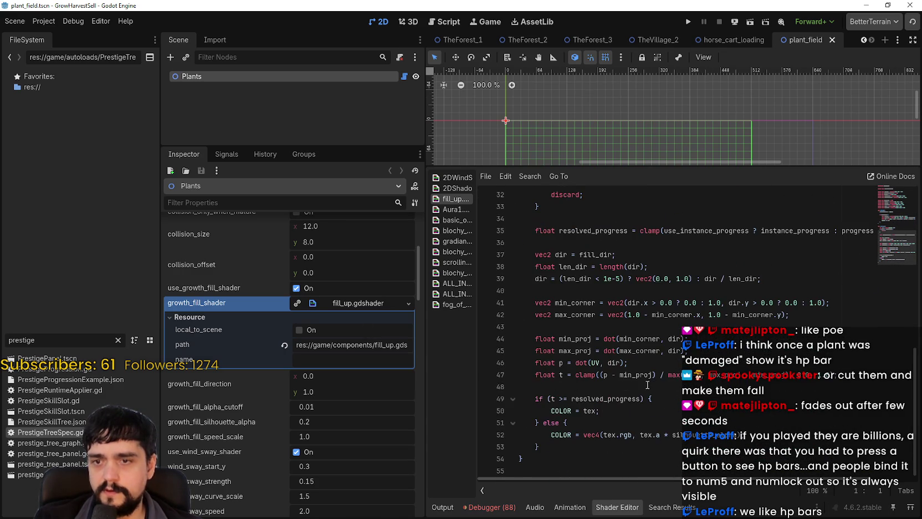
{"action": "scroll", "coordinate": [210, 357], "scroll_direction": "up", "scroll_amount": 4}
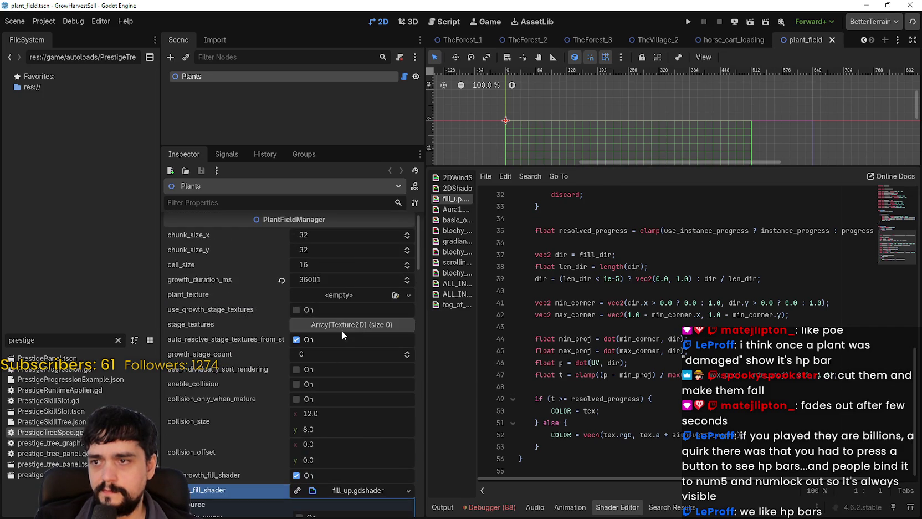
{"action": "left_click_drag", "start_coordinate": [418, 248], "coordinate": [423, 277]}
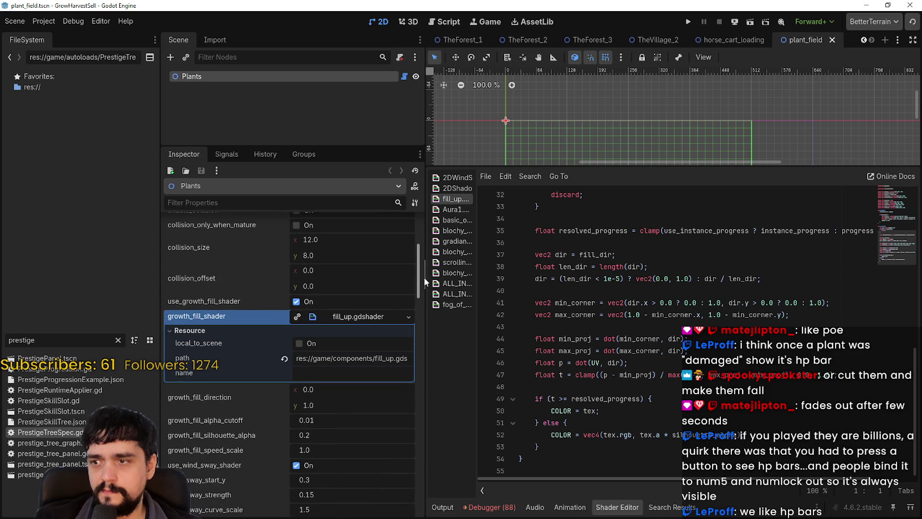
Clear the FileSystem filter and open the game/components folder to list its shader files.
{"action": "double_click", "coordinate": [48, 346]}
{"action": "key", "text": "BackSpace"}
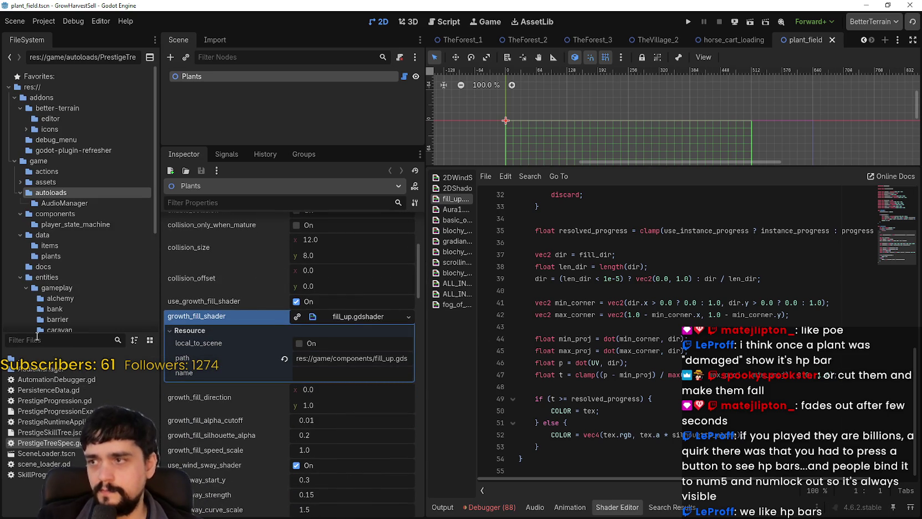
{"action": "scroll", "coordinate": [105, 233], "scroll_direction": "down", "scroll_amount": 3}
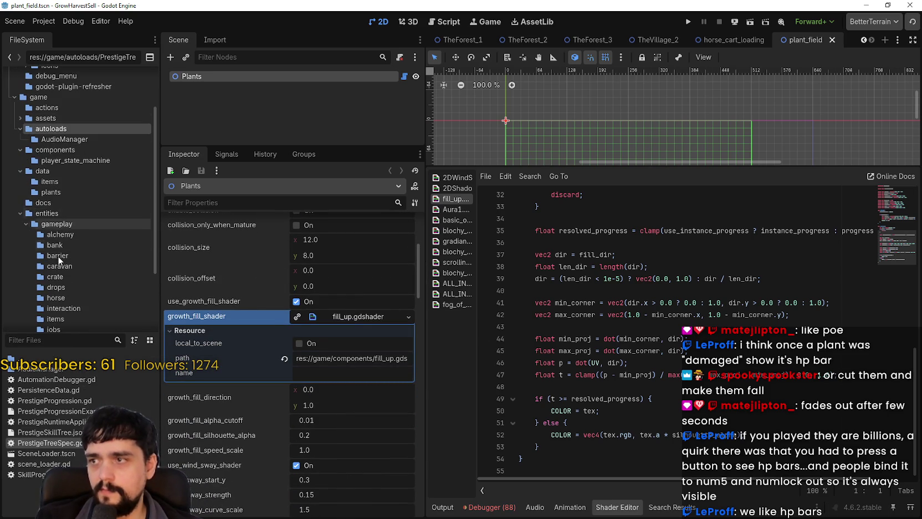
{"action": "scroll", "coordinate": [88, 306], "scroll_direction": "down", "scroll_amount": 2}
{"action": "scroll", "coordinate": [83, 221], "scroll_direction": "up", "scroll_amount": 3}
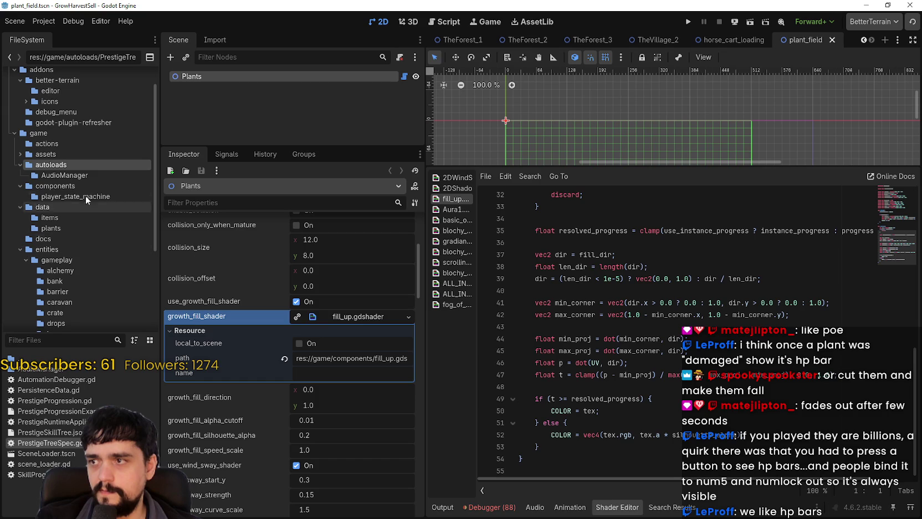
{"action": "left_click", "coordinate": [77, 186]}
{"action": "scroll", "coordinate": [33, 454], "scroll_direction": "down", "scroll_amount": 1}
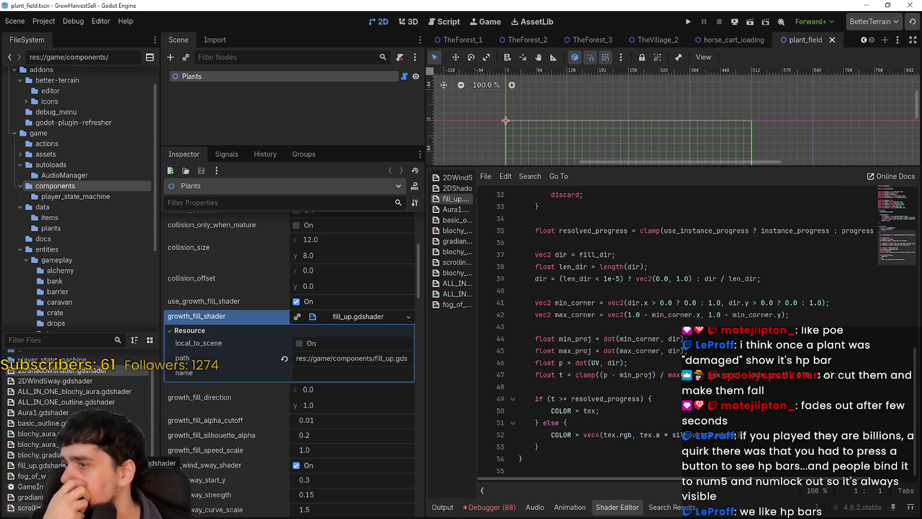
{"action": "scroll", "coordinate": [77, 421], "scroll_direction": "up", "scroll_amount": 1}
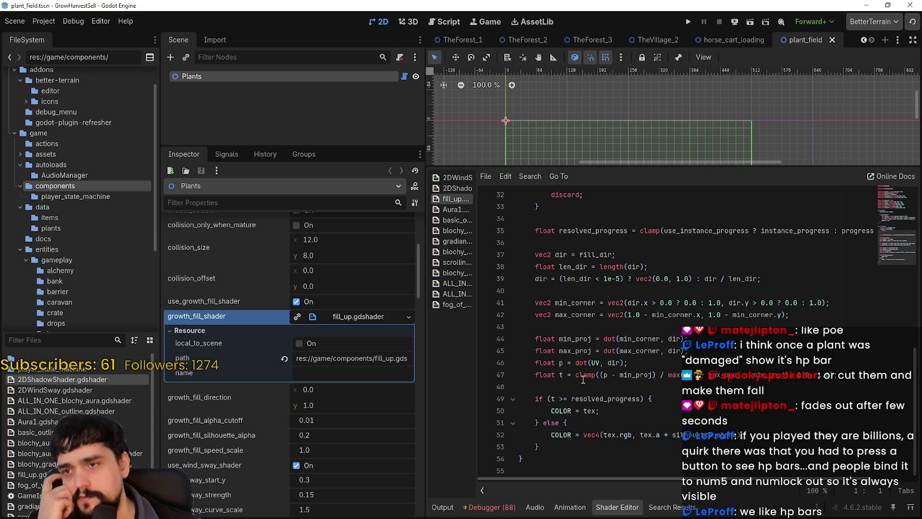
Select the max_corner expression on line 42, then move up to the sway uniforms at line 26.
{"action": "left_click", "coordinate": [519, 327]}
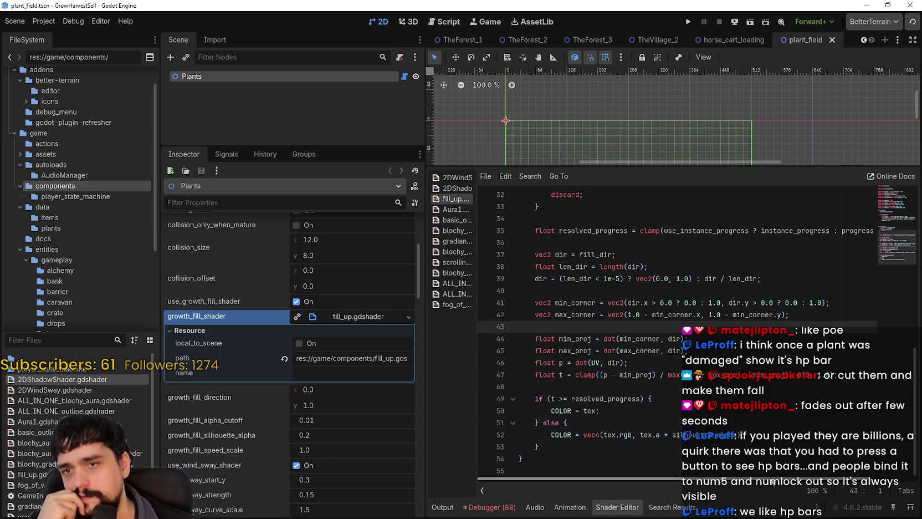
{"action": "left_click_drag", "start_coordinate": [782, 315], "coordinate": [654, 317]}
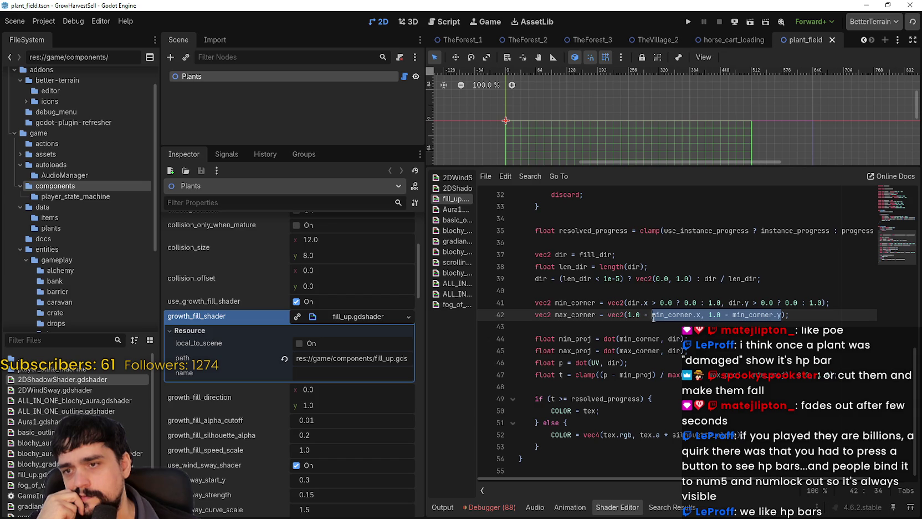
{"action": "scroll", "coordinate": [679, 395], "scroll_direction": "up", "scroll_amount": 4}
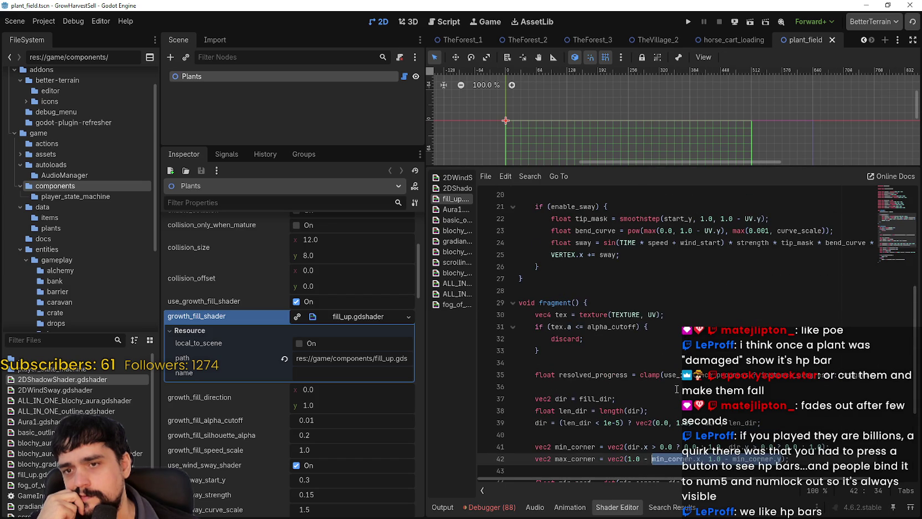
{"action": "scroll", "coordinate": [674, 382], "scroll_direction": "up", "scroll_amount": 3}
{"action": "left_click", "coordinate": [659, 374]}
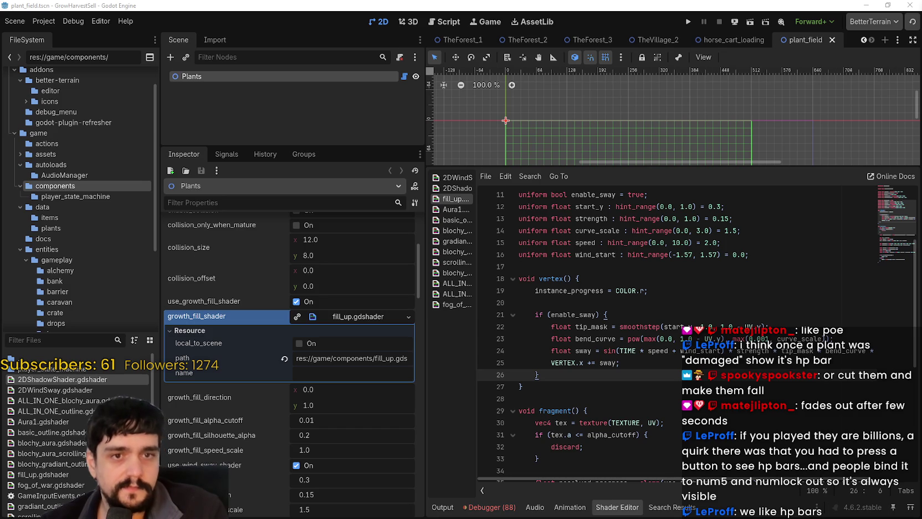
{"action": "scroll", "coordinate": [610, 333], "scroll_direction": "down", "scroll_amount": 6}
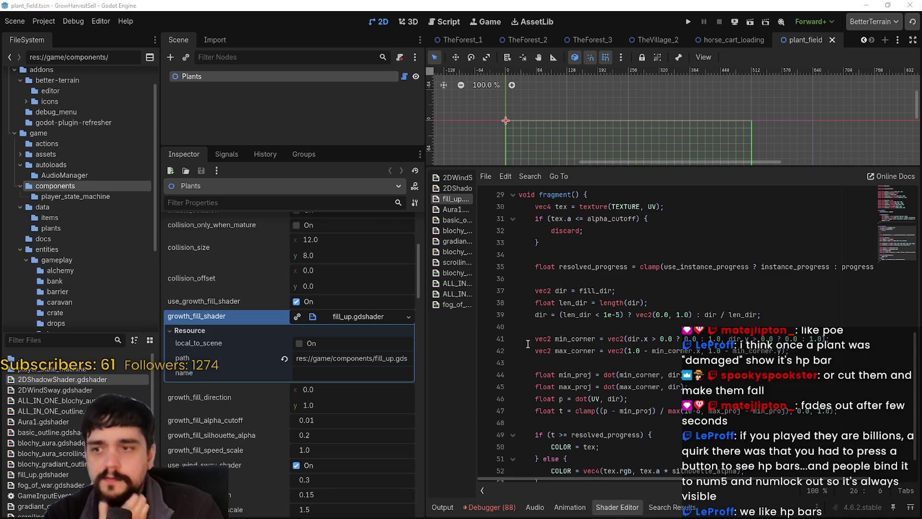
Enlarge the Scene tree panel and switch to the TheForest_1 scene tab.
{"action": "scroll", "coordinate": [610, 333], "scroll_direction": "down", "scroll_amount": 1}
{"action": "scroll", "coordinate": [340, 432], "scroll_direction": "down", "scroll_amount": 5}
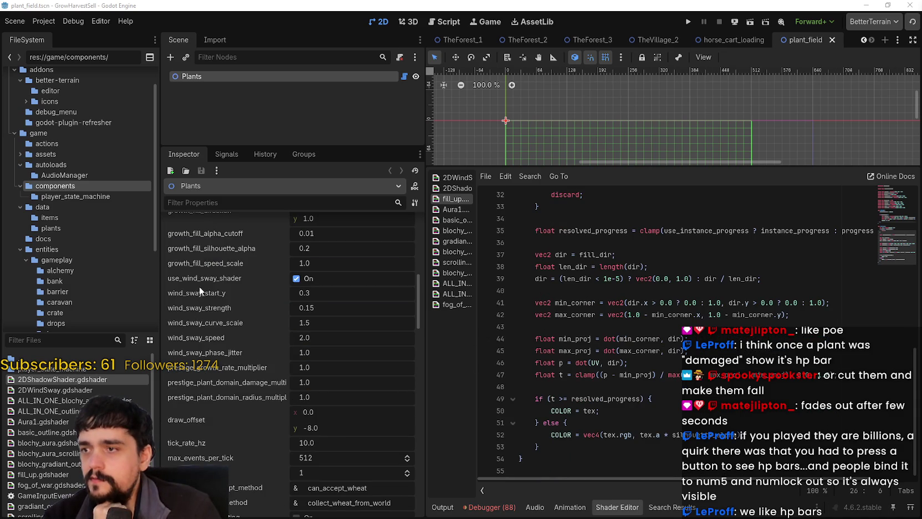
{"action": "scroll", "coordinate": [227, 434], "scroll_direction": "up", "scroll_amount": 4}
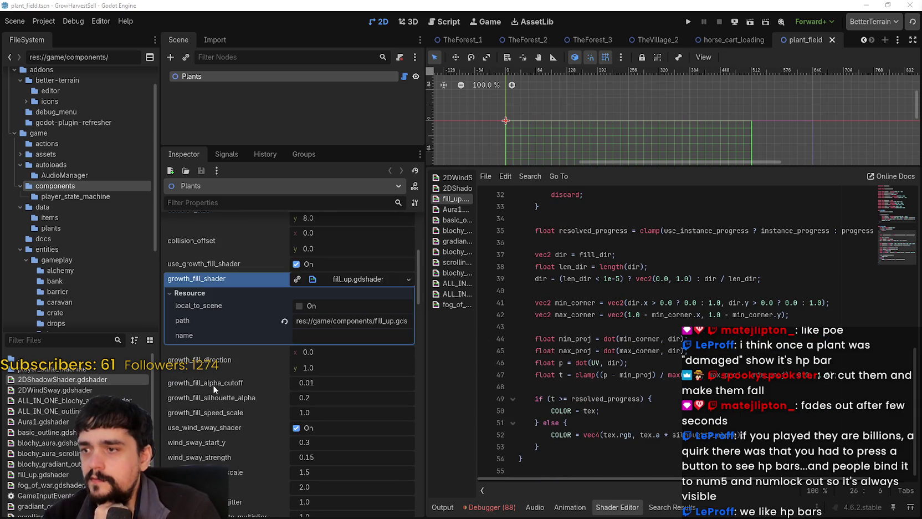
{"action": "scroll", "coordinate": [227, 410], "scroll_direction": "up", "scroll_amount": 4}
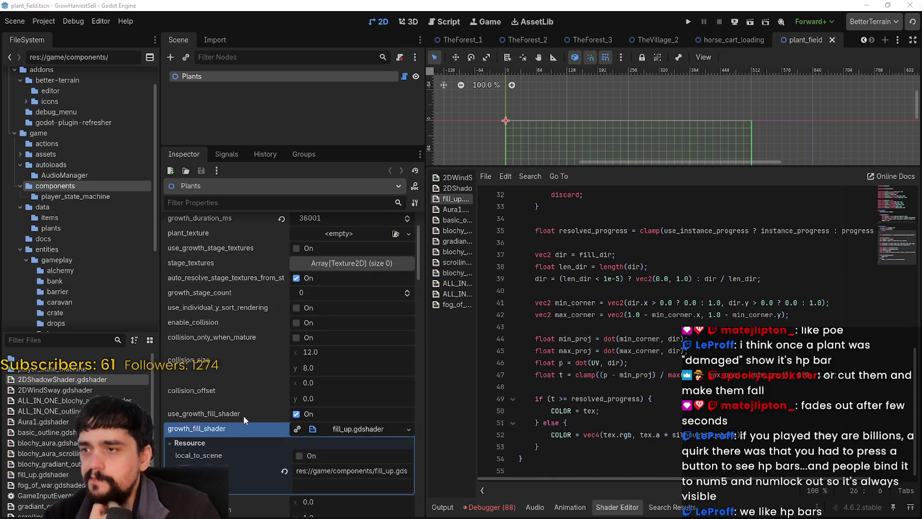
{"action": "scroll", "coordinate": [247, 394], "scroll_direction": "up", "scroll_amount": 1}
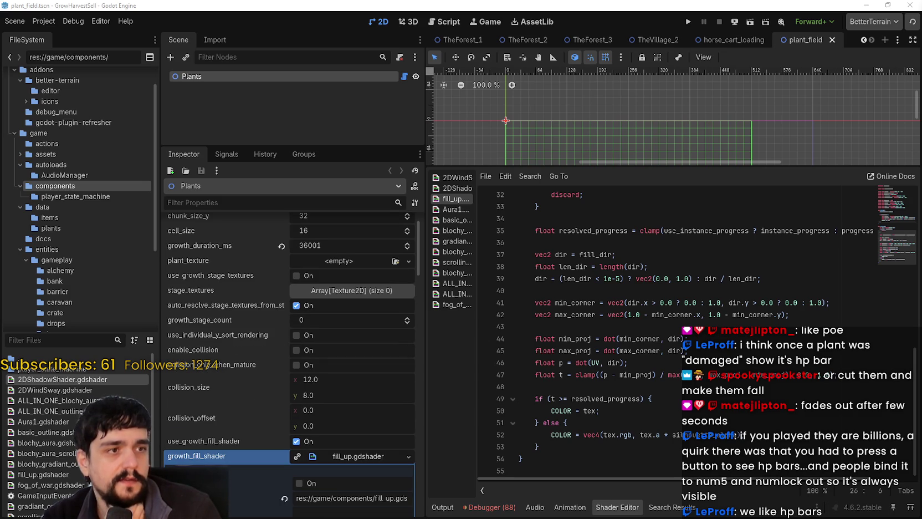
{"action": "left_click_drag", "start_coordinate": [364, 145], "coordinate": [365, 322]}
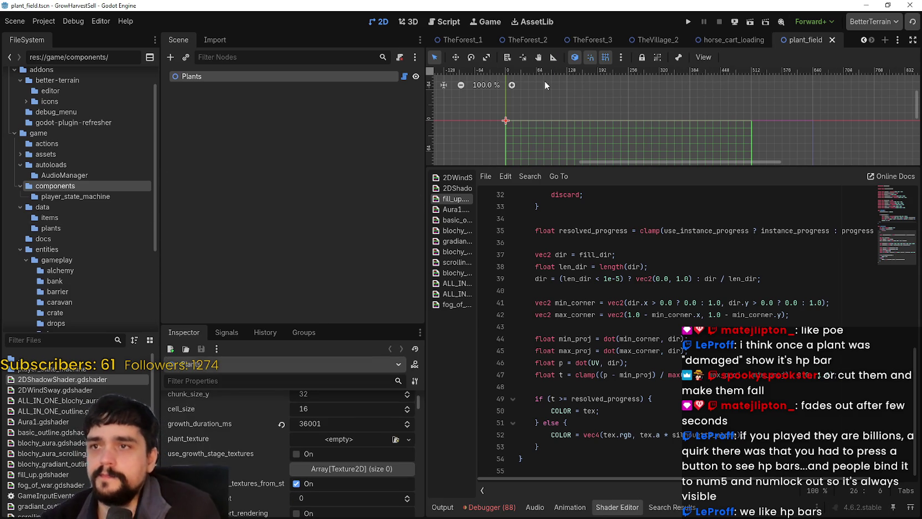
{"action": "left_click", "coordinate": [460, 39]}
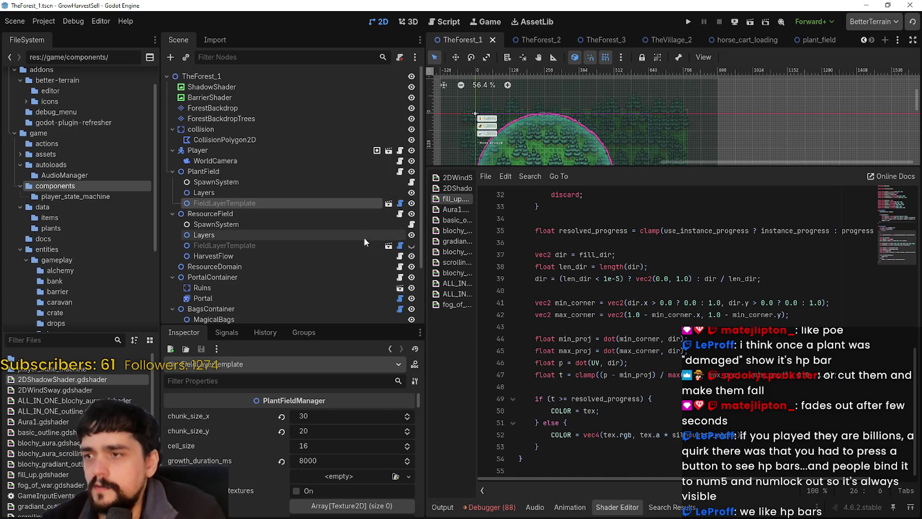
Select PlantField, enlarge its property list, and scroll from item_data_list down to rock_harvest_texture.
{"action": "scroll", "coordinate": [377, 237], "scroll_direction": "down", "scroll_amount": 3}
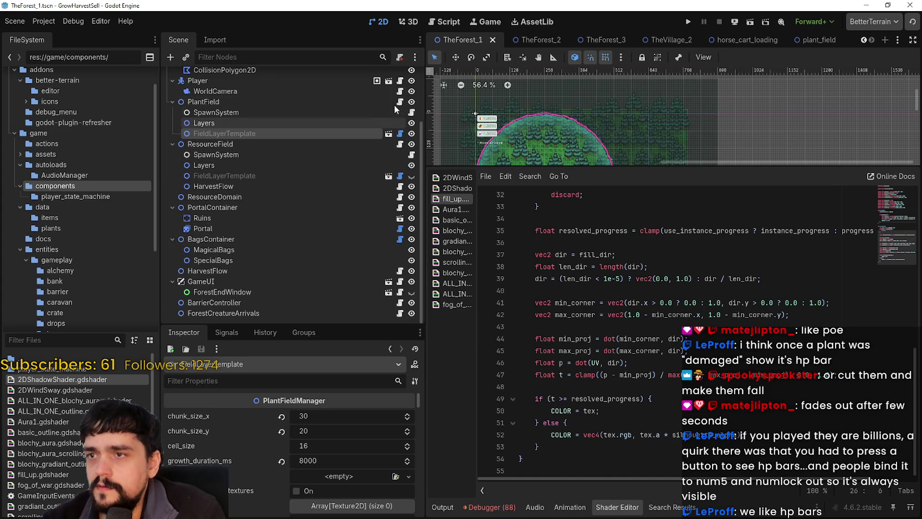
{"action": "left_click", "coordinate": [340, 102]}
{"action": "left_click_drag", "start_coordinate": [315, 325], "coordinate": [346, 134]}
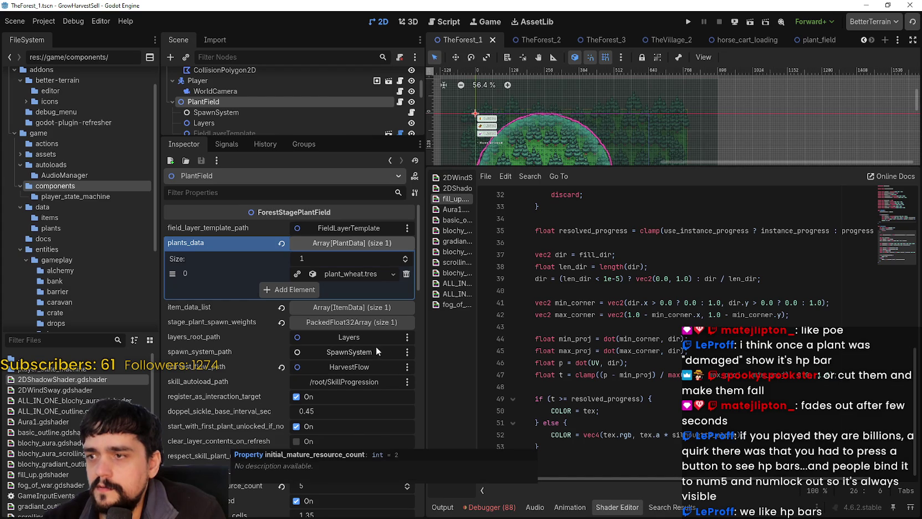
{"action": "left_click", "coordinate": [379, 323]}
{"action": "left_click", "coordinate": [379, 323]}
{"action": "left_click", "coordinate": [377, 307]}
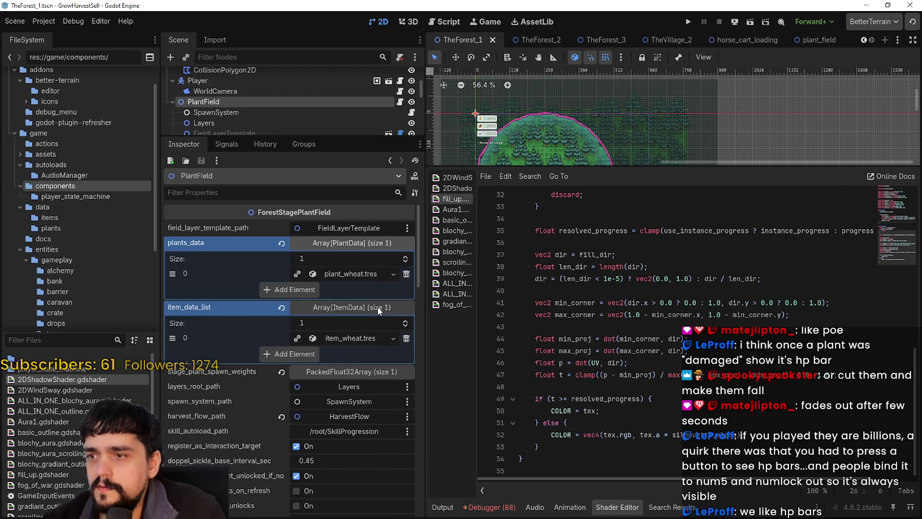
{"action": "scroll", "coordinate": [351, 407], "scroll_direction": "down", "scroll_amount": 5}
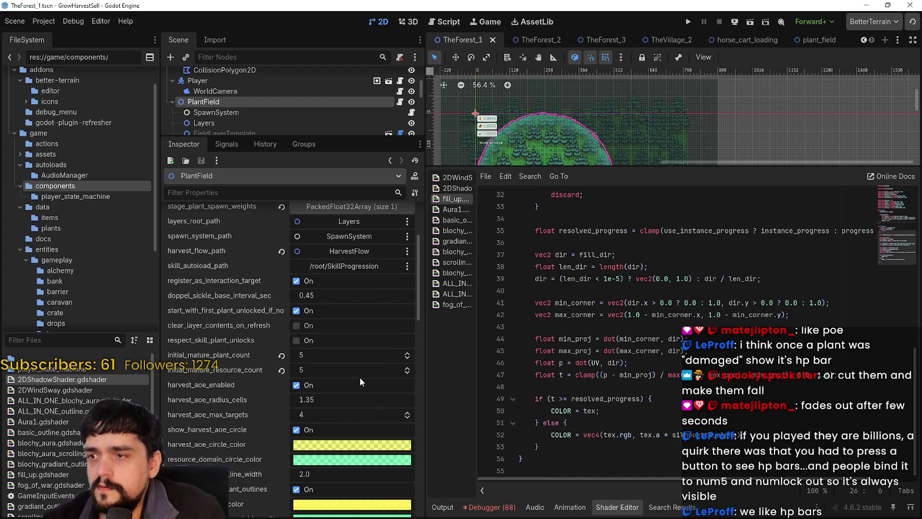
{"action": "scroll", "coordinate": [360, 377], "scroll_direction": "down", "scroll_amount": 2}
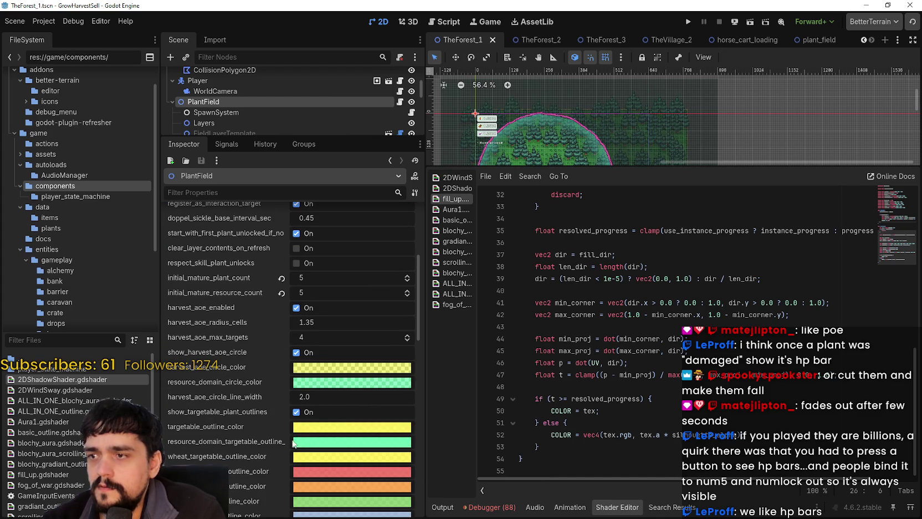
{"action": "scroll", "coordinate": [236, 416], "scroll_direction": "down", "scroll_amount": 4}
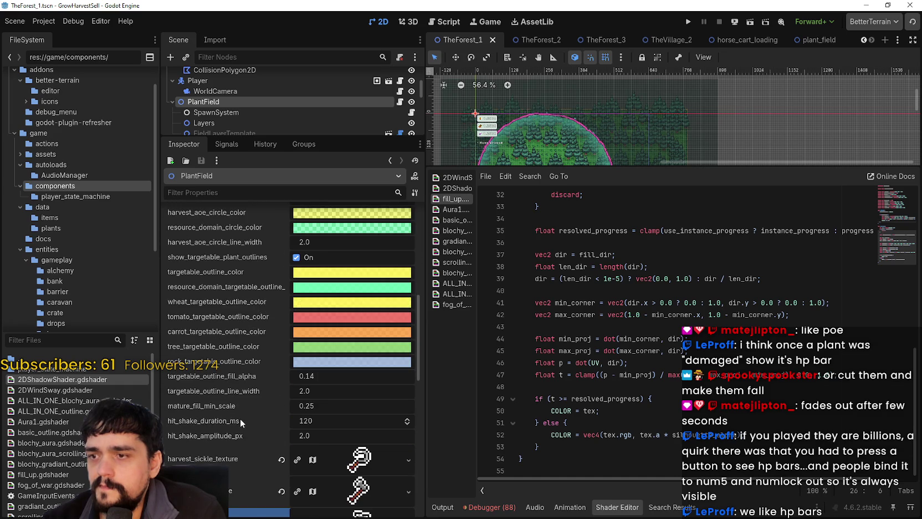
{"action": "scroll", "coordinate": [240, 419], "scroll_direction": "down", "scroll_amount": 1}
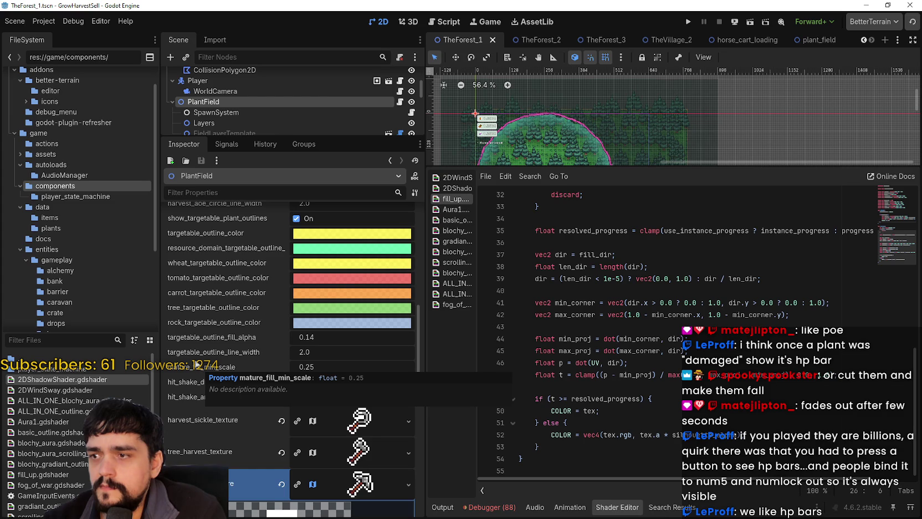
{"action": "scroll", "coordinate": [191, 377], "scroll_direction": "down", "scroll_amount": 10}
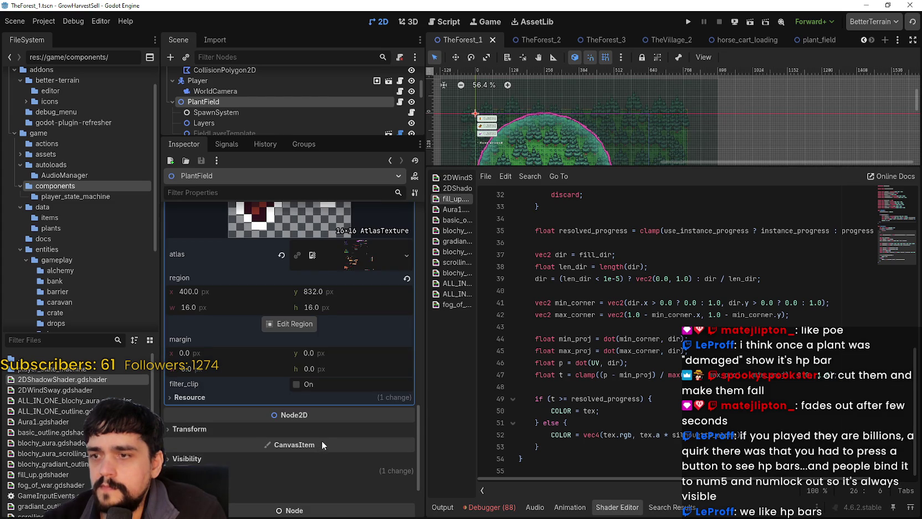
Scroll back to layers_root_path and harvest_aoe settings (1.35 radius, 4 targets), then enlarge the Scene tree.
{"action": "scroll", "coordinate": [321, 440], "scroll_direction": "down", "scroll_amount": 2}
{"action": "scroll", "coordinate": [327, 460], "scroll_direction": "up", "scroll_amount": 5}
{"action": "scroll", "coordinate": [337, 468], "scroll_direction": "up", "scroll_amount": 10}
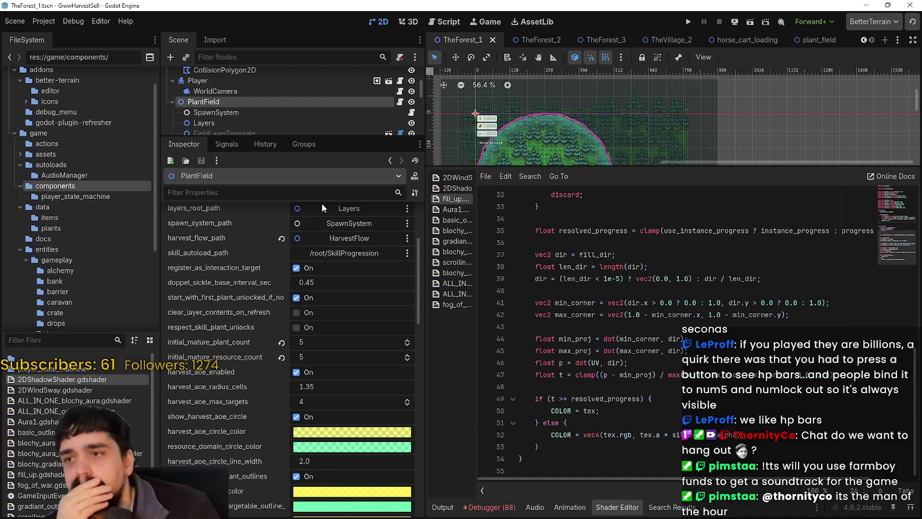
{"action": "left_click_drag", "start_coordinate": [348, 137], "coordinate": [351, 329]}
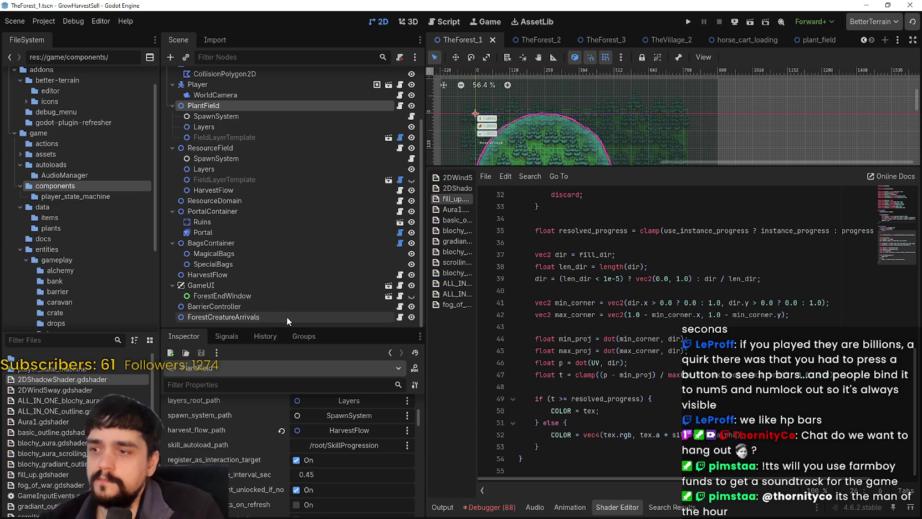
Enlarge the Inspector and scroll PlantField's properties down to the targetable outline colors.
{"action": "left_click_drag", "start_coordinate": [290, 329], "coordinate": [290, 224]}
{"action": "scroll", "coordinate": [279, 478], "scroll_direction": "down", "scroll_amount": 3}
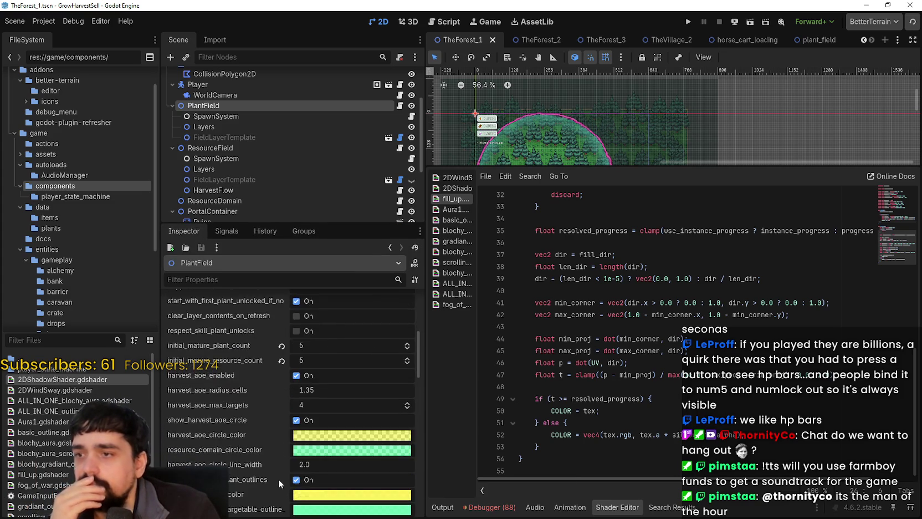
{"action": "scroll", "coordinate": [277, 475], "scroll_direction": "down", "scroll_amount": 2}
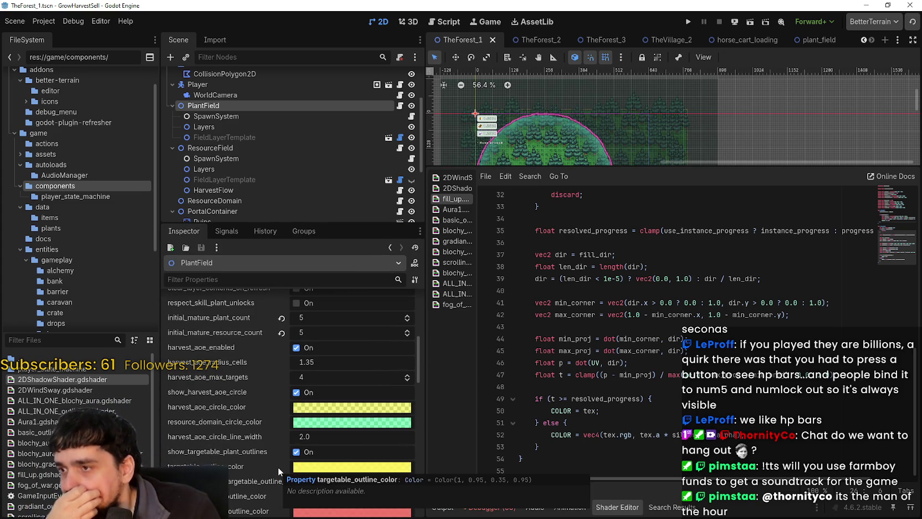